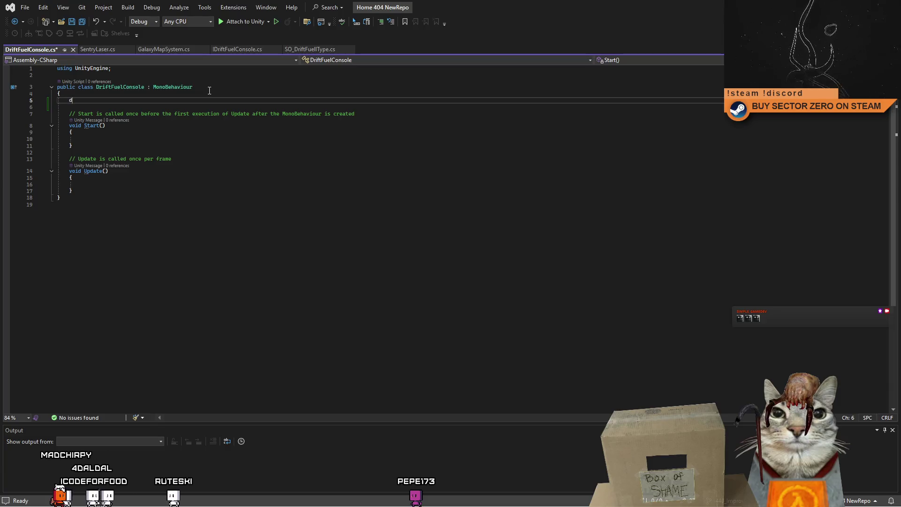
Step: Erase the partial field text on line 5, then move Visual Studio aside and switch to Unity
{"action": "key", "text": "BackSpace"}
{"action": "type", "text": "Drift"}
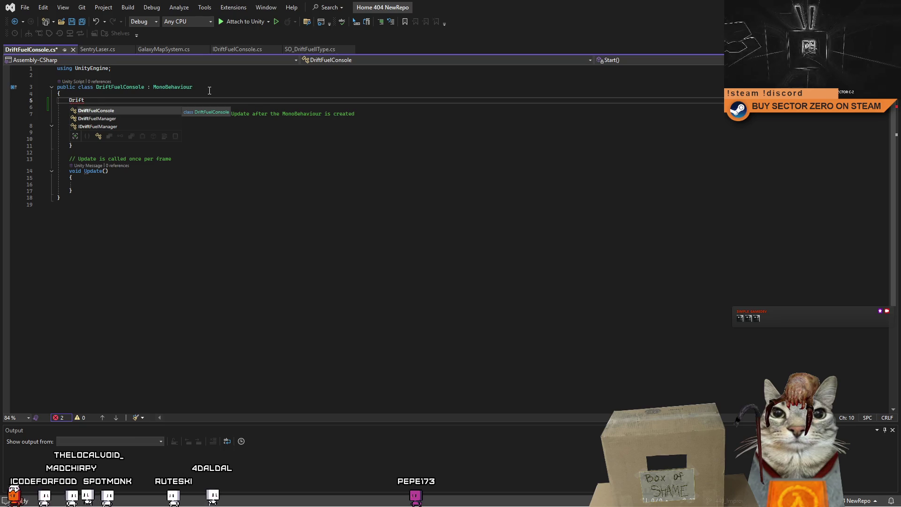
{"action": "key", "text": "BackSpace"}
{"action": "key", "text": "BackSpace"}
{"action": "key", "text": "BackSpace"}
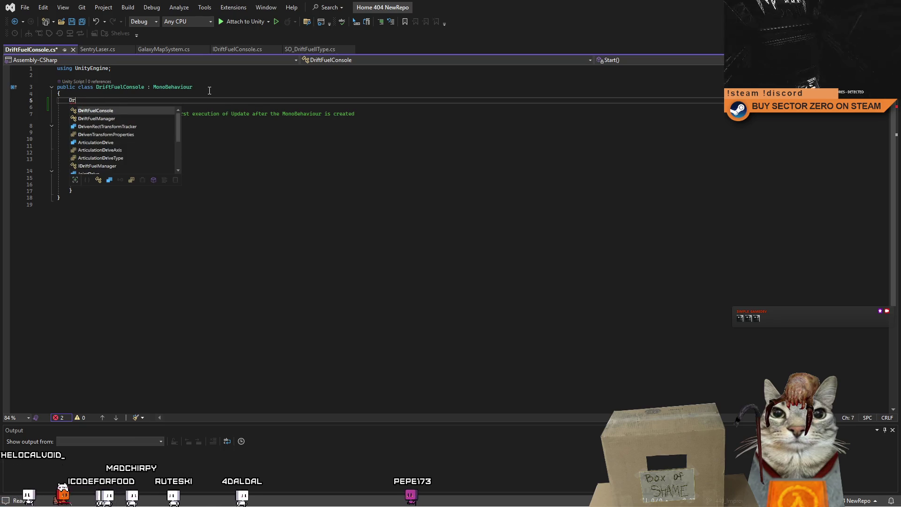
{"action": "type", "text": "_dri"}
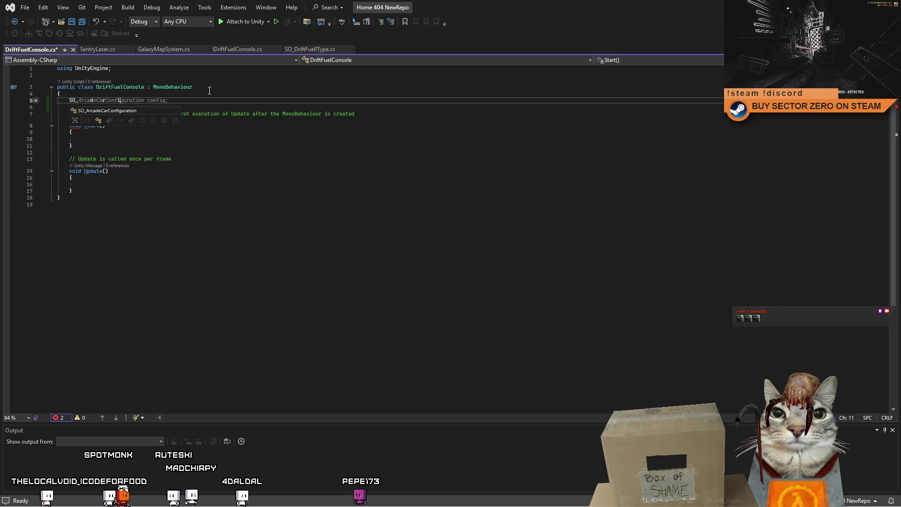
{"action": "key", "text": "BackSpace"}
{"action": "key", "text": "BackSpace"}
{"action": "key", "text": "BackSpace"}
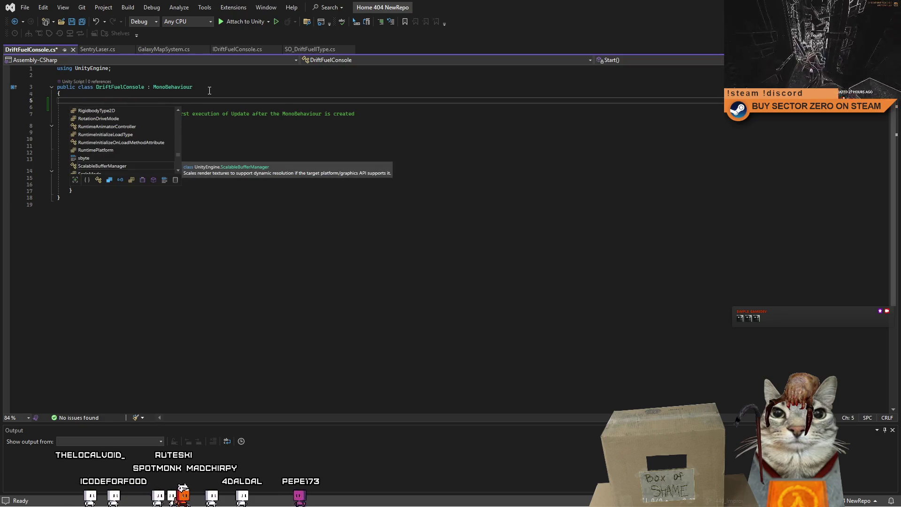
{"action": "left_click", "coordinate": [312, 287]}
{"action": "key", "text": "alt+Tab"}
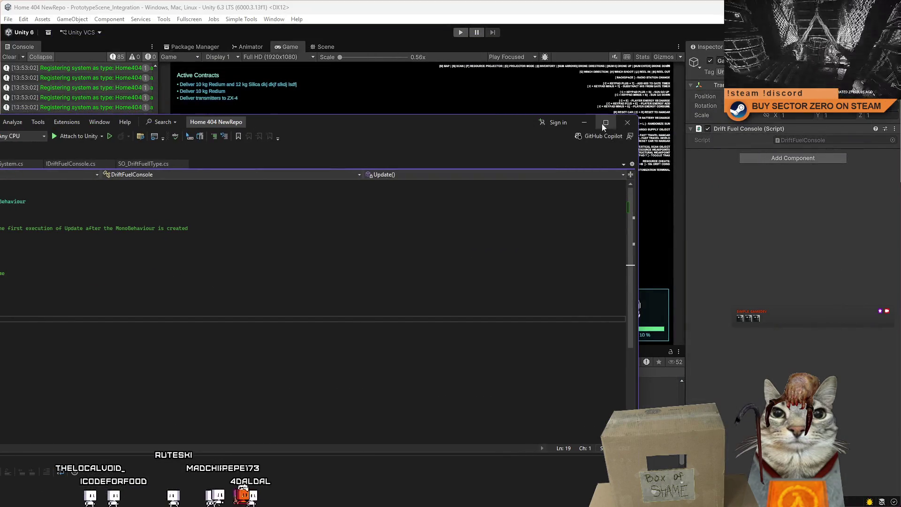
Step: Inspect the DriftFuelType_Greenium asset, then return to DriftFuelConsole.cs maximized with the cursor on line 5
{"action": "scroll", "coordinate": [519, 446], "scroll_direction": "down", "scroll_amount": 2}
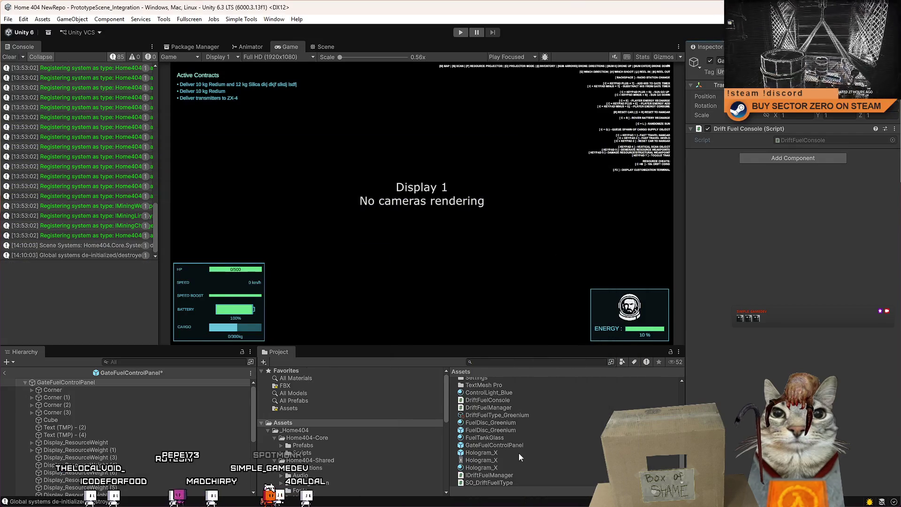
{"action": "left_click", "coordinate": [527, 416]}
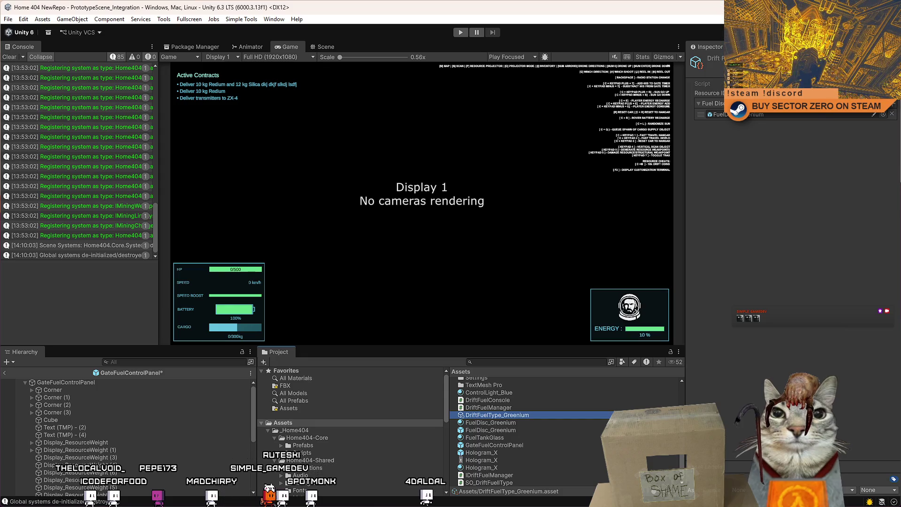
{"action": "key", "text": "alt+Tab"}
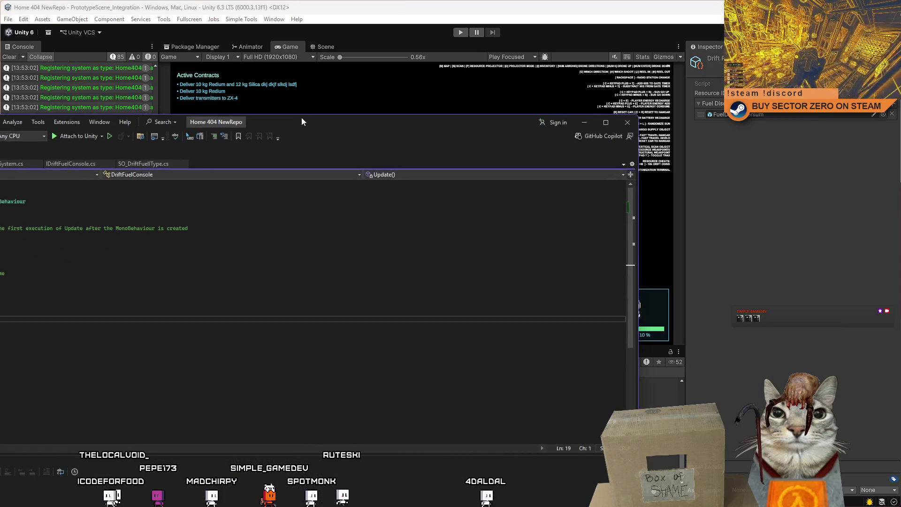
{"action": "double_click", "coordinate": [301, 121]}
{"action": "left_click", "coordinate": [239, 101]}
{"action": "type", "text": "S"}
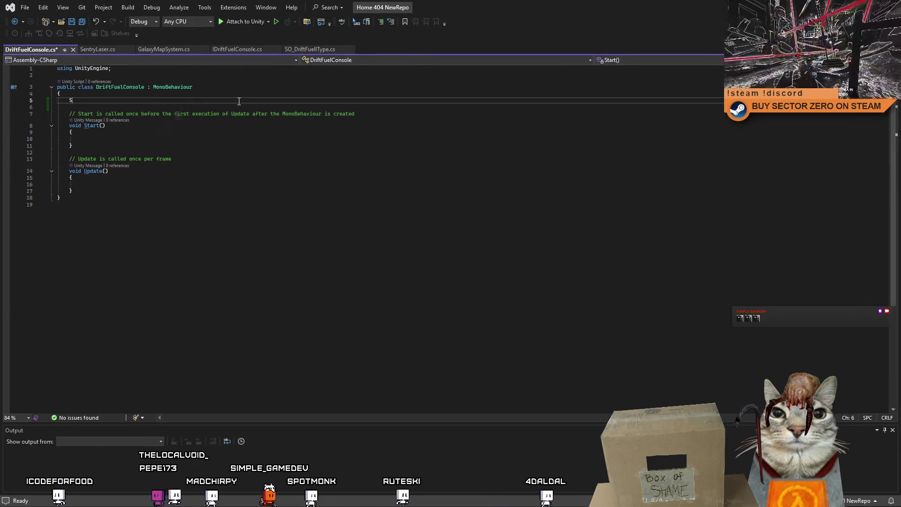
Step: Declare an SO_DriftFuelType[] driftFuelTypes field on line 5 using the IntelliSense completion
{"action": "type", "text": "O_Drift"}
{"action": "key", "text": "Tab"}
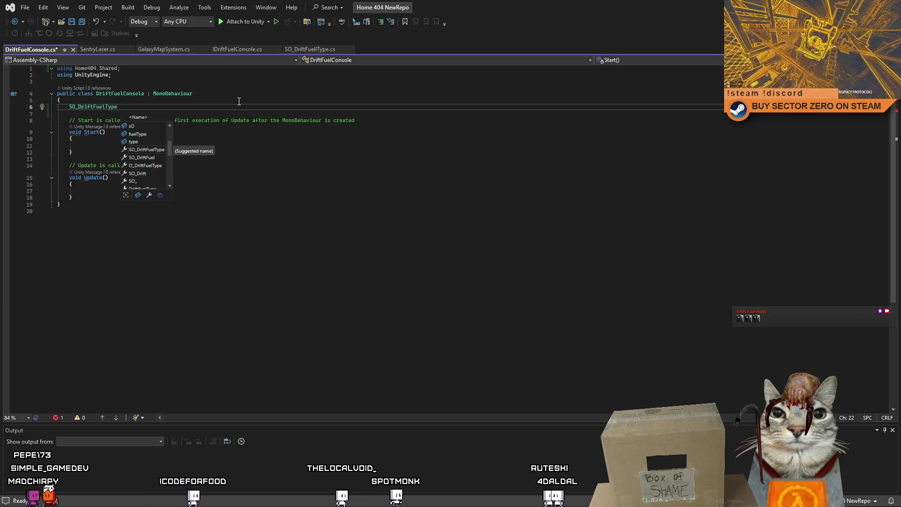
{"action": "key", "text": "BackSpace"}
{"action": "type", "text": "[]"}
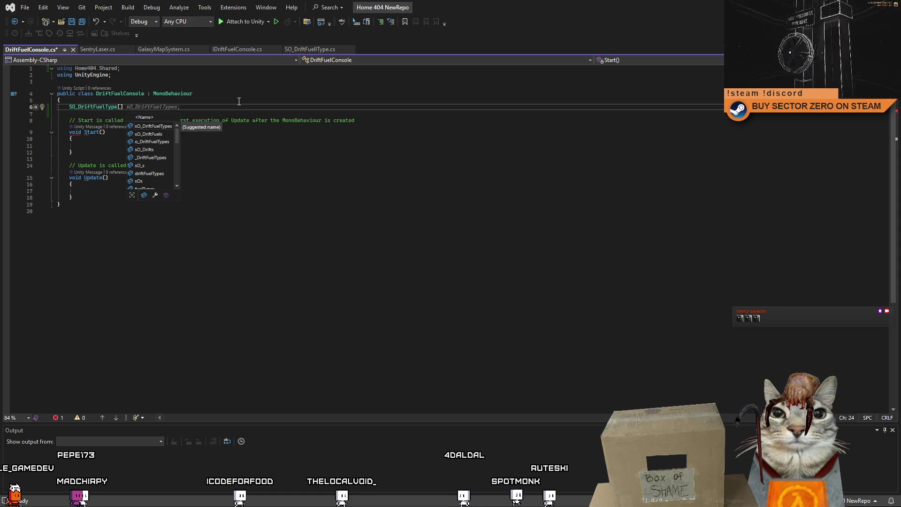
{"action": "type", "text": " driftFuelT"}
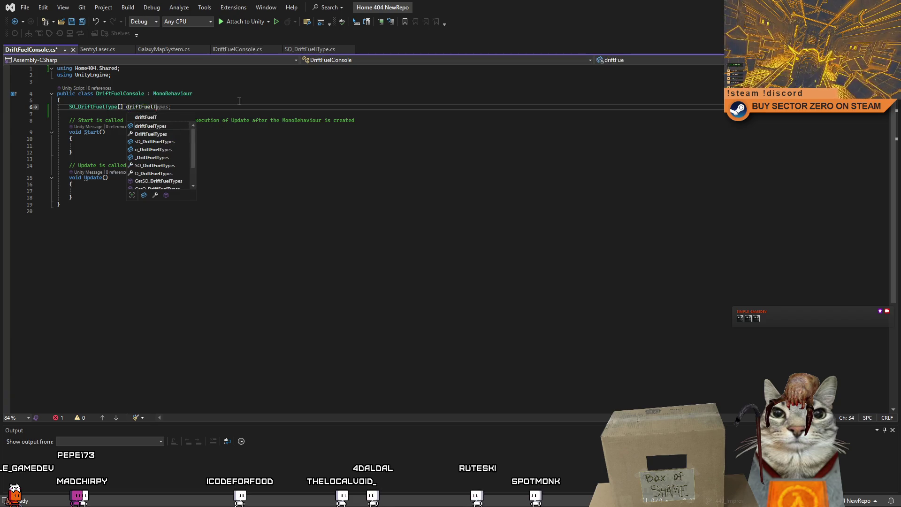
{"action": "type", "text": "ypes;"}
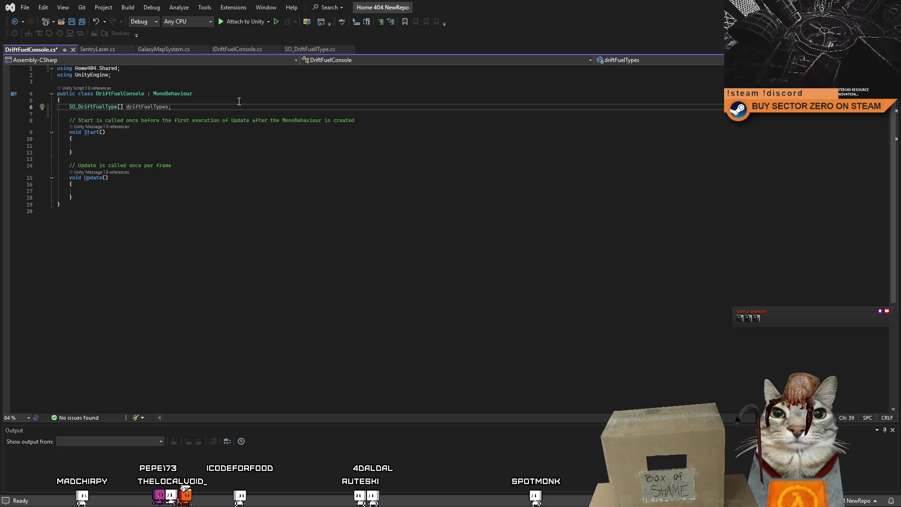
Step: Mark the driftFuelTypes field [SerializeField] and add blank lines below it, removing stray brackets
{"action": "key", "text": "Return"}
{"action": "key", "text": "Up"}
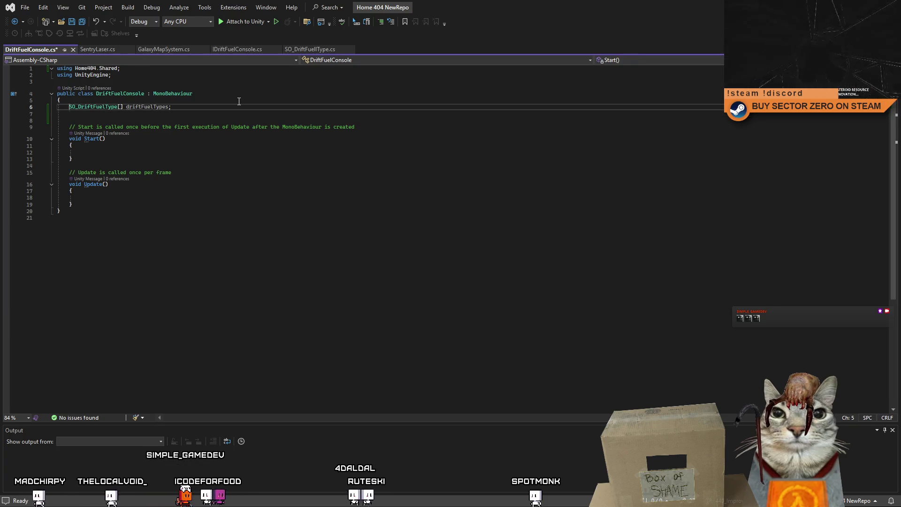
{"action": "key", "text": "Down"}
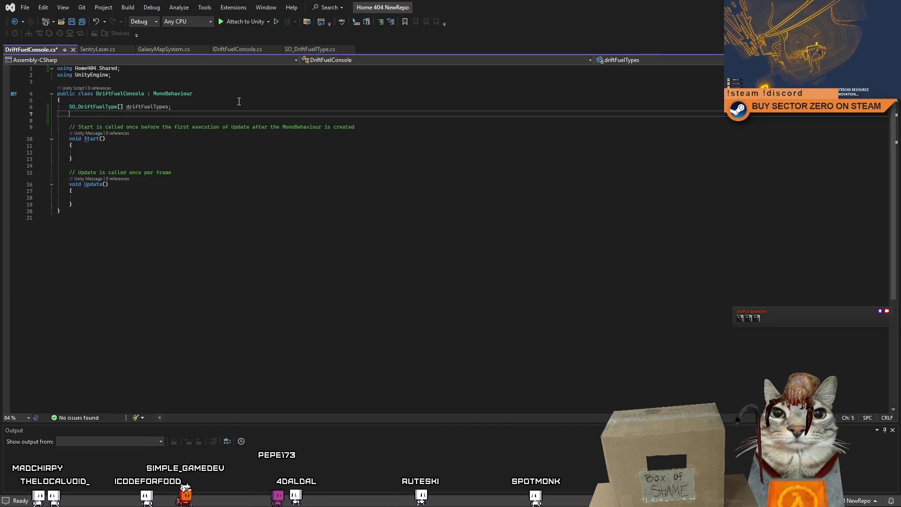
{"action": "key", "text": "Up"}
{"action": "type", "text": "[Serial"}
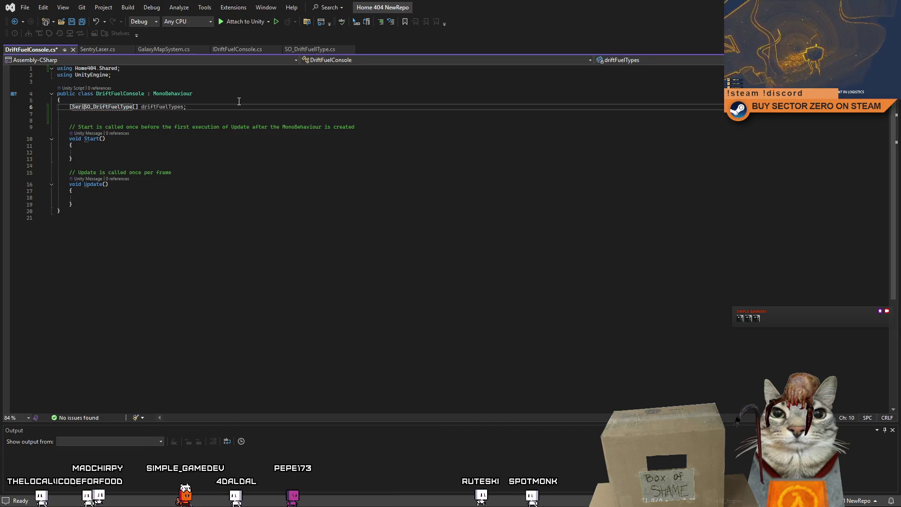
{"action": "type", "text": "izeField]"}
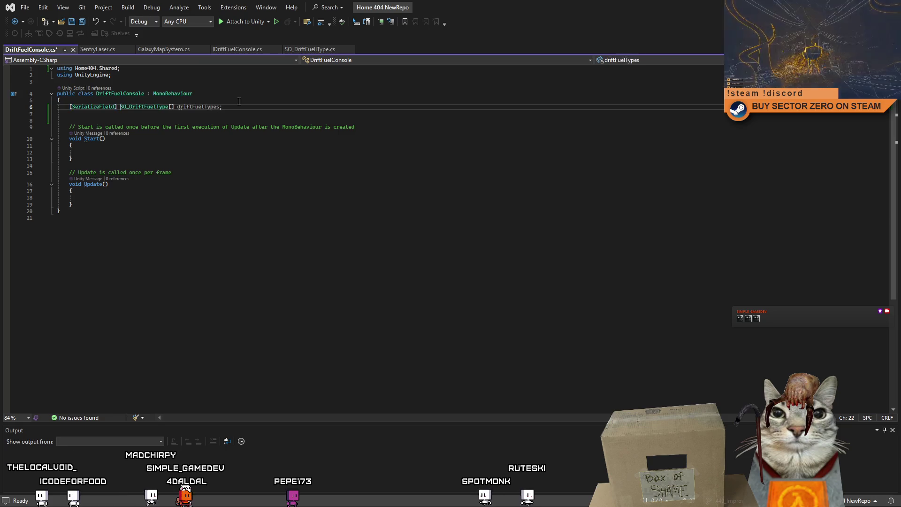
{"action": "key", "text": "Down"}
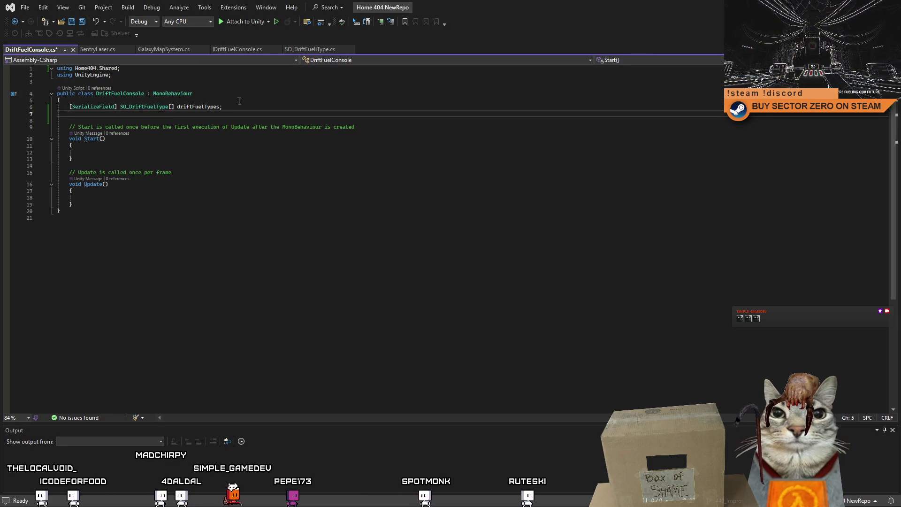
{"action": "key", "text": "Return"}
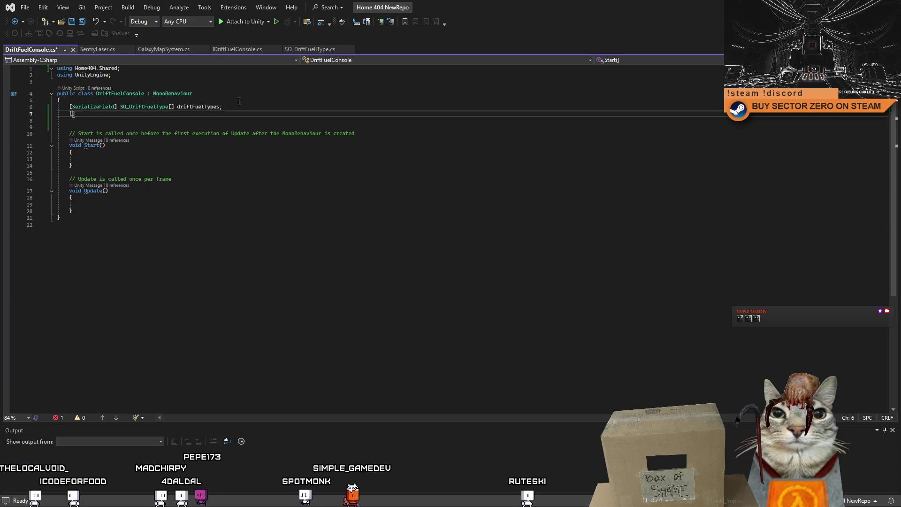
{"action": "key", "text": "BackSpace"}
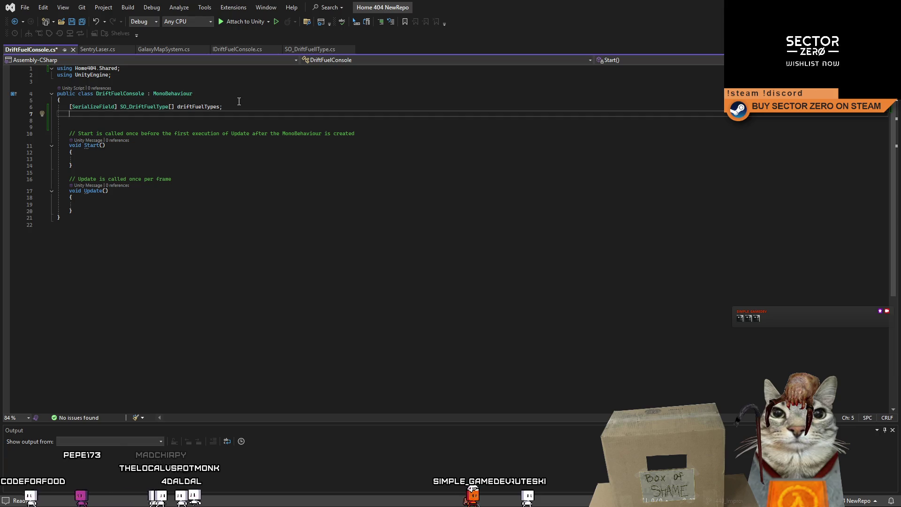
{"action": "key", "text": "Down"}
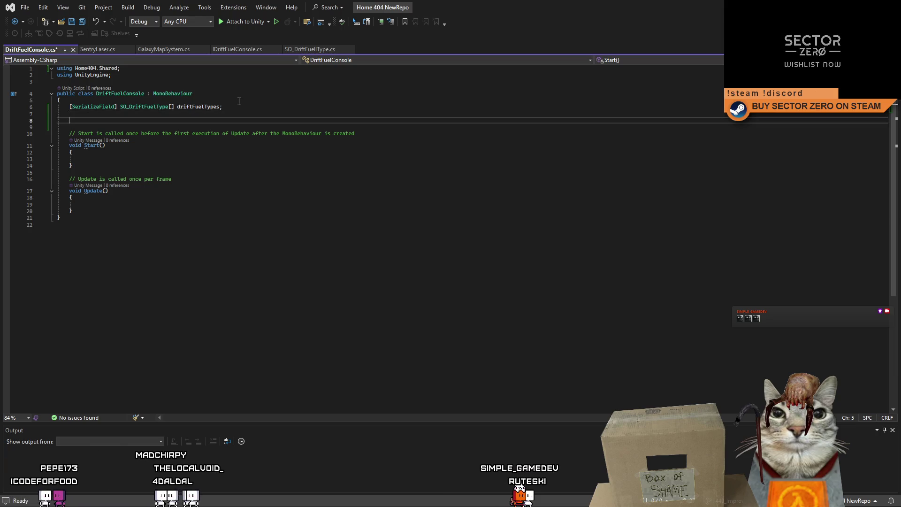
Step: Declare 'private SO_DriftFuelType selectedFuelType;' on line 8
{"action": "type", "text": "private "}
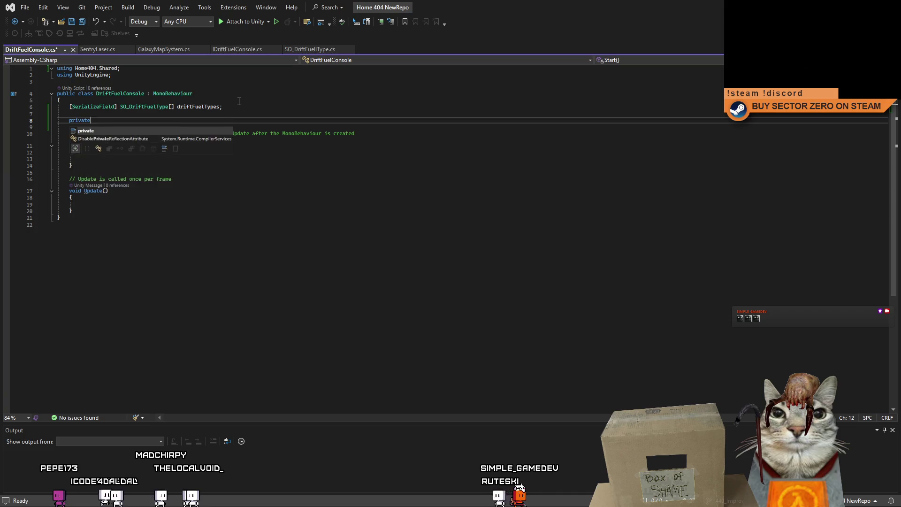
{"action": "type", "text": "b"}
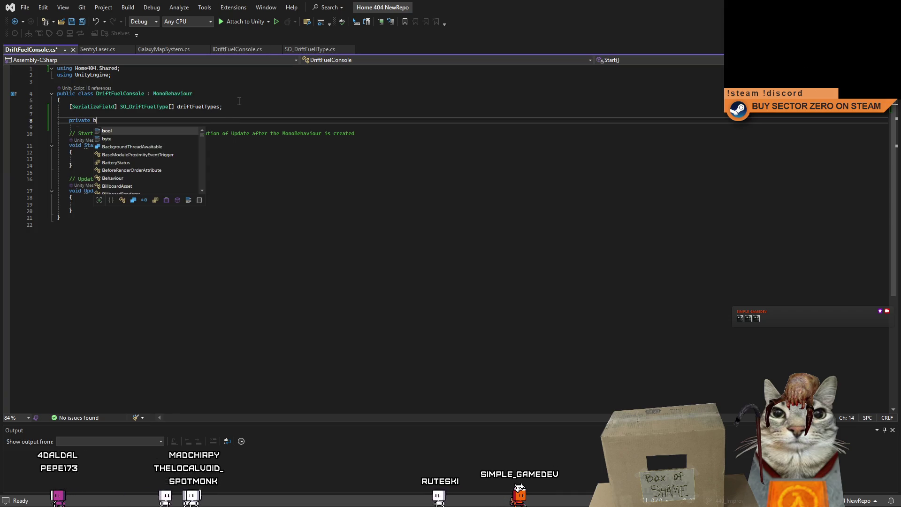
{"action": "key", "text": "BackSpace"}
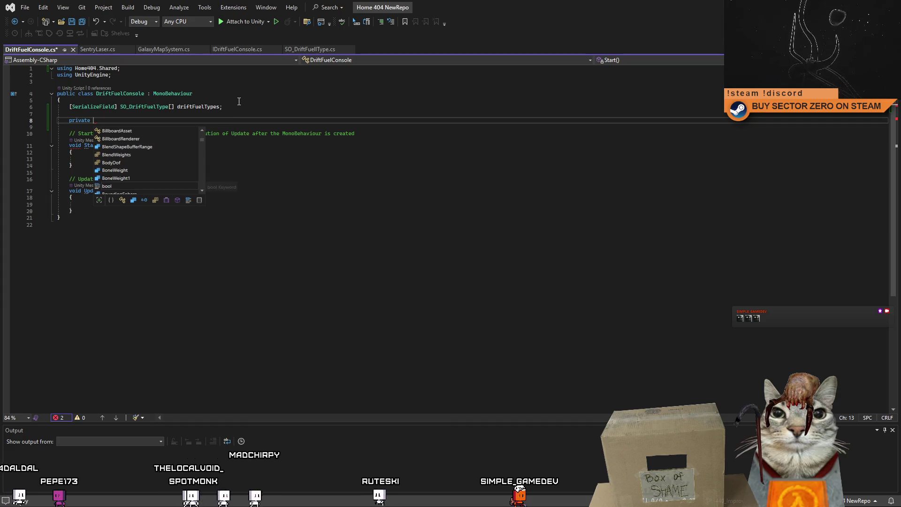
{"action": "type", "text": "SO"}
{"action": "key", "text": "Tab"}
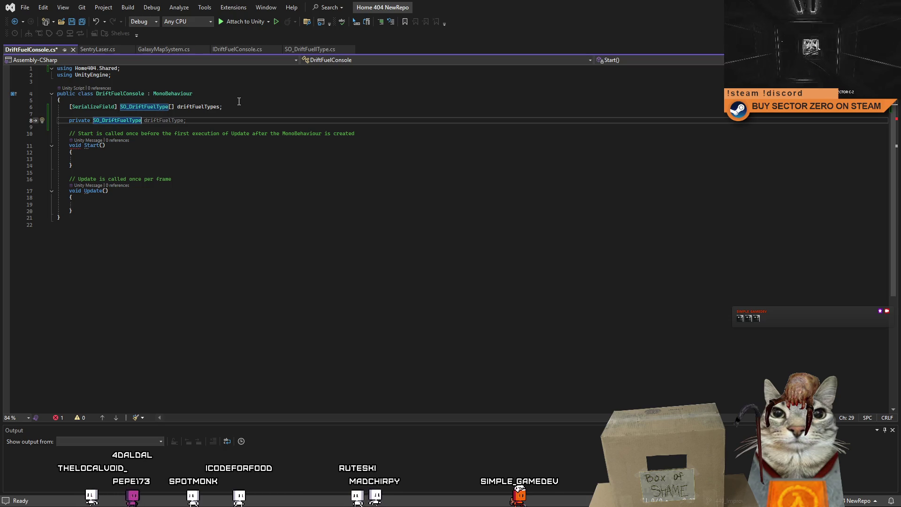
{"action": "type", "text": "selectedFuel"}
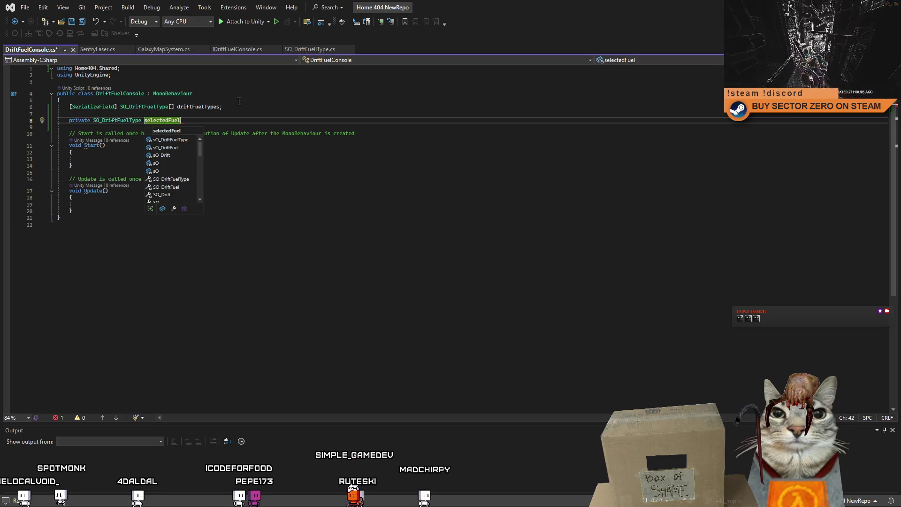
{"action": "type", "text": "Type;"}
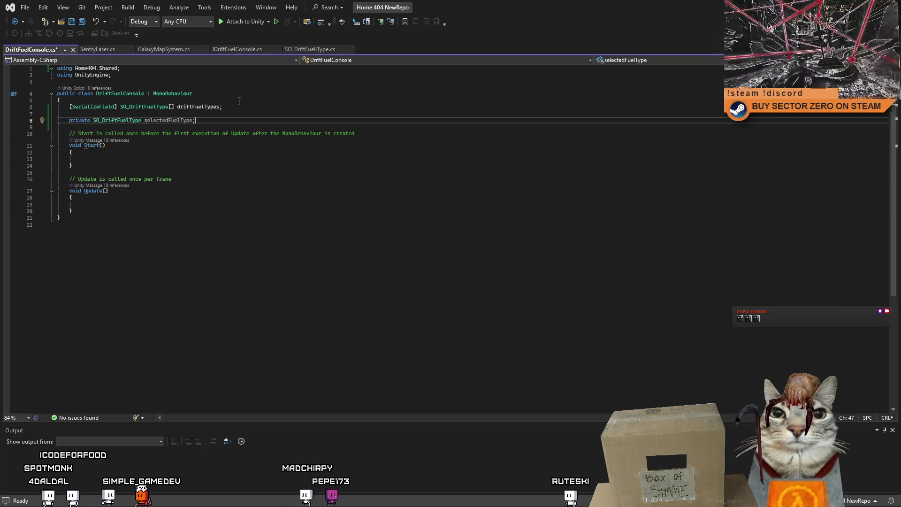
Step: Add several blank lines after the Update method's closing brace
{"action": "key", "text": "Down"}
{"action": "key", "text": "Down"}
{"action": "key", "text": "Down"}
{"action": "key", "text": "Down"}
{"action": "key", "text": "Down"}
{"action": "key", "text": "Down"}
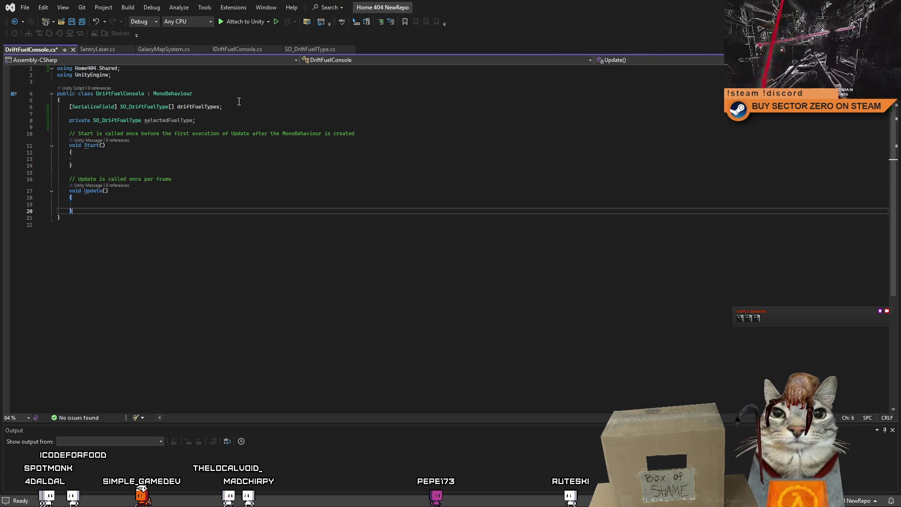
{"action": "key", "text": "Return"}
{"action": "key", "text": "Return"}
{"action": "key", "text": "Return"}
{"action": "key", "text": "Up"}
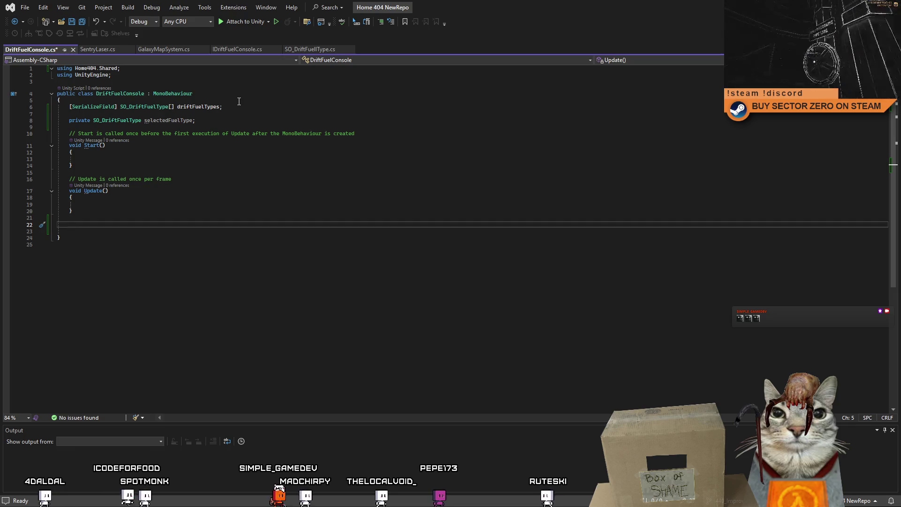
Step: Type the 'public void SelectFuelType(' signature after discarding the ButtonPre and Select starts
{"action": "type", "text": "Button"}
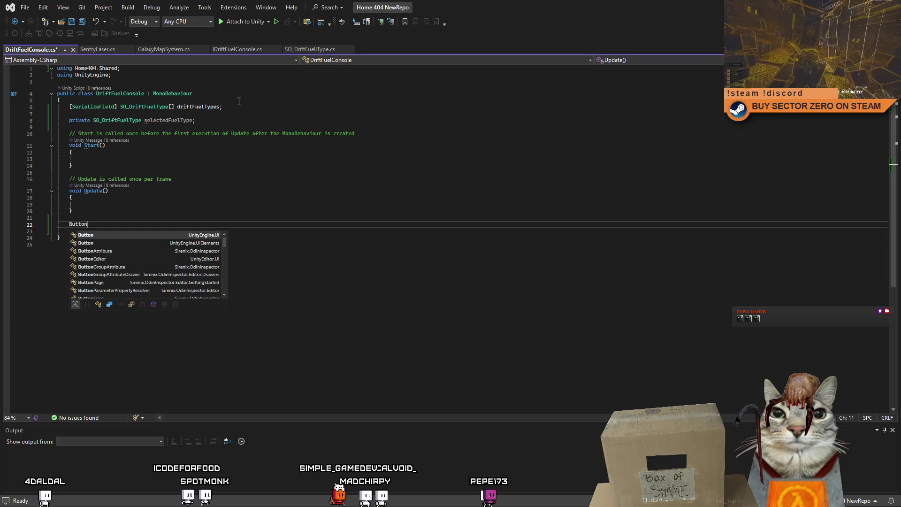
{"action": "type", "text": "Pre"}
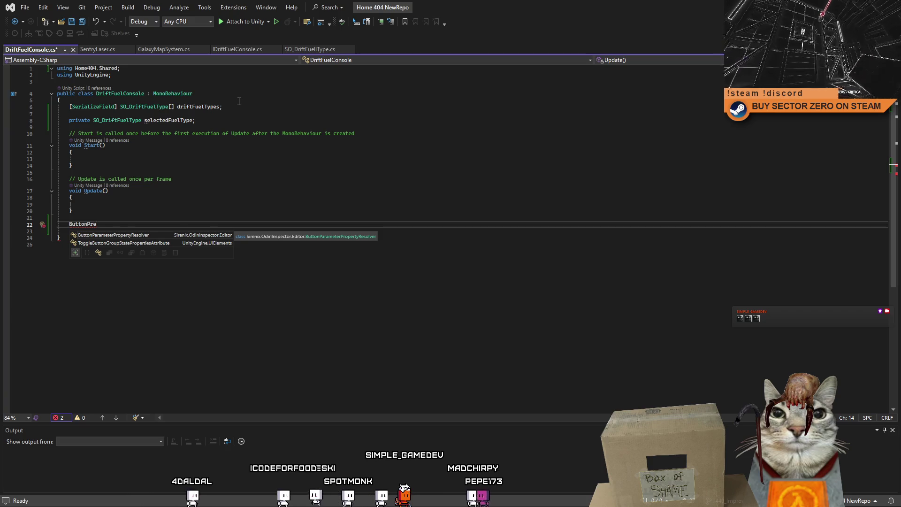
{"action": "key", "text": "BackSpace"}
{"action": "key", "text": "BackSpace"}
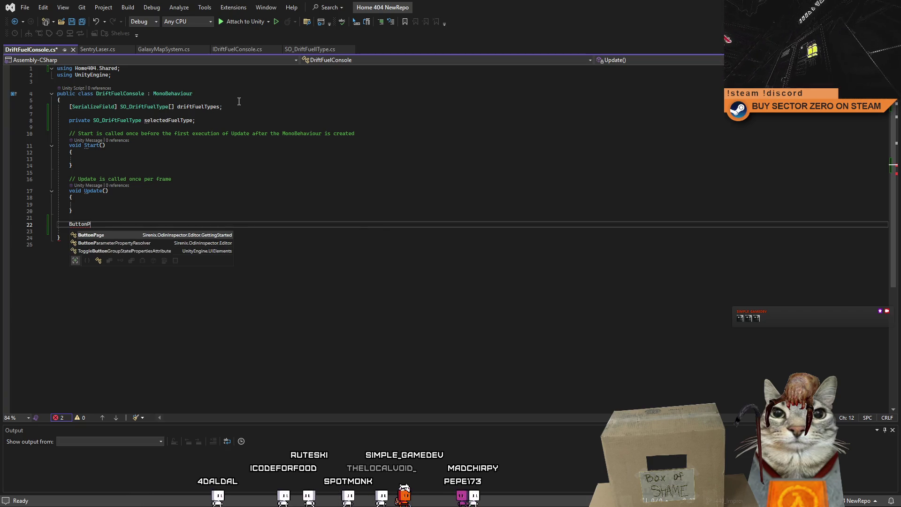
{"action": "key", "text": "BackSpace"}
{"action": "key", "text": "BackSpace"}
{"action": "key", "text": "BackSpace"}
{"action": "type", "text": "Se"}
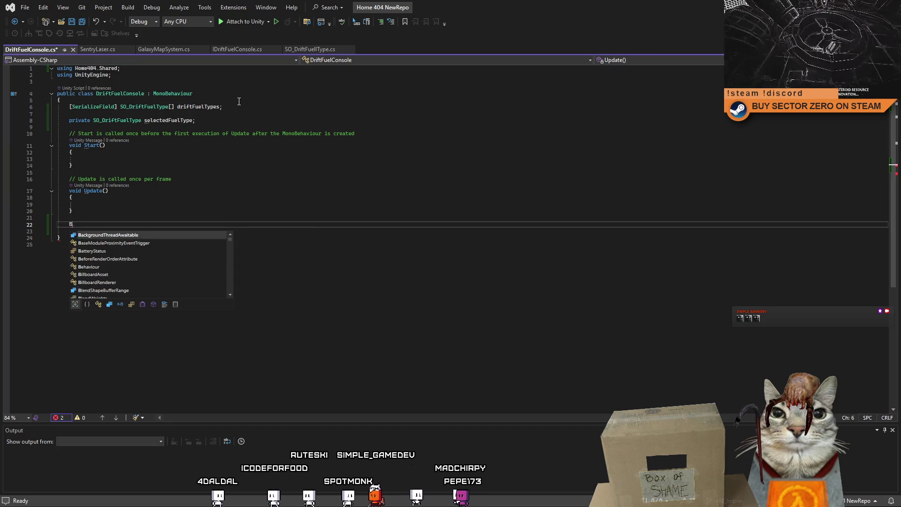
{"action": "type", "text": "lect"}
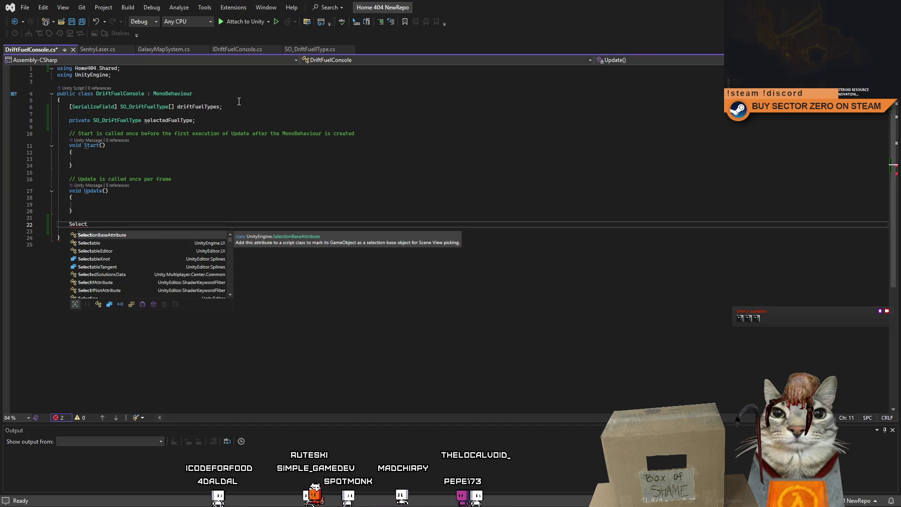
{"action": "key", "text": "BackSpace"}
{"action": "key", "text": "BackSpace"}
{"action": "key", "text": "BackSpace"}
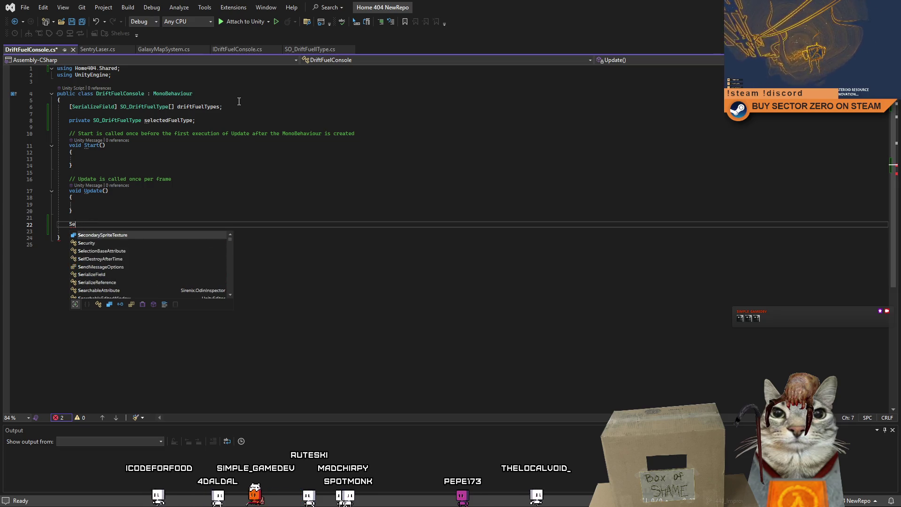
{"action": "type", "text": "public"}
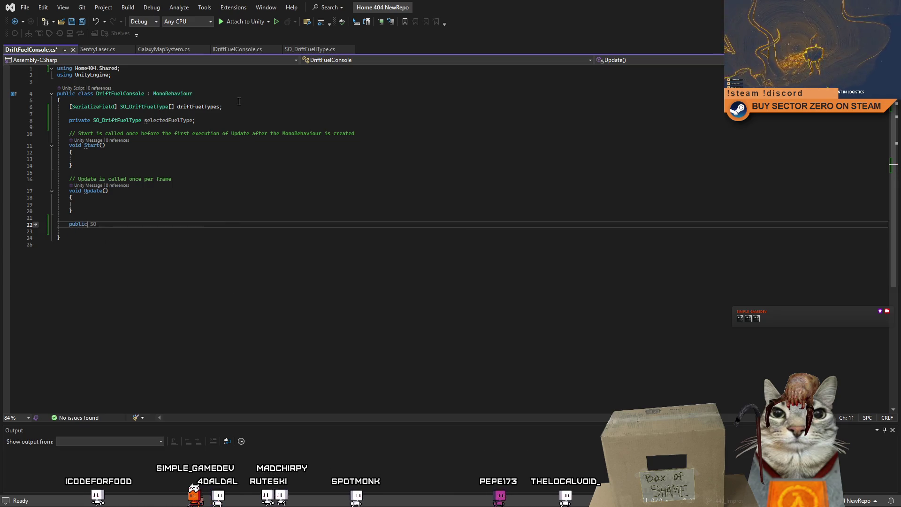
{"action": "type", "text": " void SelectFue"}
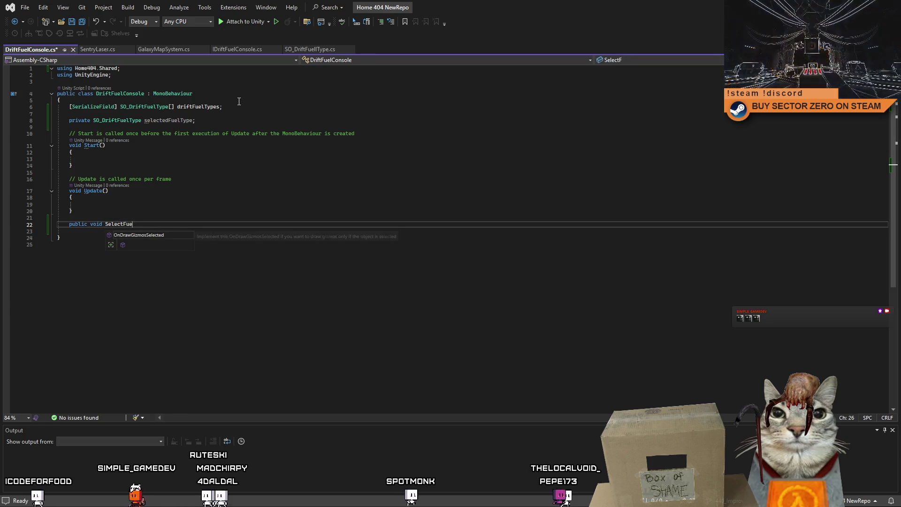
{"action": "type", "text": "lType(i"}
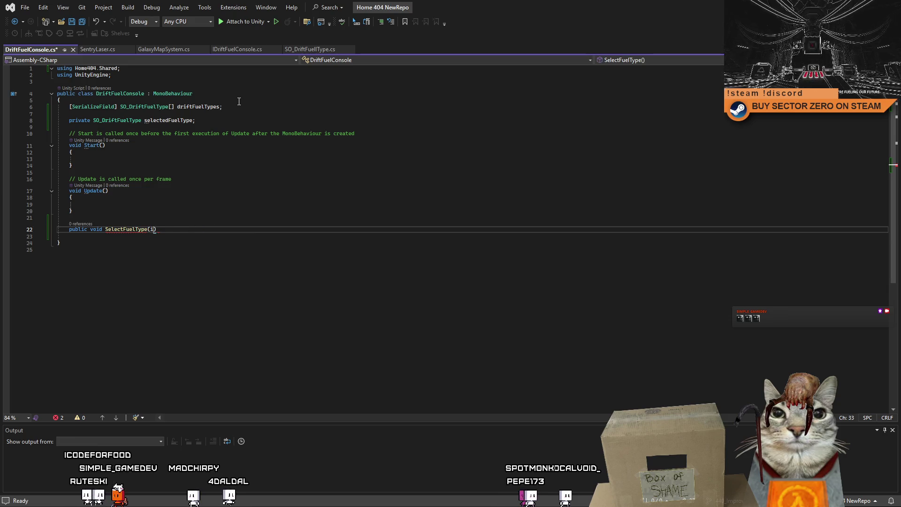
Step: Give SelectFuelType an int fuelID parameter and expand an empty method body
{"action": "key", "text": "BackSpace"}
{"action": "type", "text": "i"}
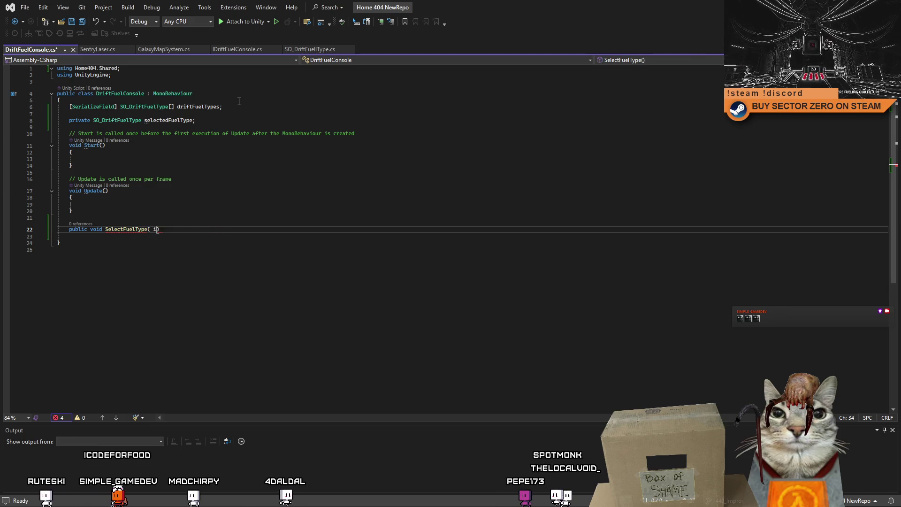
{"action": "key", "text": "BackSpace"}
{"action": "key", "text": "BackSpace"}
{"action": "type", "text": "nt"}
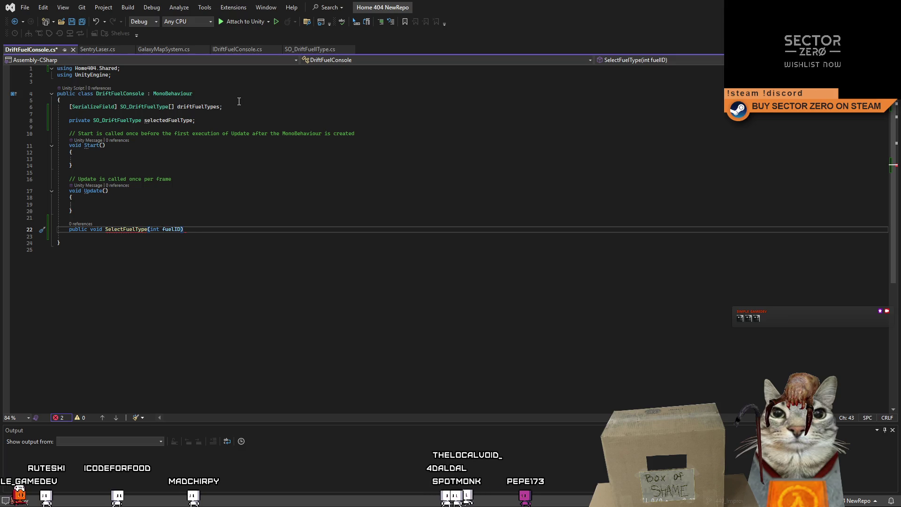
{"action": "key", "text": "Return"}
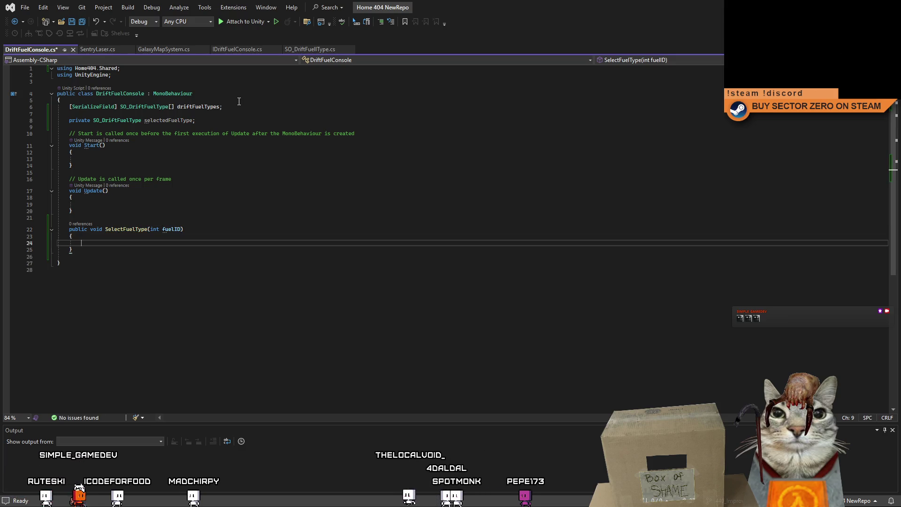
{"action": "key", "text": "Up"}
{"action": "key", "text": "Up"}
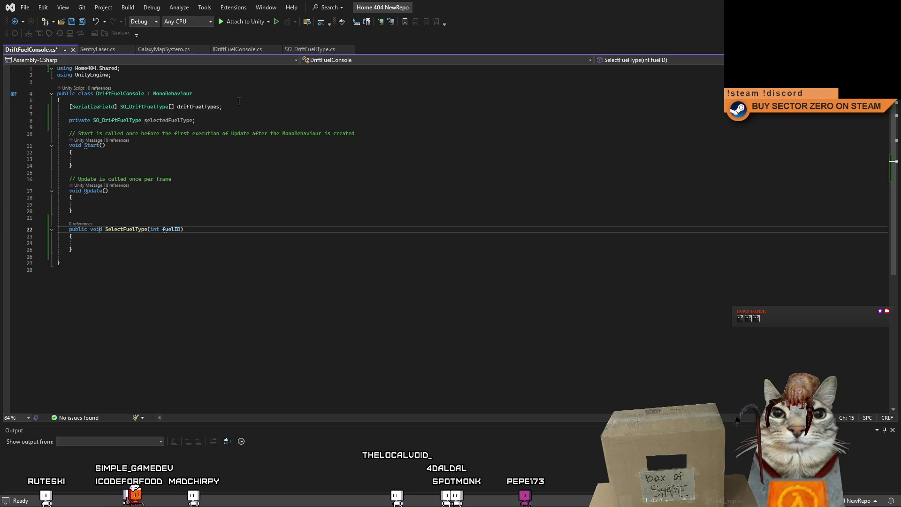
{"action": "key", "text": "ctrl+Right"}
{"action": "key", "text": "ctrl+shift+Right"}
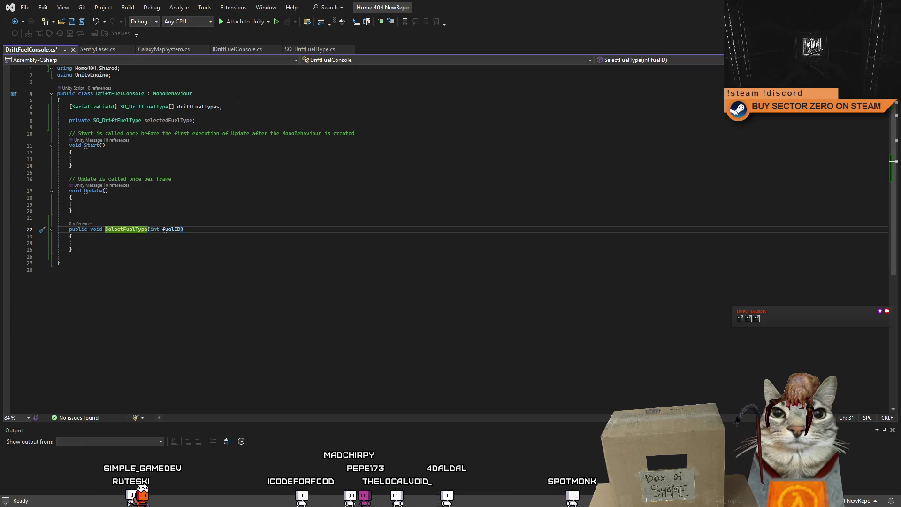
Step: Remove the stray V and prefix the method name so it reads ButtonPress_SelectFuelType
{"action": "type", "text": "Bu"}
{"action": "key", "text": "BackSpace"}
{"action": "key", "text": "BackSpace"}
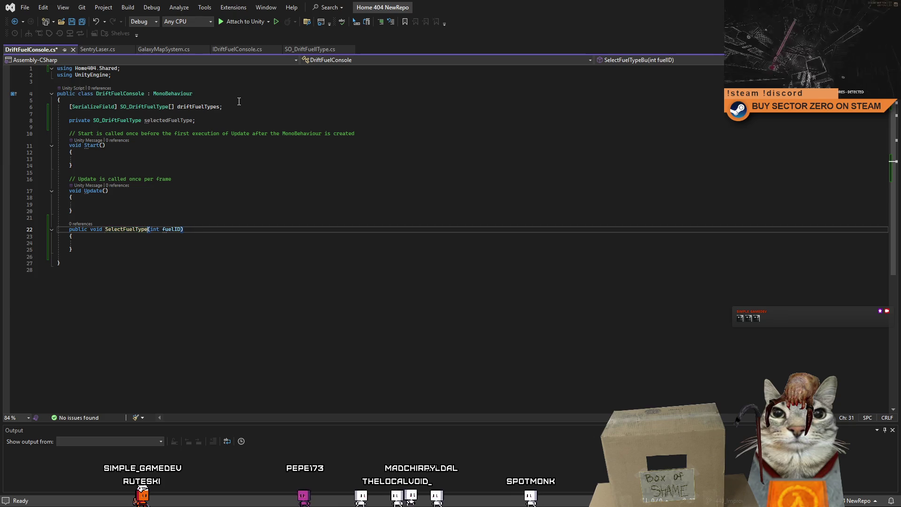
{"action": "key", "text": "Left"}
{"action": "key", "text": "Left"}
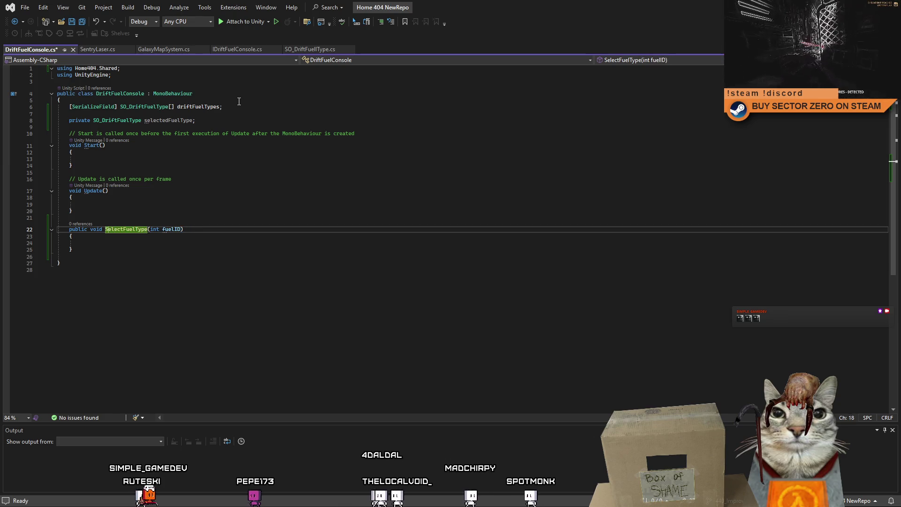
{"action": "key", "text": "BackSpace"}
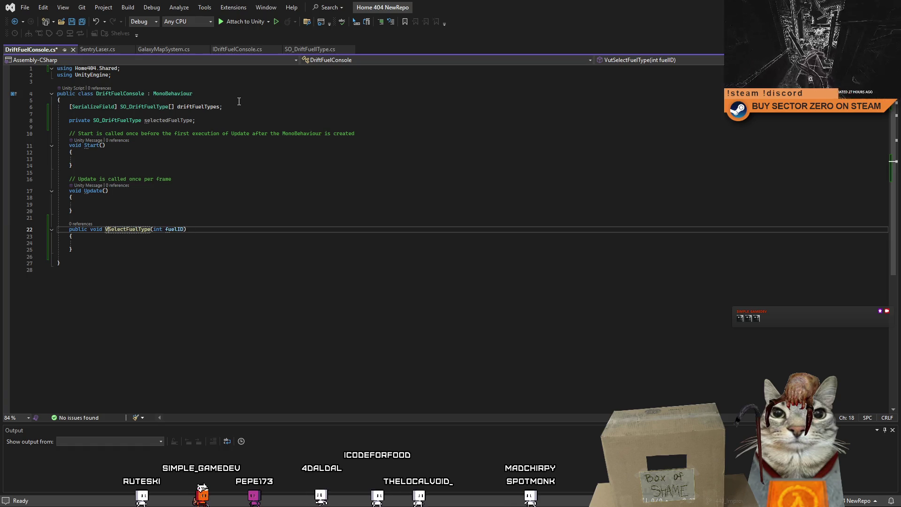
{"action": "type", "text": "ButtonPress_"}
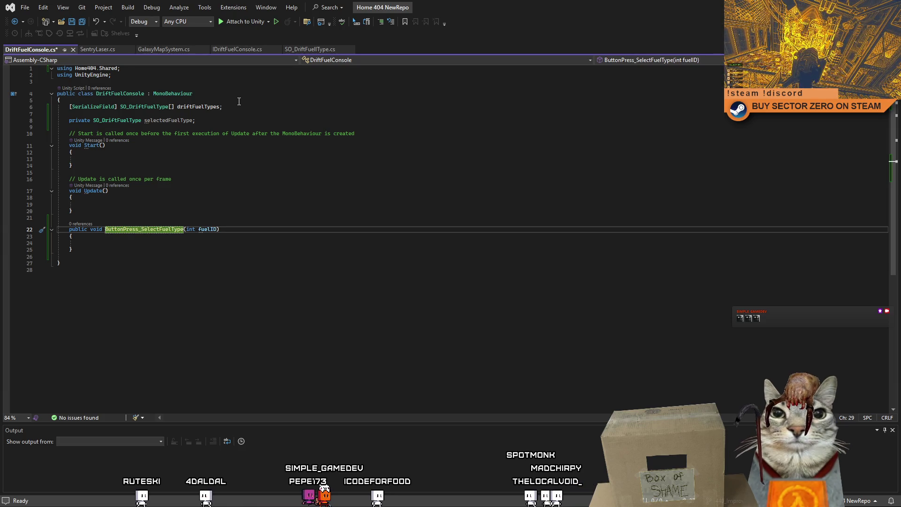
{"action": "left_click", "coordinate": [219, 242]}
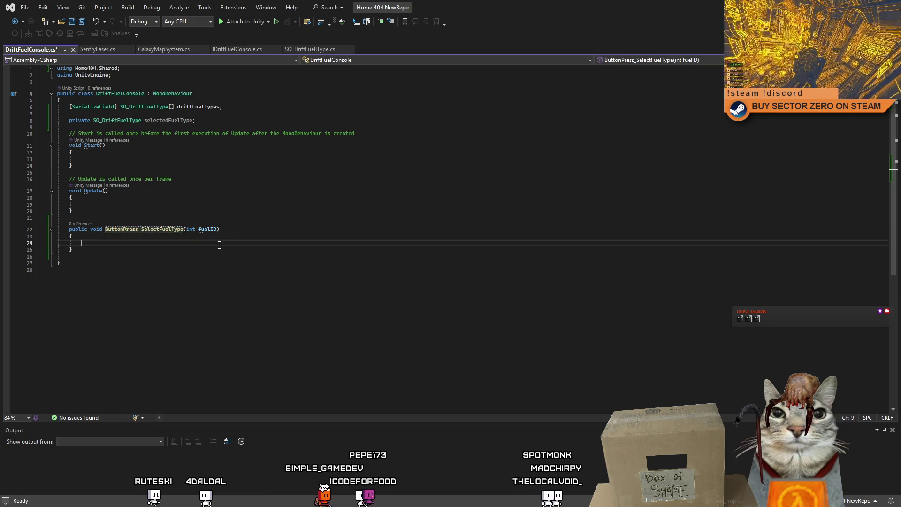
{"action": "left_click", "coordinate": [171, 263]}
{"action": "left_click", "coordinate": [167, 205]}
Step: Restore the accidentally deleted underscore in ButtonPress_SelectFuelType and move into the method body
{"action": "left_click", "coordinate": [146, 230]}
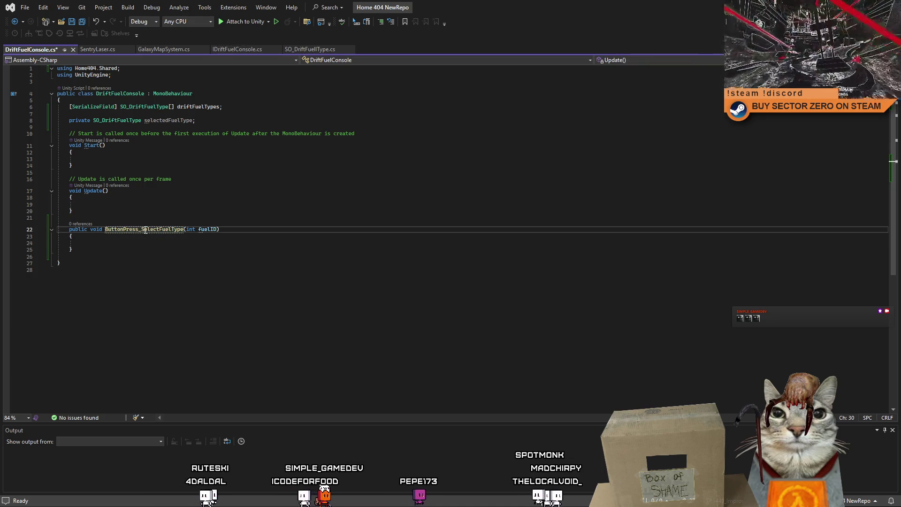
{"action": "key", "text": "Left"}
{"action": "key", "text": "BackSpace"}
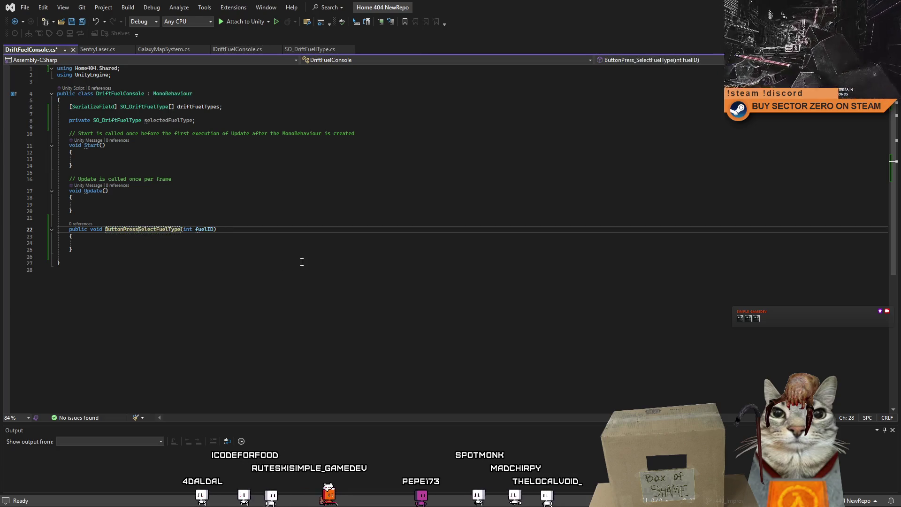
{"action": "key", "text": "ctrl+z"}
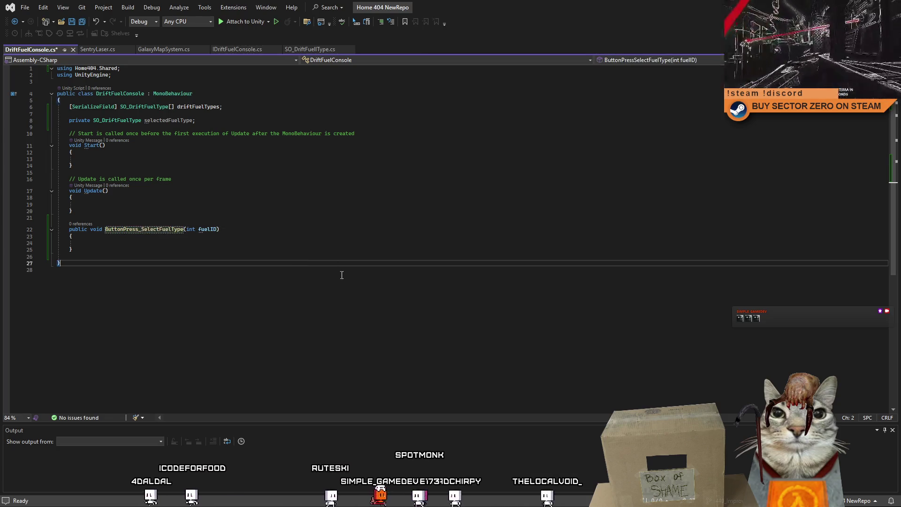
{"action": "left_click", "coordinate": [338, 270]}
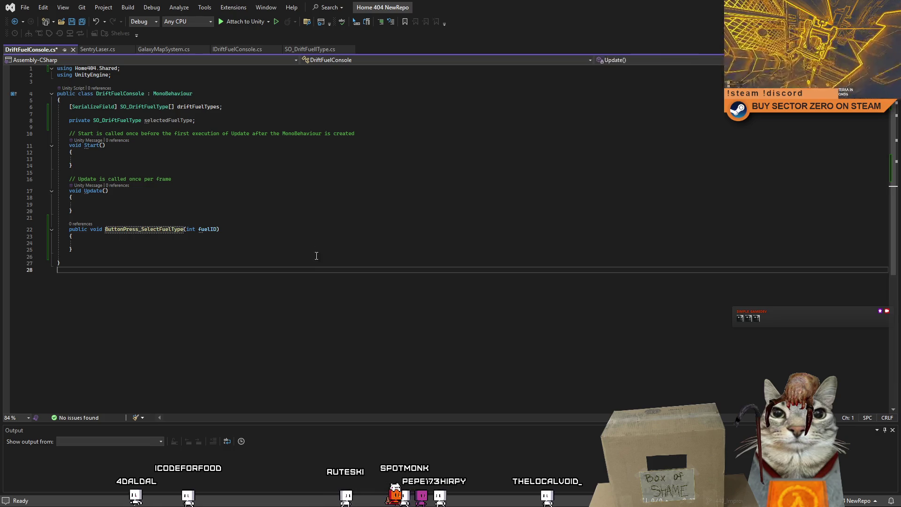
{"action": "left_click", "coordinate": [282, 236]}
{"action": "left_click", "coordinate": [277, 263]}
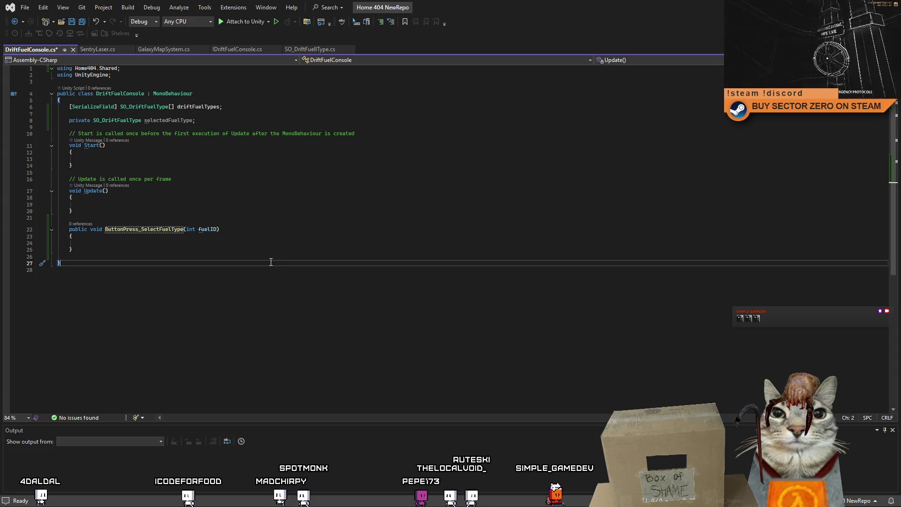
{"action": "left_click", "coordinate": [147, 243]}
{"action": "double_click", "coordinate": [164, 120]}
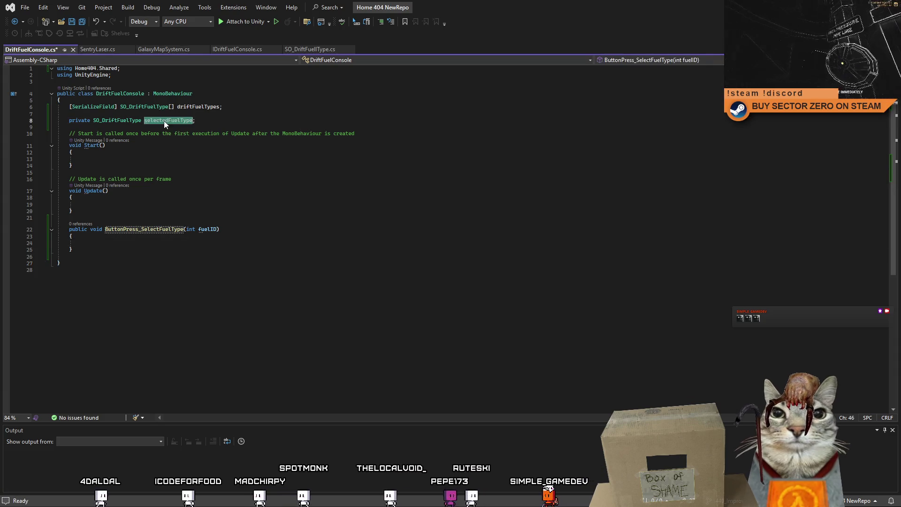
Step: Write 'selectedFuelType = driftFuelTypes[fuelID];' inside the ButtonPress_SelectFuelType body
{"action": "left_click", "coordinate": [120, 241]}
{"action": "type", "text": "selectedFuelType ="}
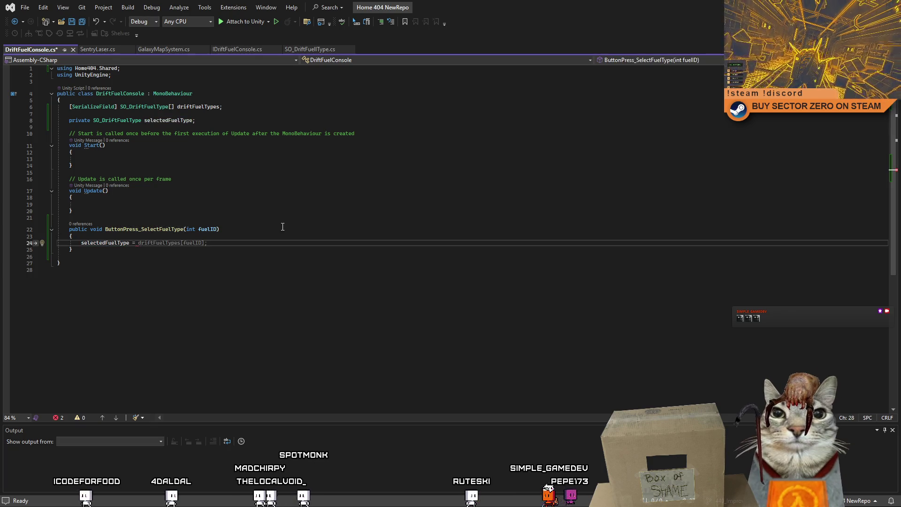
{"action": "double_click", "coordinate": [203, 107]}
{"action": "left_click", "coordinate": [176, 244]}
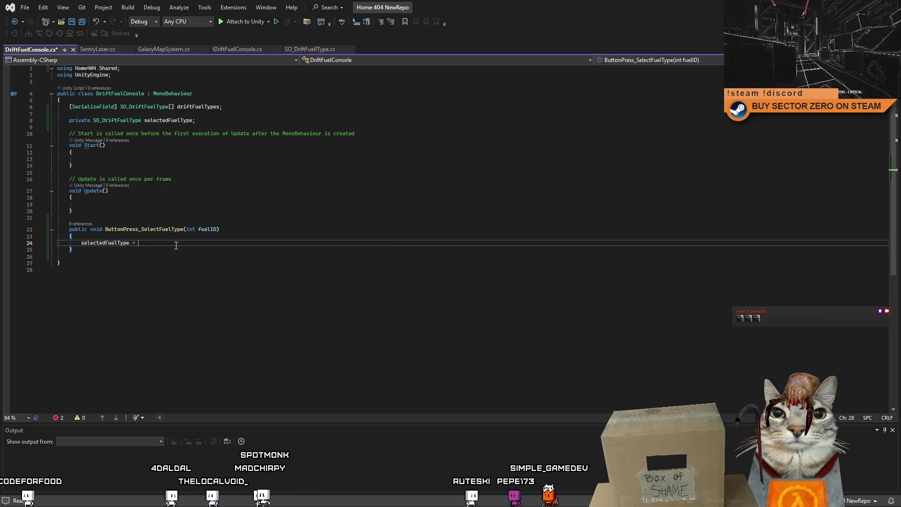
{"action": "type", "text": "[int];"}
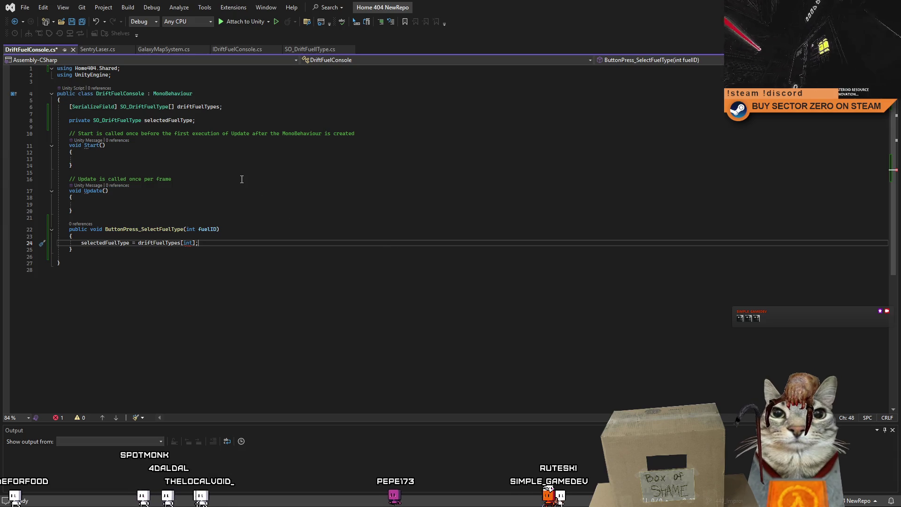
{"action": "key", "text": "BackSpace"}
{"action": "key", "text": "BackSpace"}
{"action": "type", "text": "fuelID"}
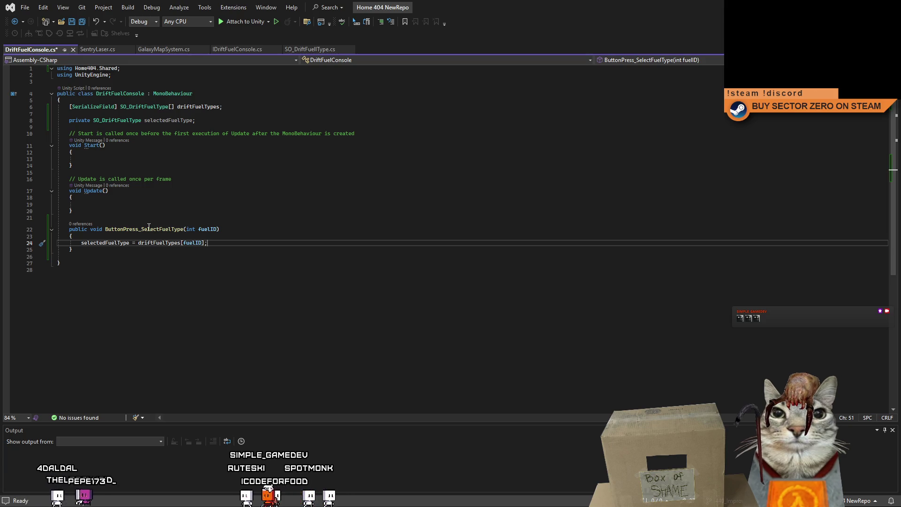
{"action": "left_click_drag", "start_coordinate": [142, 229], "coordinate": [131, 231]}
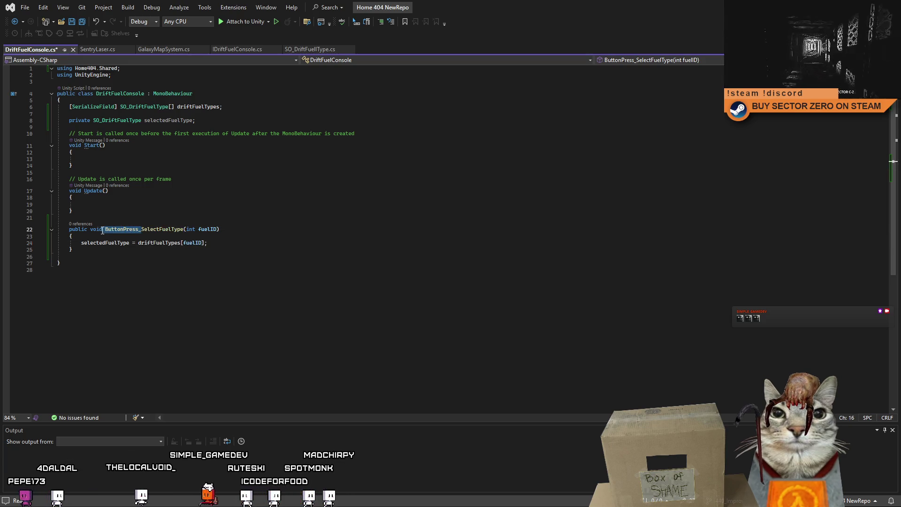
Step: Delete the ButtonPress_ prefix so the method reads SelectFuelType(int fuelID), then add blank lines after it
{"action": "key", "text": "BackSpace"}
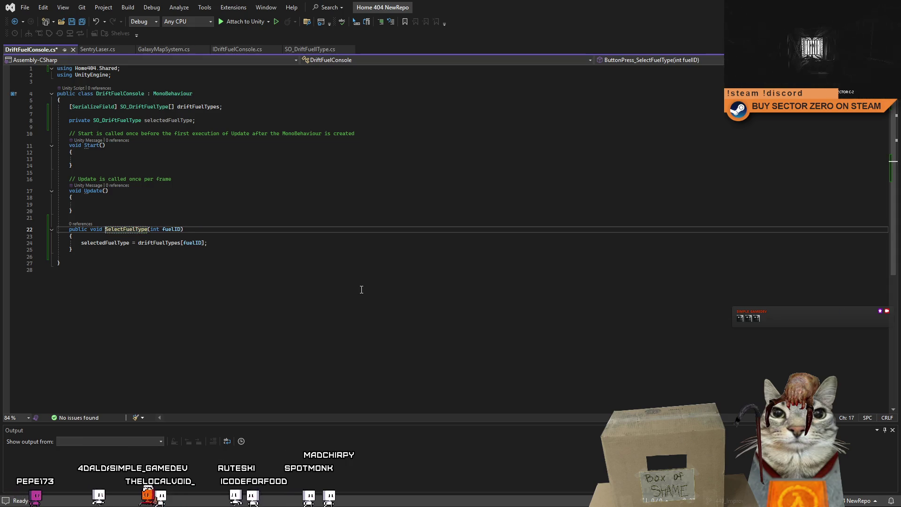
{"action": "left_click", "coordinate": [333, 287]}
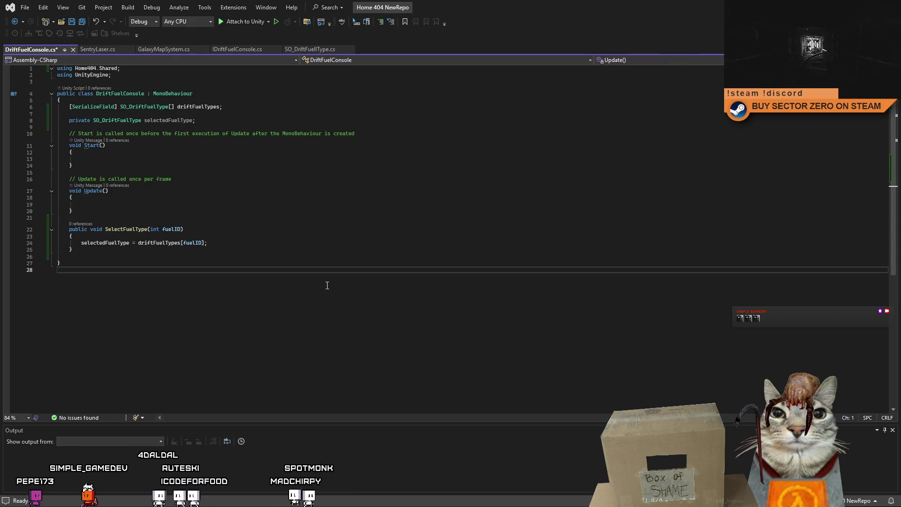
{"action": "left_click", "coordinate": [269, 244]}
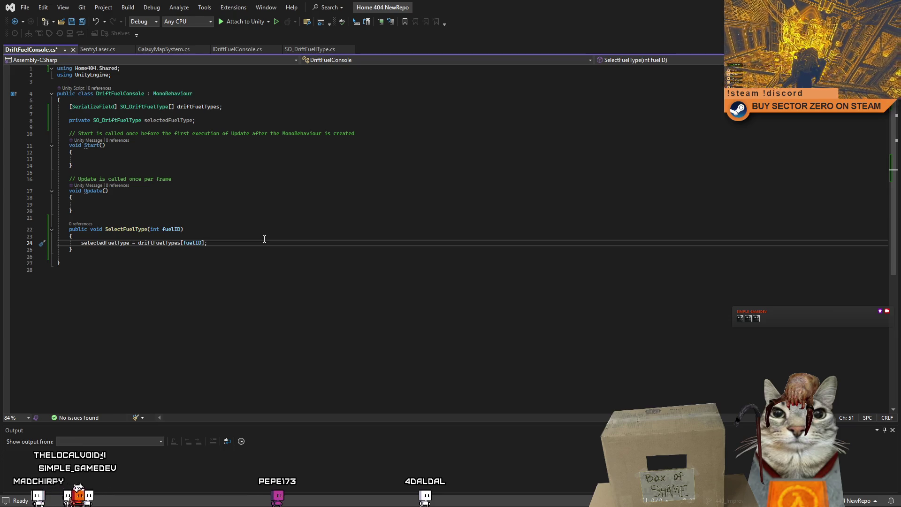
{"action": "key", "text": "Down"}
{"action": "key", "text": "Return"}
{"action": "key", "text": "Return"}
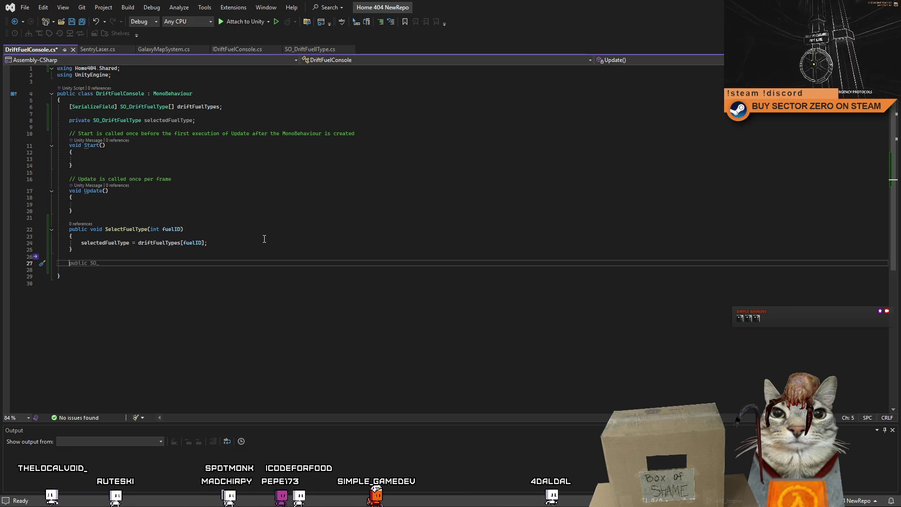
Step: Add an empty 'public void UpdateConsoleVisuals()' method and start a 'private void' line beneath it
{"action": "type", "text": "pub"}
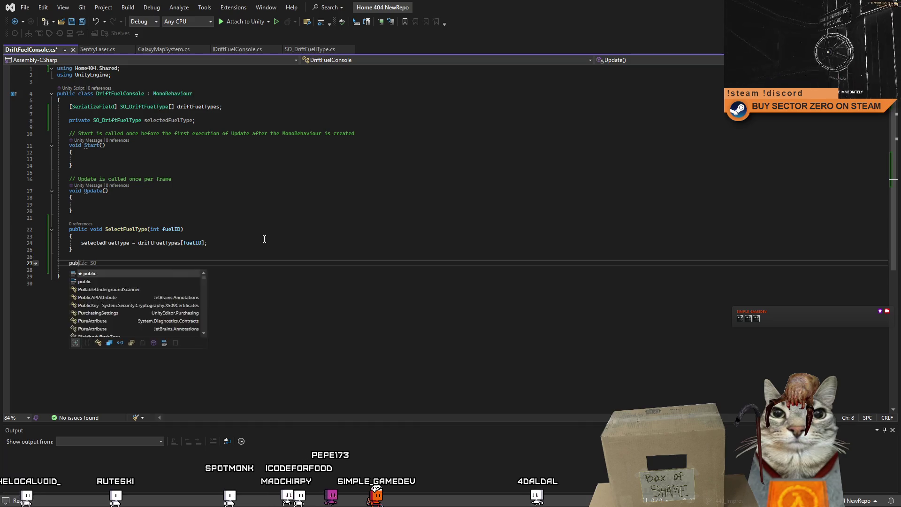
{"action": "type", "text": "lic void U"}
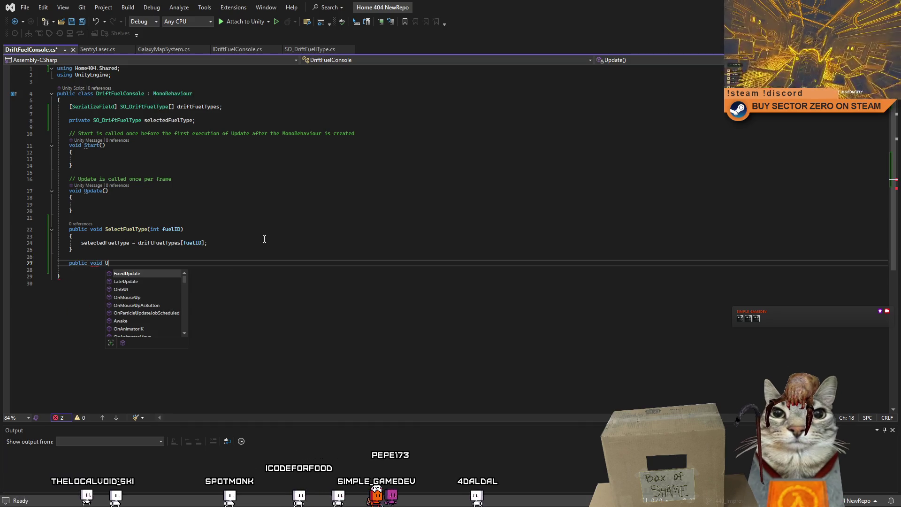
{"action": "type", "text": "pdateConsole"}
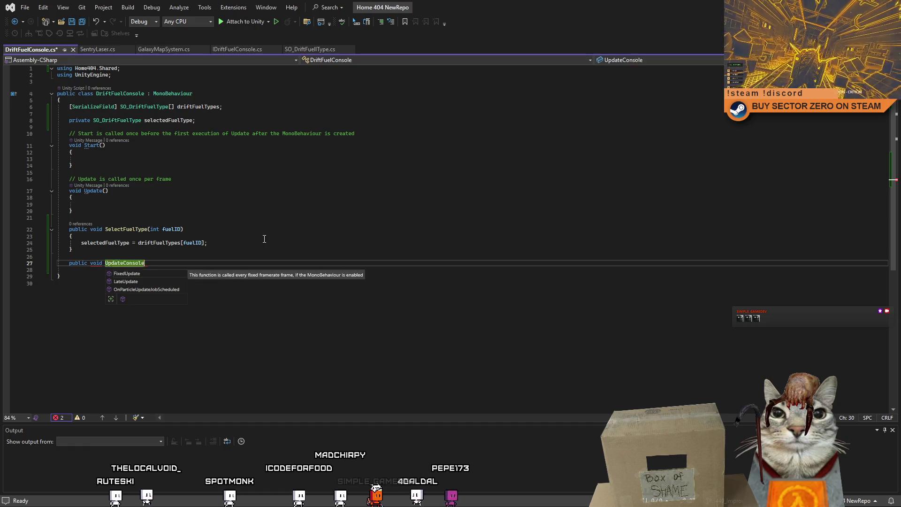
{"action": "type", "text": "Visuals()"}
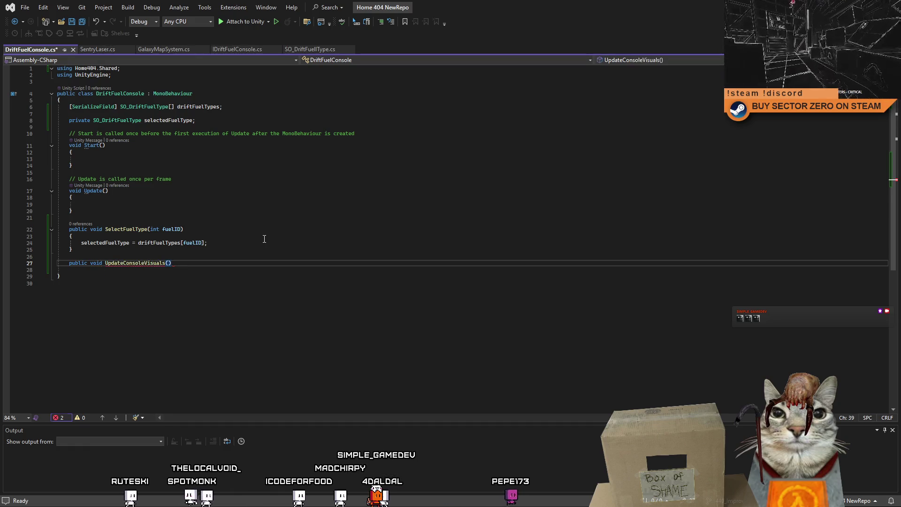
{"action": "type", "text": "{"}
{"action": "key", "text": "Return"}
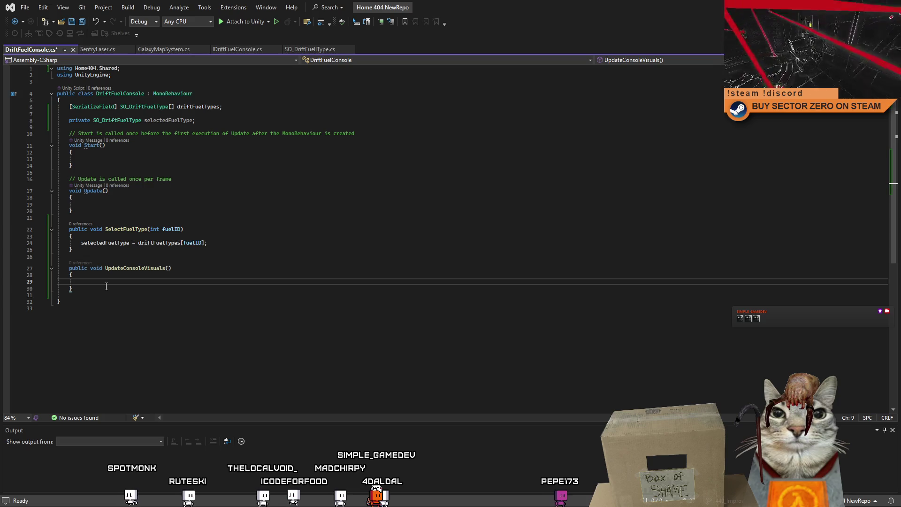
{"action": "left_click", "coordinate": [106, 291]}
{"action": "key", "text": "Return"}
{"action": "key", "text": "Return"}
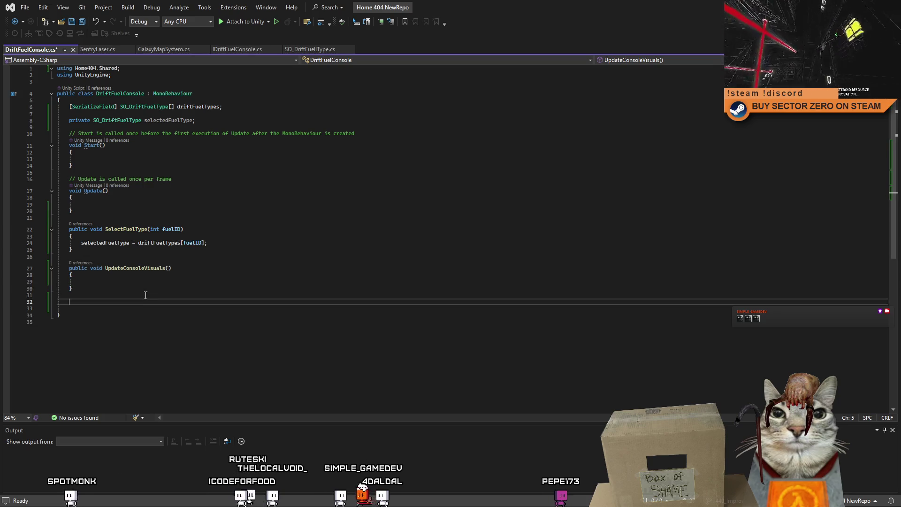
{"action": "type", "text": "priv"}
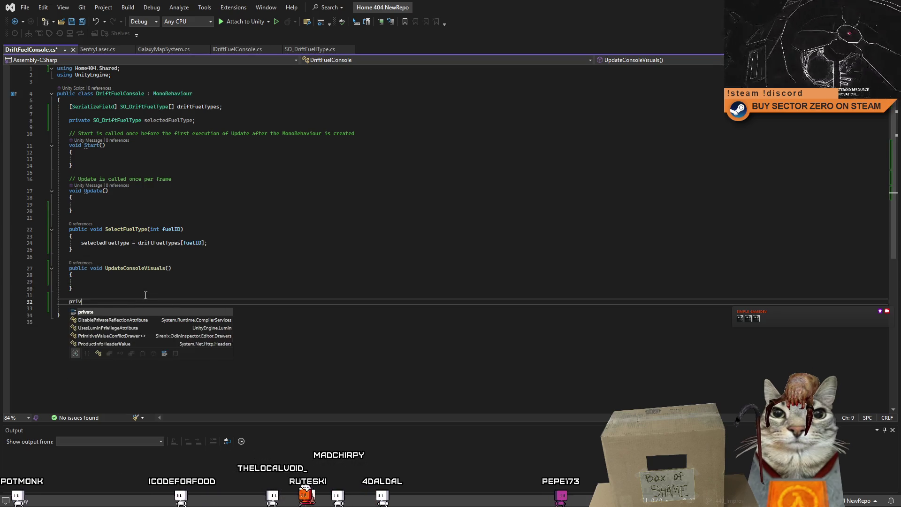
{"action": "type", "text": "ate "}
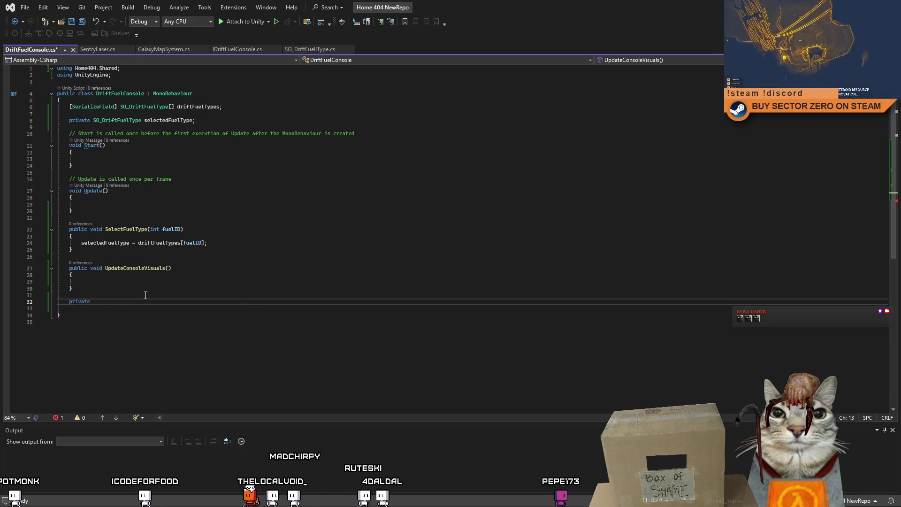
{"action": "type", "text": "void"}
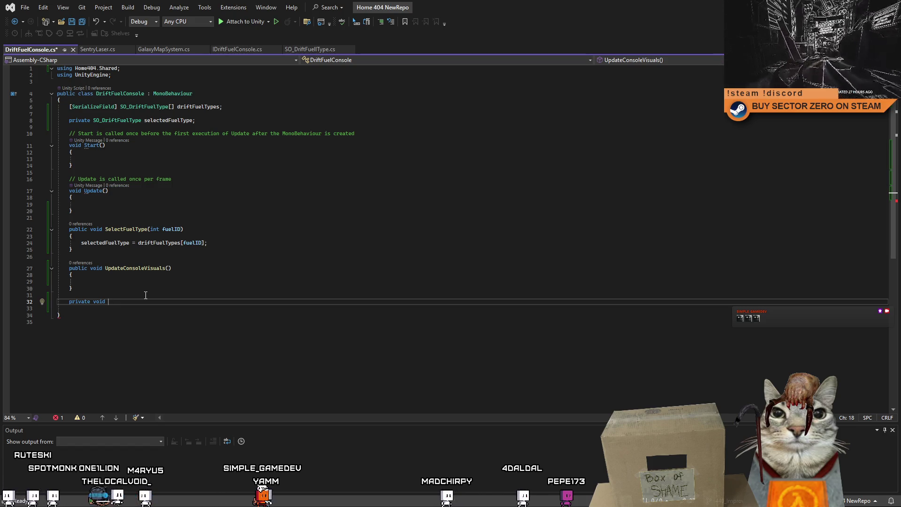
Step: Place the cursor at the end of the selectedFuelType declaration
{"action": "left_click", "coordinate": [226, 119]}
Step: Declare a nested private class FuelSettings below the selectedFuelType field and open its body
{"action": "key", "text": "Return"}
{"action": "key", "text": "Return"}
{"action": "key", "text": "Return"}
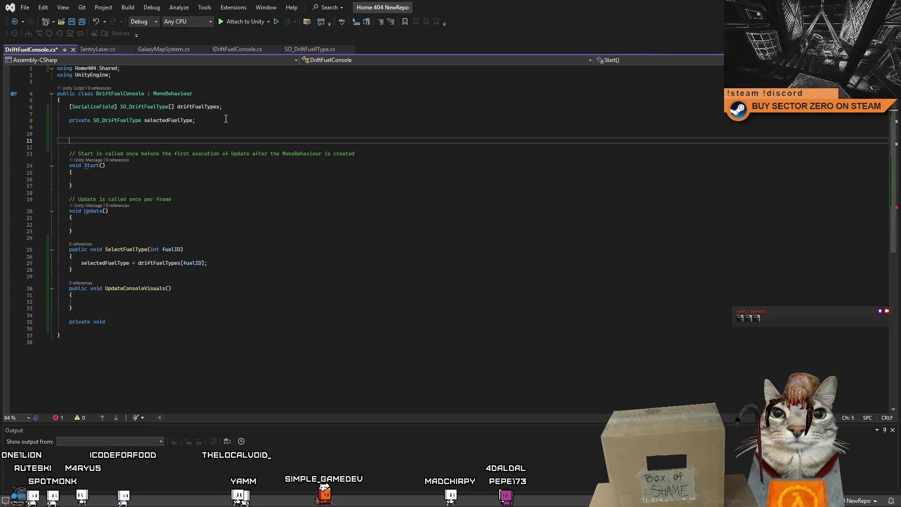
{"action": "type", "text": "private "}
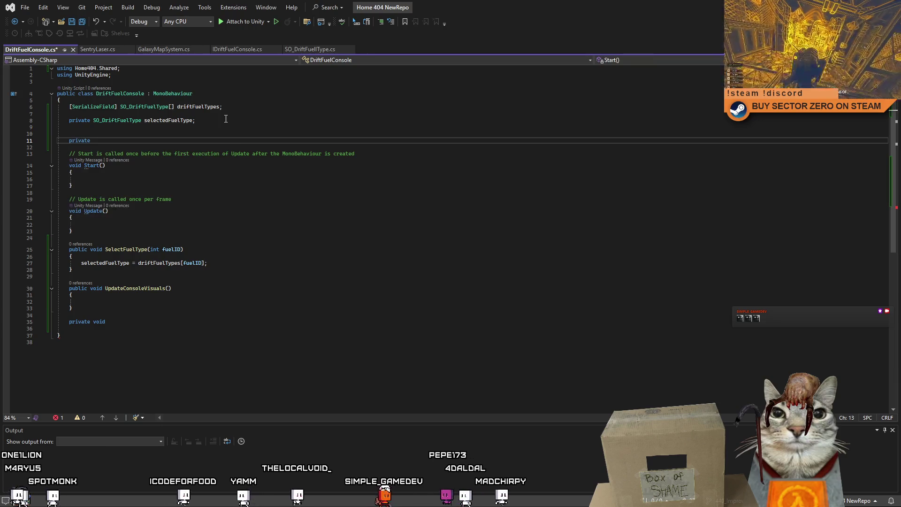
{"action": "type", "text": "class DriftFuelS"}
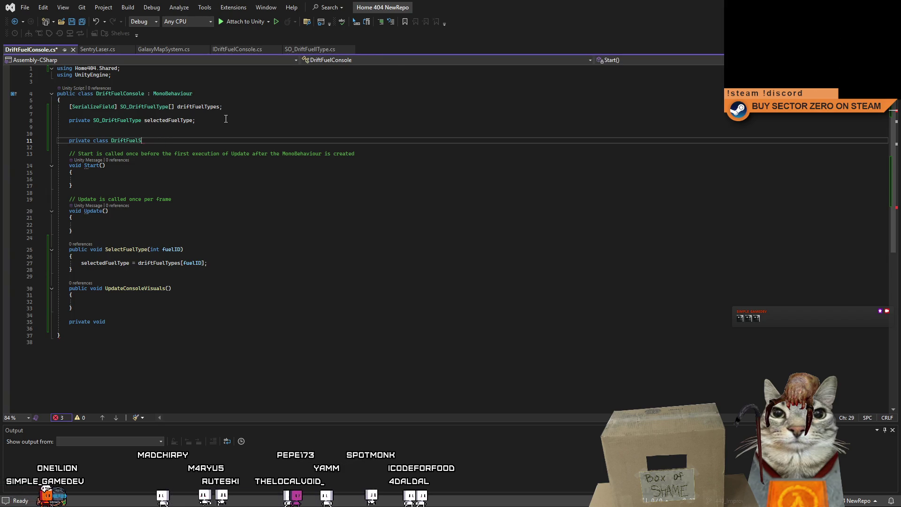
{"action": "key", "text": "BackSpace"}
{"action": "type", "text": "Conso"}
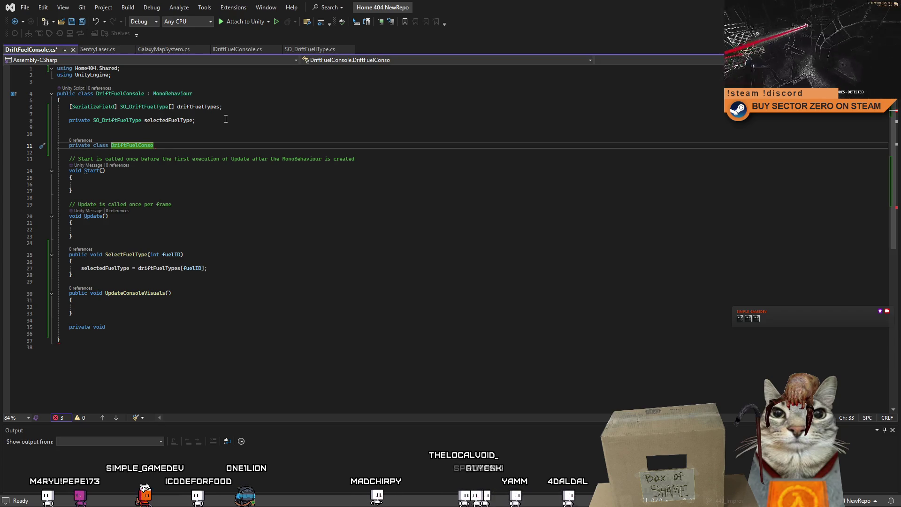
{"action": "key", "text": "BackSpace"}
{"action": "key", "text": "BackSpace"}
{"action": "key", "text": "BackSpace"}
{"action": "key", "text": "BackSpace"}
{"action": "key", "text": "BackSpace"}
{"action": "key", "text": "BackSpace"}
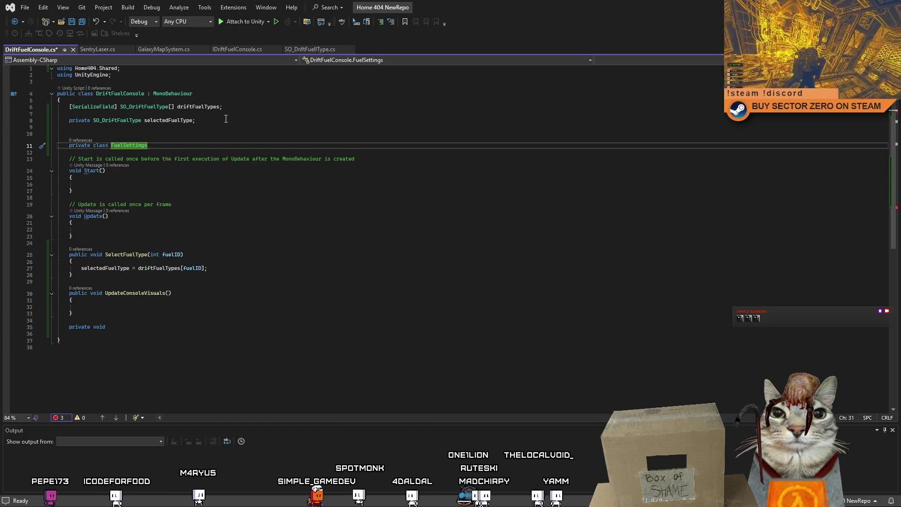
{"action": "key", "text": "Return"}
{"action": "type", "text": "{"}
{"action": "key", "text": "Return"}
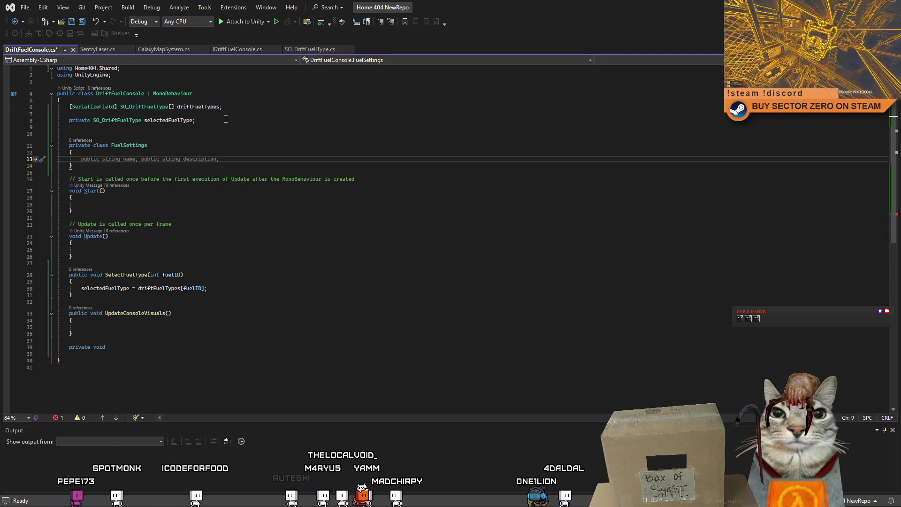
Step: Add an 'SO_DriftFuelType fuelType;' field inside the FuelSettings class
{"action": "left_click", "coordinate": [112, 120]}
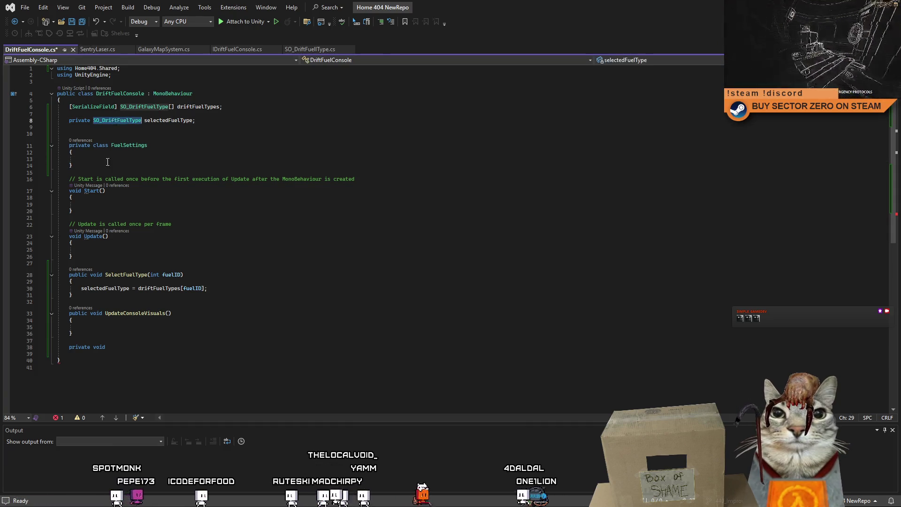
{"action": "left_click", "coordinate": [116, 162]}
{"action": "type", "text": "fuel"}
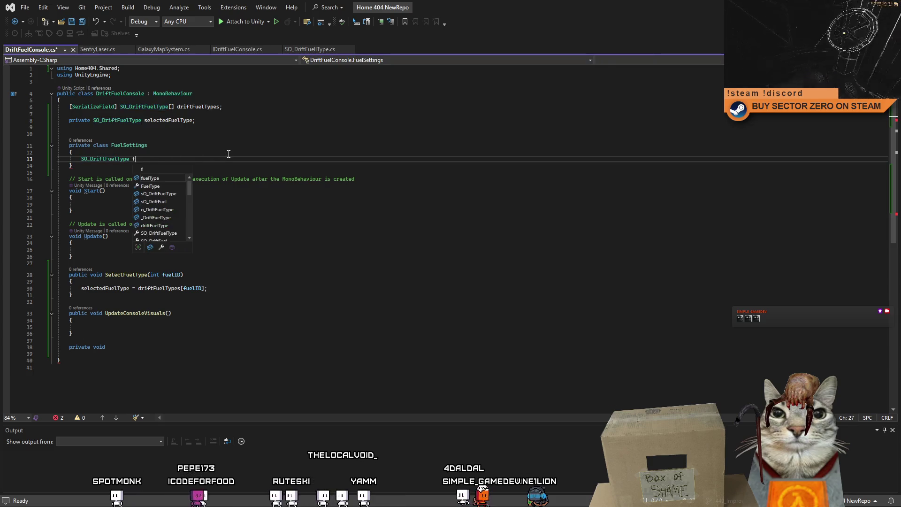
{"action": "type", "text": "Ty"}
{"action": "key", "text": "Tab"}
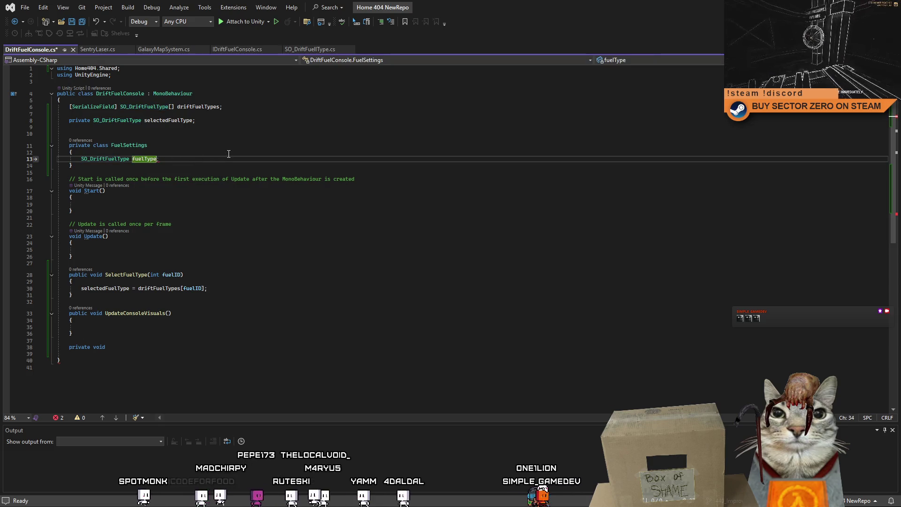
{"action": "type", "text": ";"}
{"action": "key", "text": "Return"}
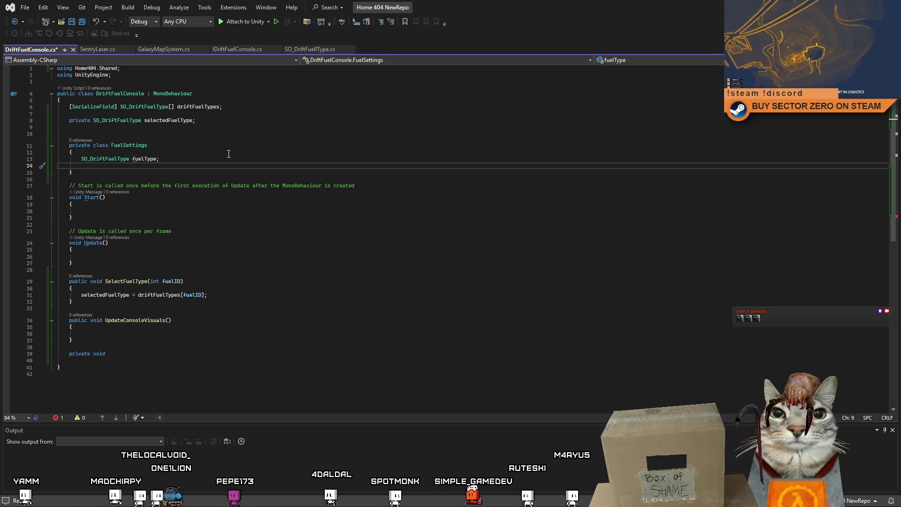
{"action": "left_click", "coordinate": [126, 145]}
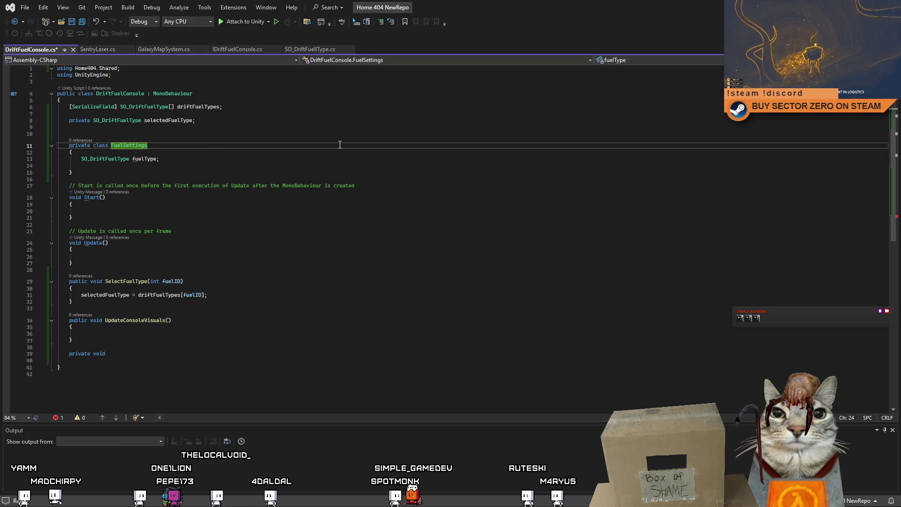
Step: Rename the nested class to FuelDisplaySettings and add a blank line after fuelType
{"action": "type", "text": "Display"}
{"action": "key", "text": "Down"}
{"action": "key", "text": "Down"}
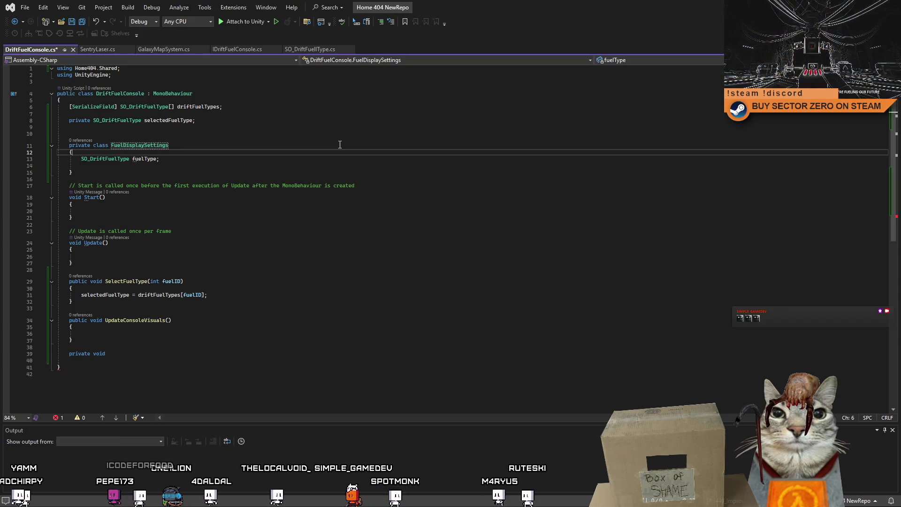
{"action": "key", "text": "Up"}
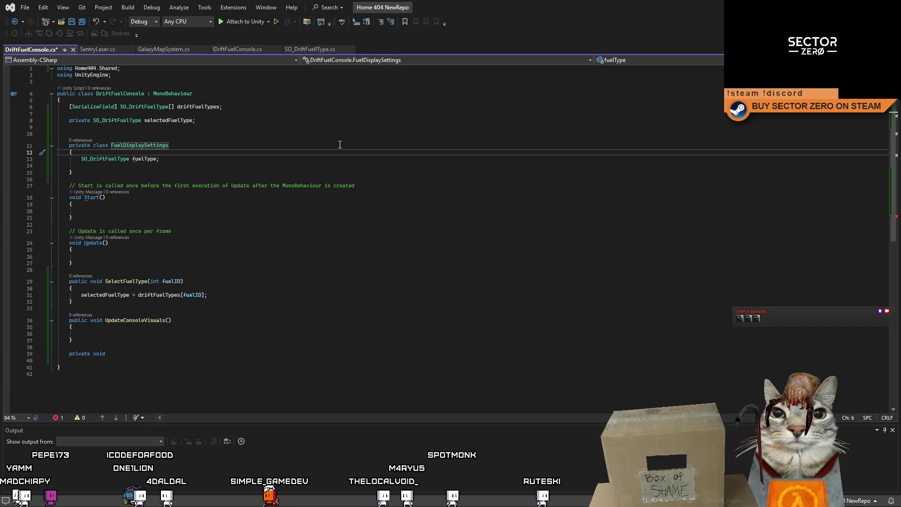
{"action": "key", "text": "Down"}
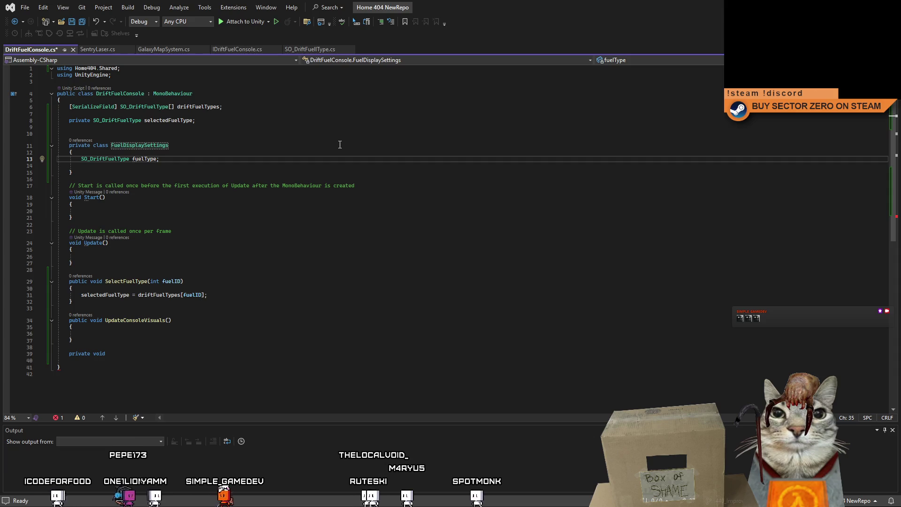
{"action": "key", "text": "Return"}
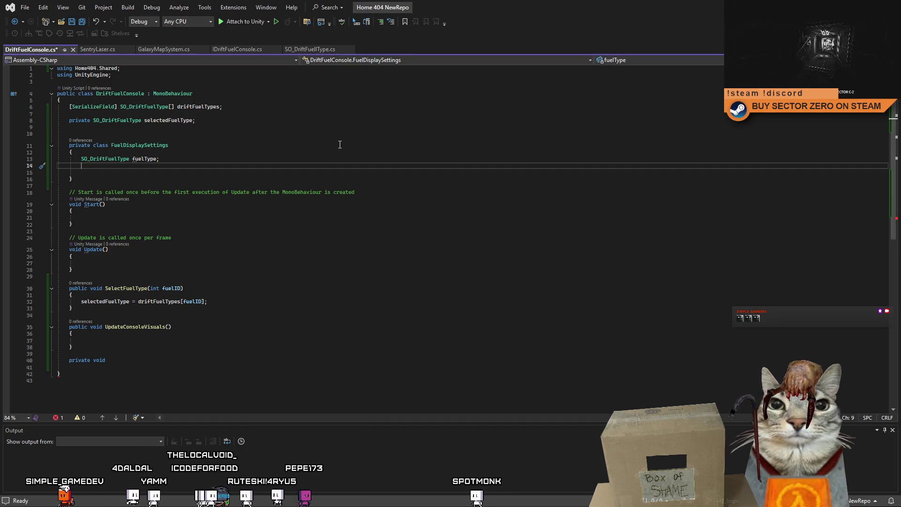
Step: Add 'GameObject[] fuelLine;' and 'GameObject controlLight;' fields to FuelDisplaySettings
{"action": "type", "text": "GameObject[] fuelLi"}
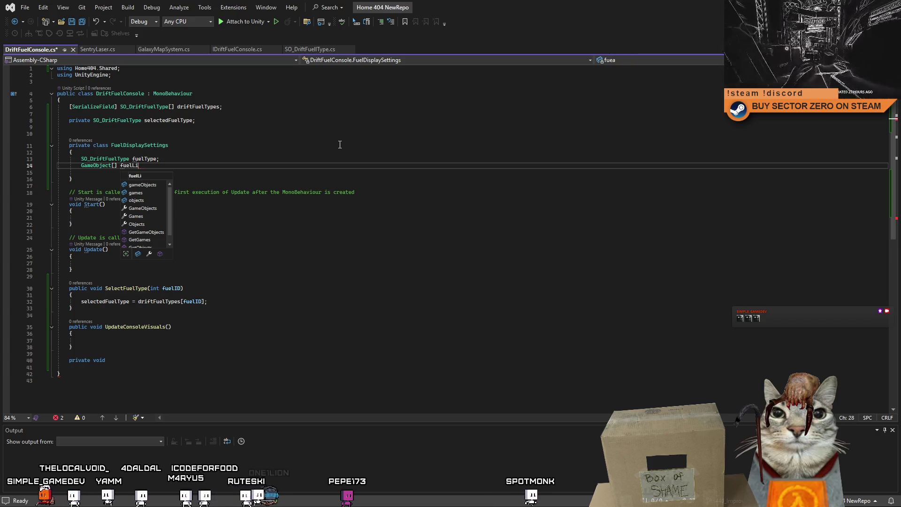
{"action": "type", "text": "ne;"}
{"action": "key", "text": "Return"}
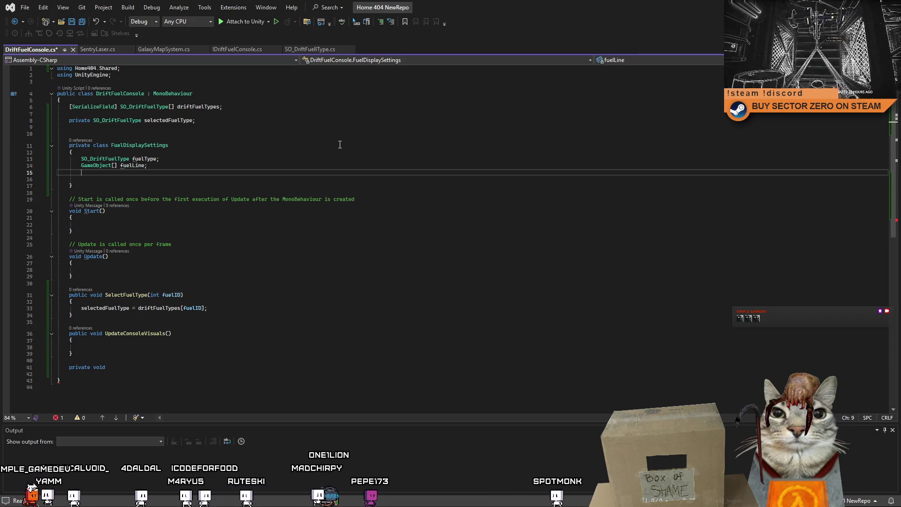
{"action": "type", "text": "GameObject"}
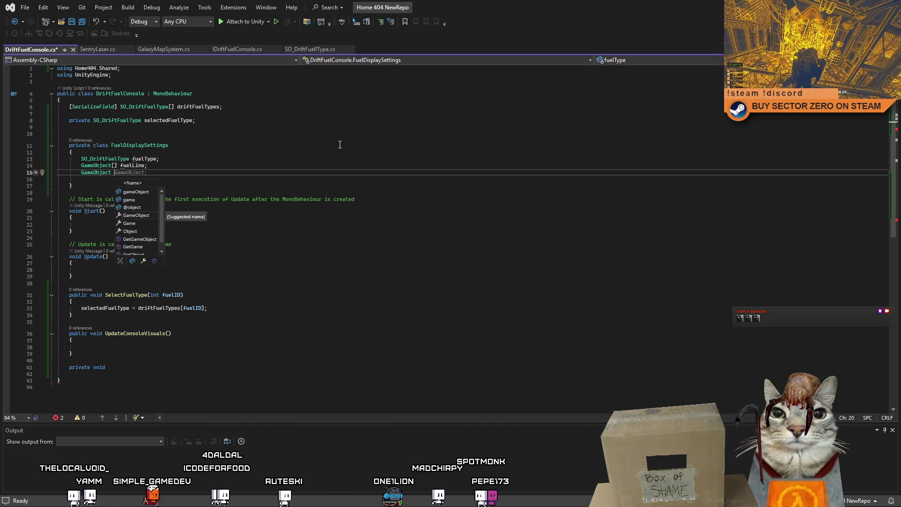
{"action": "key", "text": "BackSpace"}
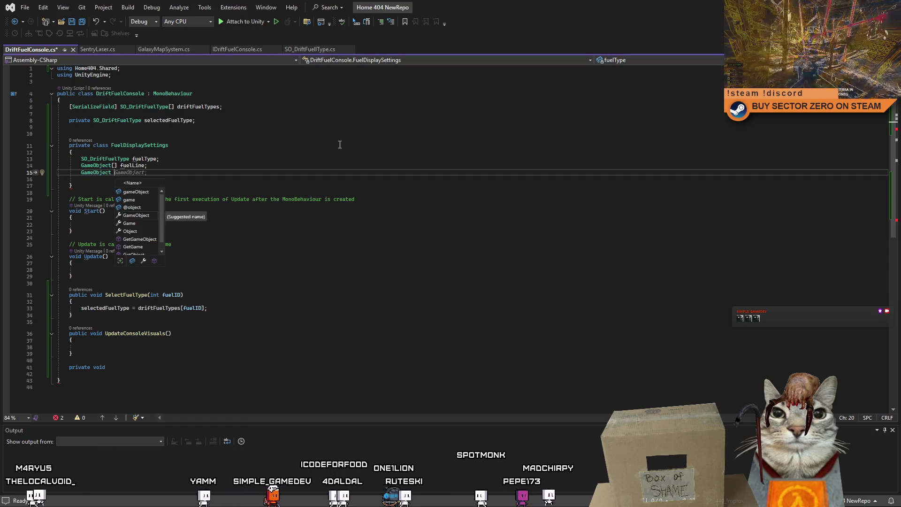
{"action": "type", "text": "controlLight"}
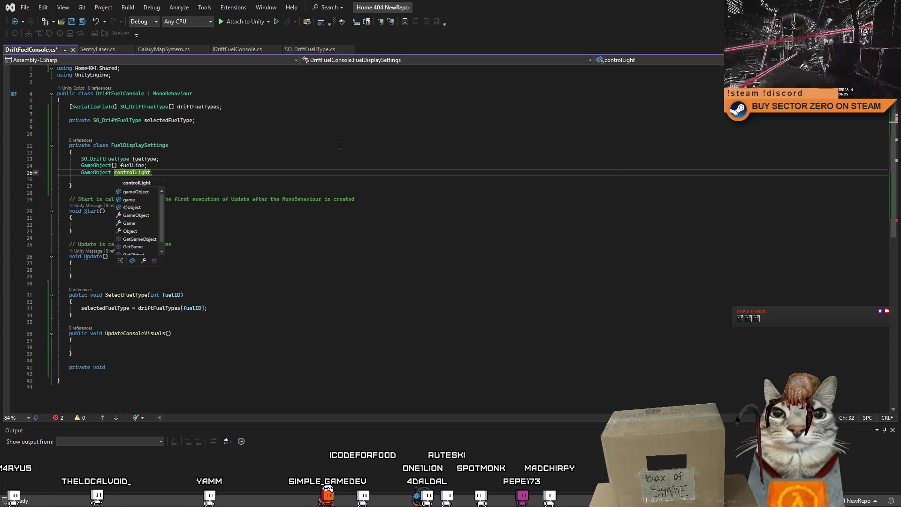
{"action": "type", "text": ";"}
{"action": "key", "text": "Return"}
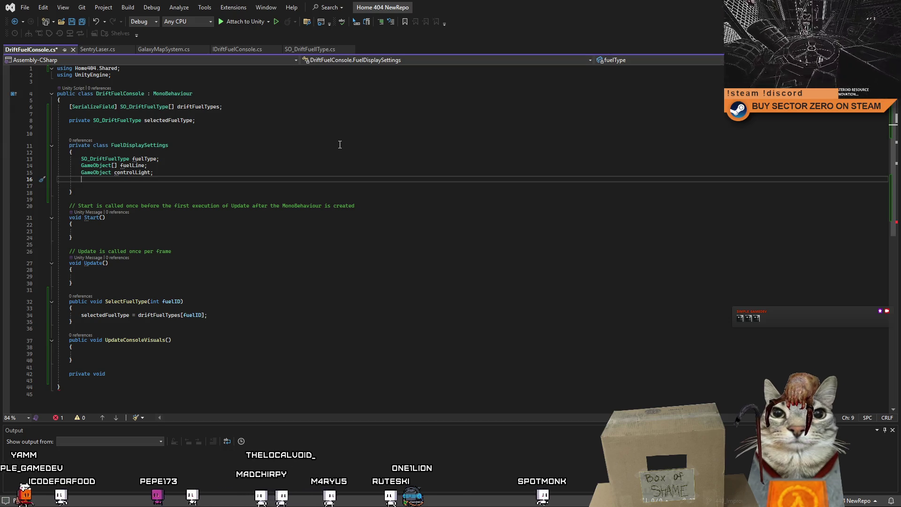
{"action": "type", "text": "TMP"}
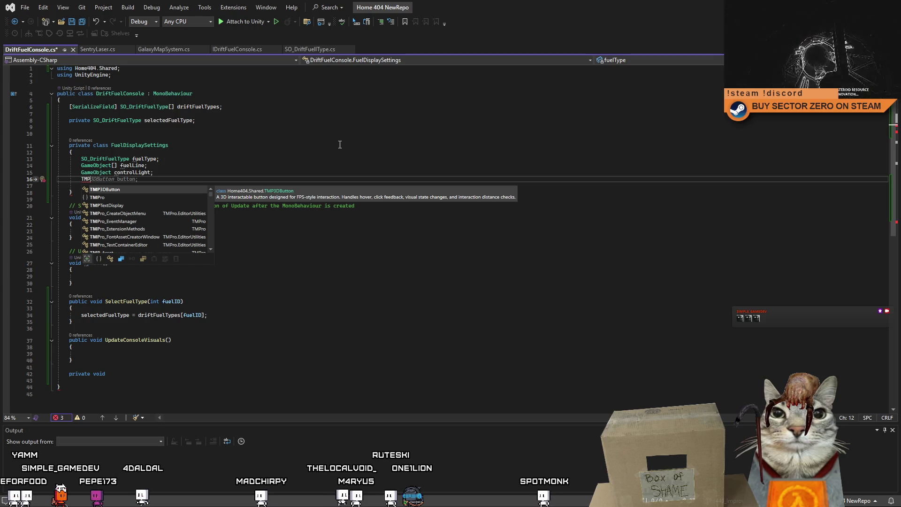
{"action": "key", "text": "BackSpace"}
{"action": "key", "text": "BackSpace"}
{"action": "key", "text": "BackSpace"}
{"action": "left_click", "coordinate": [340, 144]}
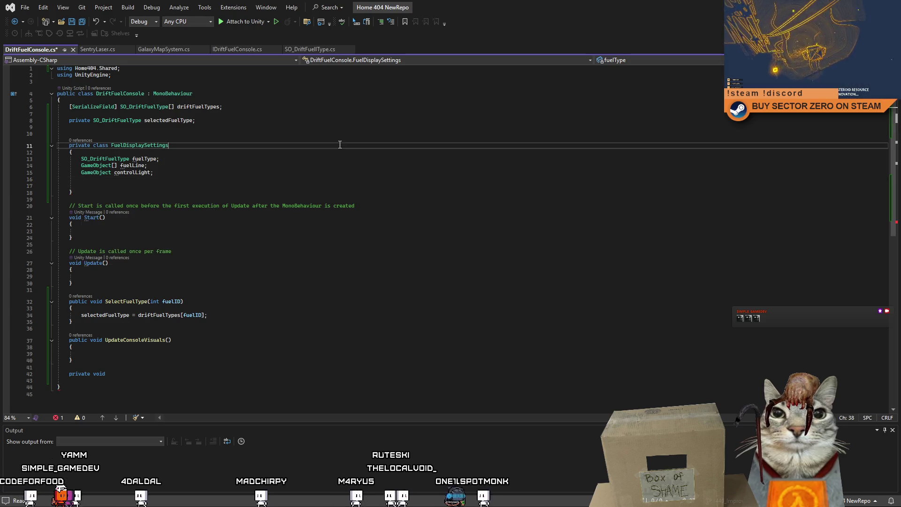
Step: Search '3d but' in Unity's Project panel and open TMP3DButton to see its TMP_Text declaration
{"action": "key", "text": "ctrl+r"}
{"action": "key", "text": "ctrl+r"}
{"action": "key", "text": "alt+Tab"}
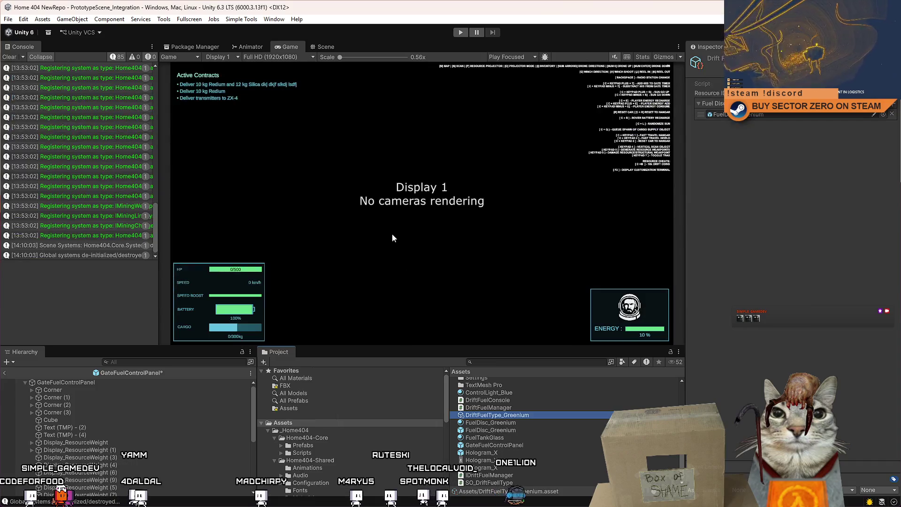
{"action": "left_click", "coordinate": [517, 362]}
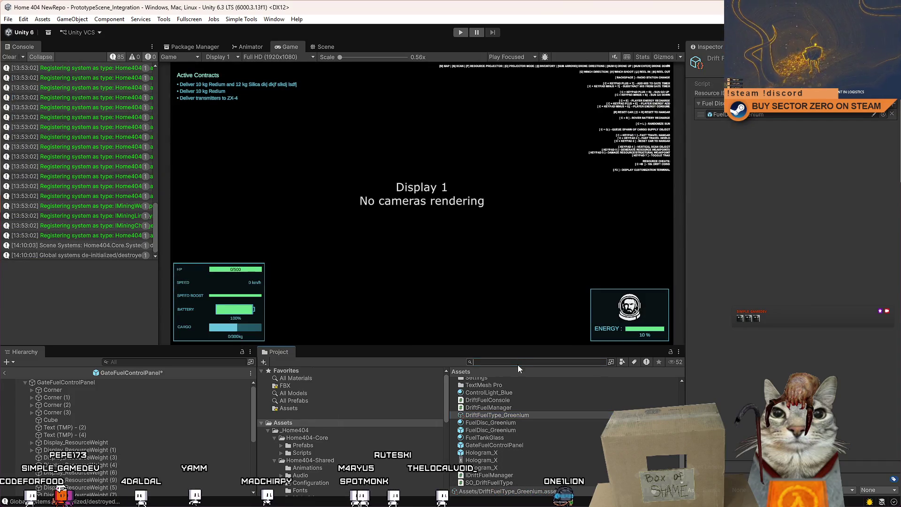
{"action": "type", "text": "3d but"}
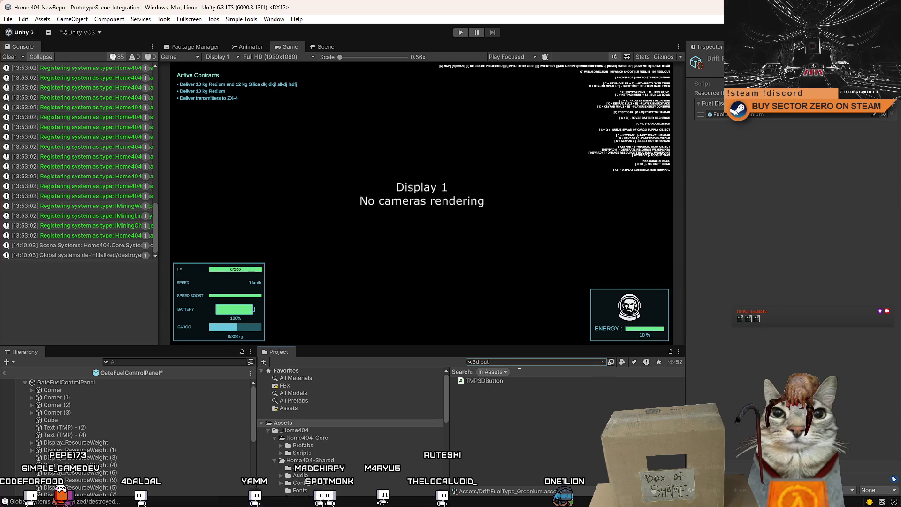
{"action": "left_click", "coordinate": [501, 381]}
{"action": "double_click", "coordinate": [551, 381]}
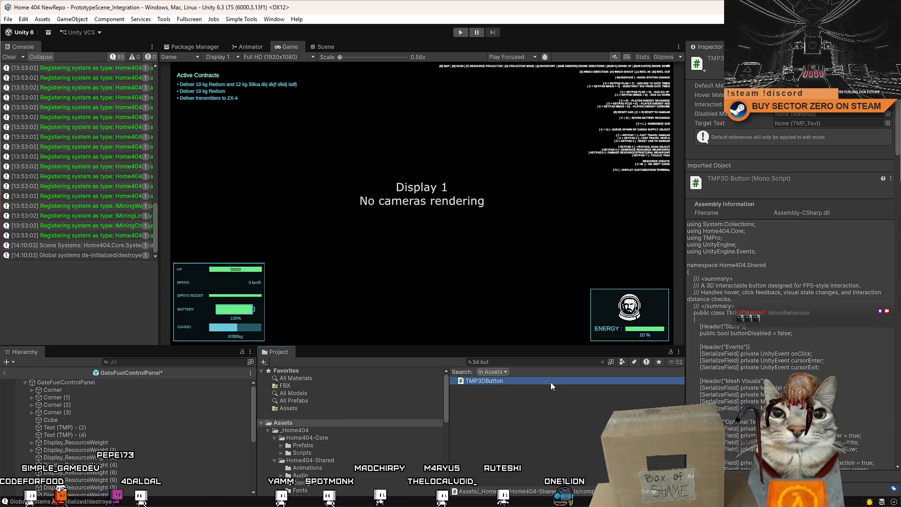
{"action": "scroll", "coordinate": [209, 200], "scroll_direction": "down", "scroll_amount": 1}
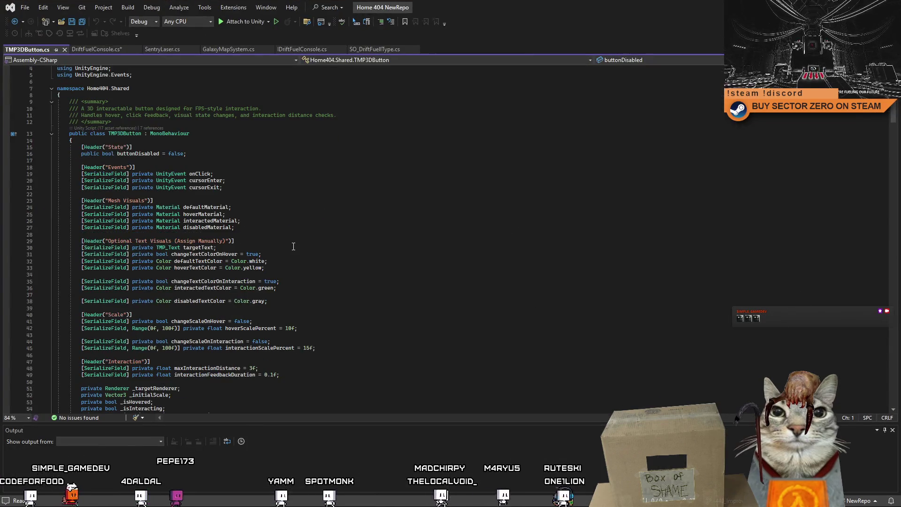
{"action": "left_click", "coordinate": [199, 248]}
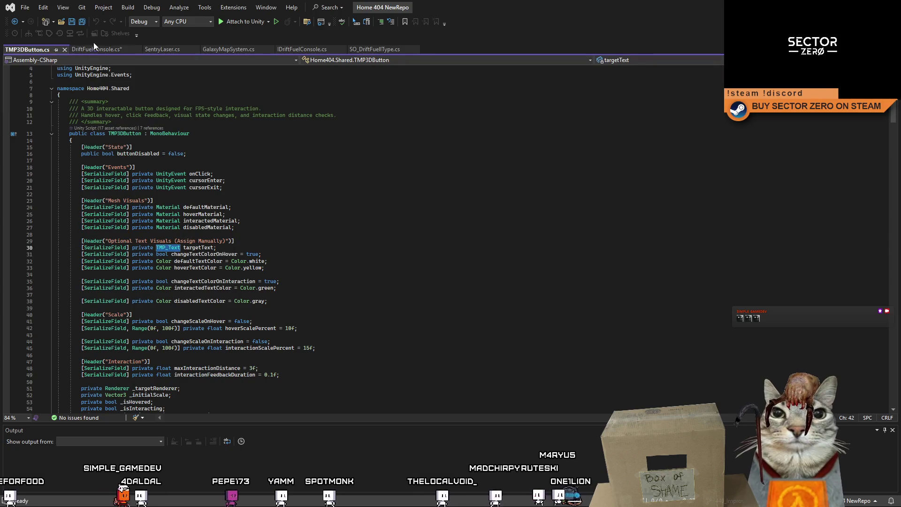
Step: Add a 'TMP_Text displayOwnedAmmount;' field below controlLight in FuelDisplaySettings
{"action": "left_click", "coordinate": [96, 49]}
{"action": "key", "text": "Down"}
{"action": "key", "text": "Down"}
{"action": "key", "text": "Down"}
{"action": "key", "text": "Return"}
{"action": "type", "text": "TMP_Text te"}
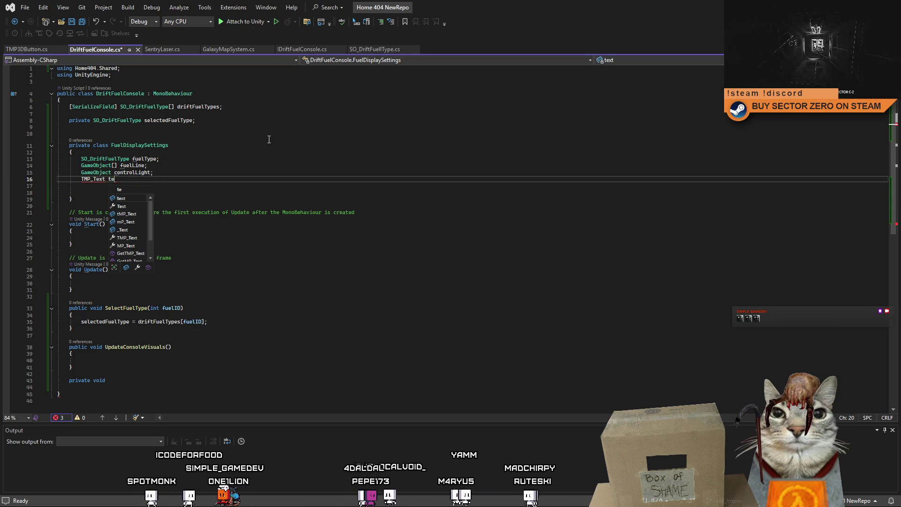
{"action": "key", "text": "BackSpace"}
{"action": "key", "text": "BackSpace"}
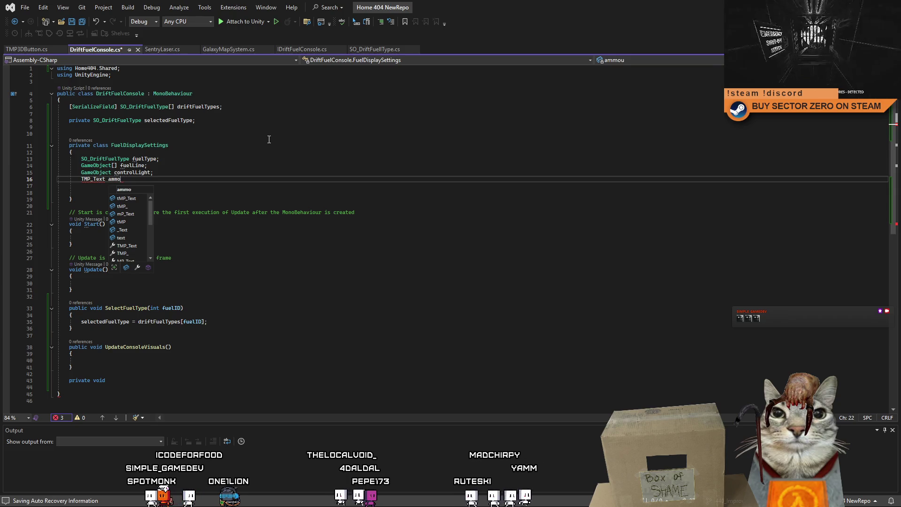
{"action": "type", "text": "playO"}
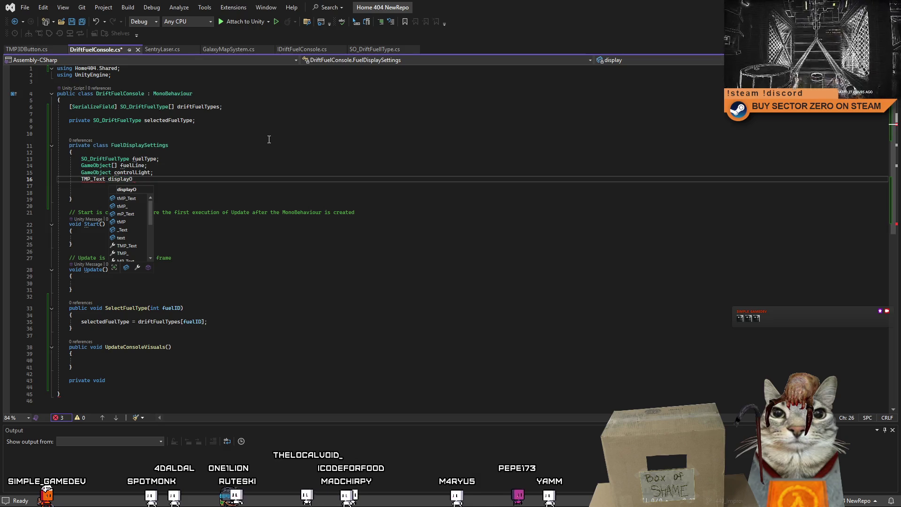
{"action": "type", "text": "wnedAmmount;"}
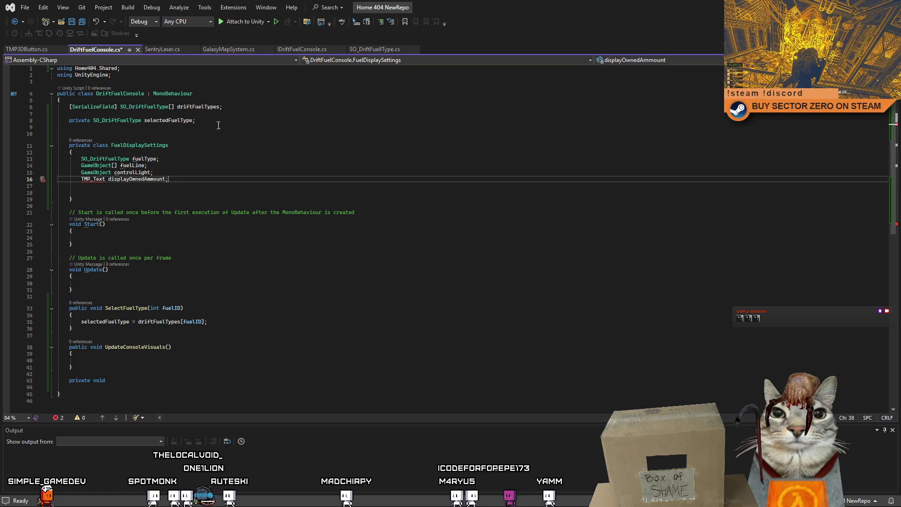
{"action": "mouse_move", "coordinate": [101, 181]}
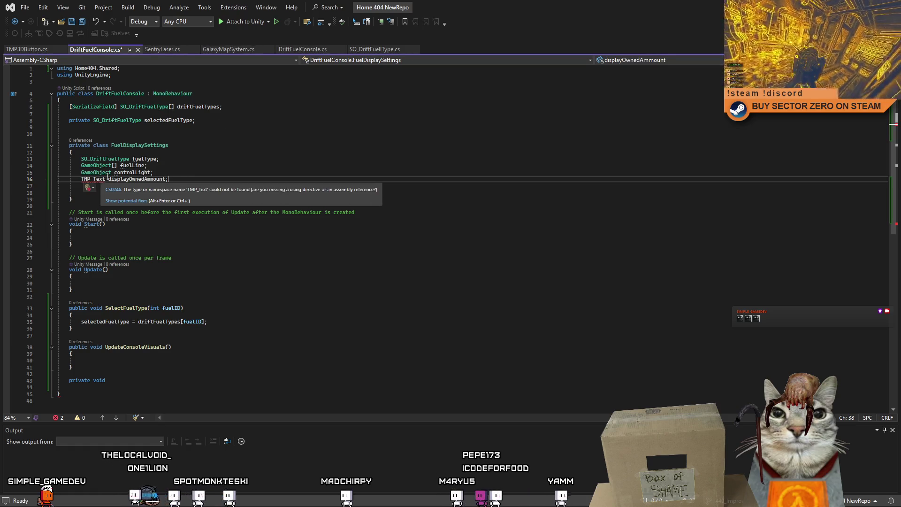
Step: Add 'using TMPro;' at the top of DriftFuelConsole and delete the empty lines in FuelDisplaySettings
{"action": "left_click", "coordinate": [28, 49]}
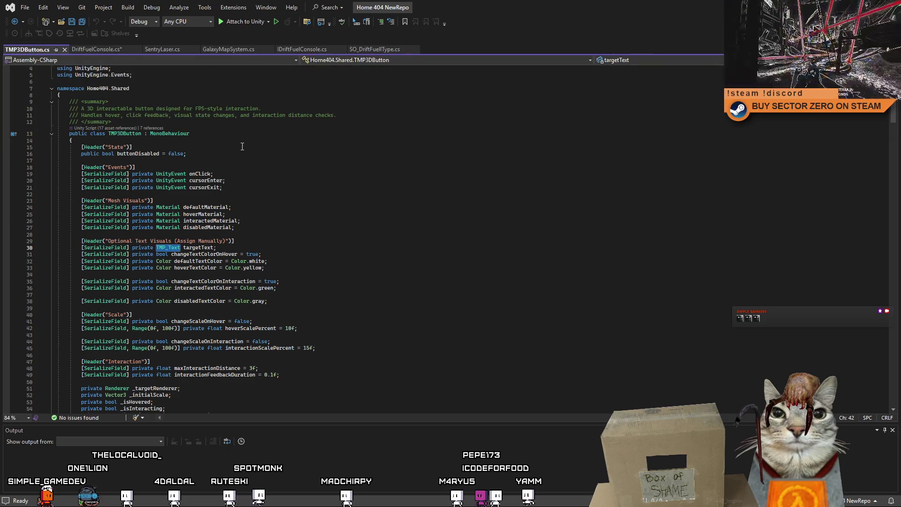
{"action": "scroll", "coordinate": [156, 110], "scroll_direction": "up", "scroll_amount": 2}
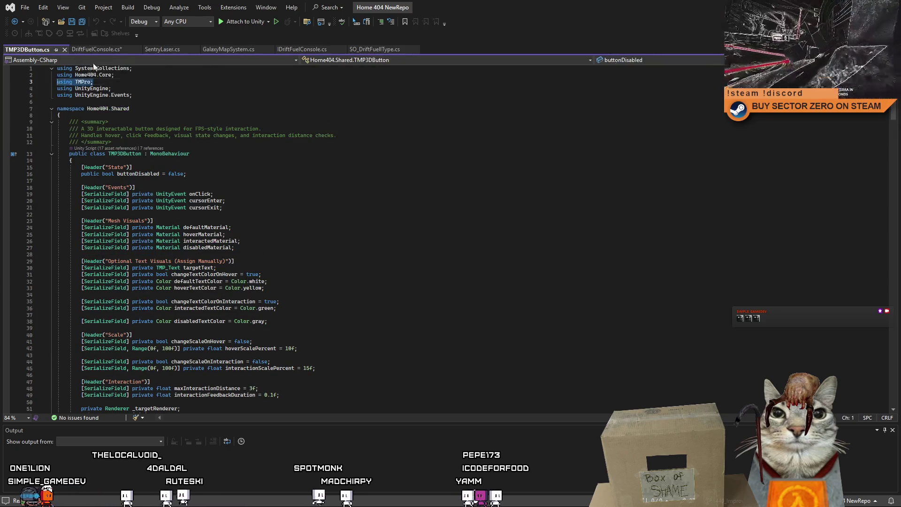
{"action": "left_click", "coordinate": [96, 49]}
{"action": "left_click", "coordinate": [122, 74]}
{"action": "type", "text": "using TMPro;"}
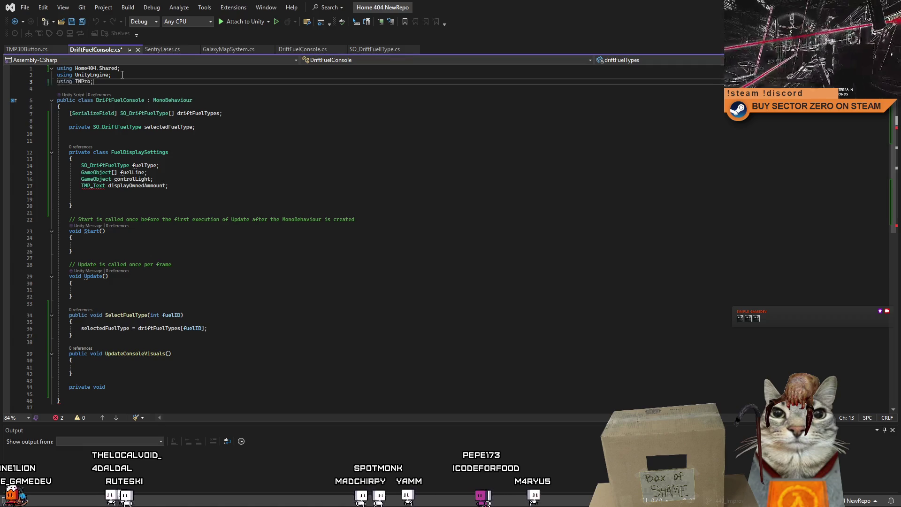
{"action": "key", "text": "ctrl+minus"}
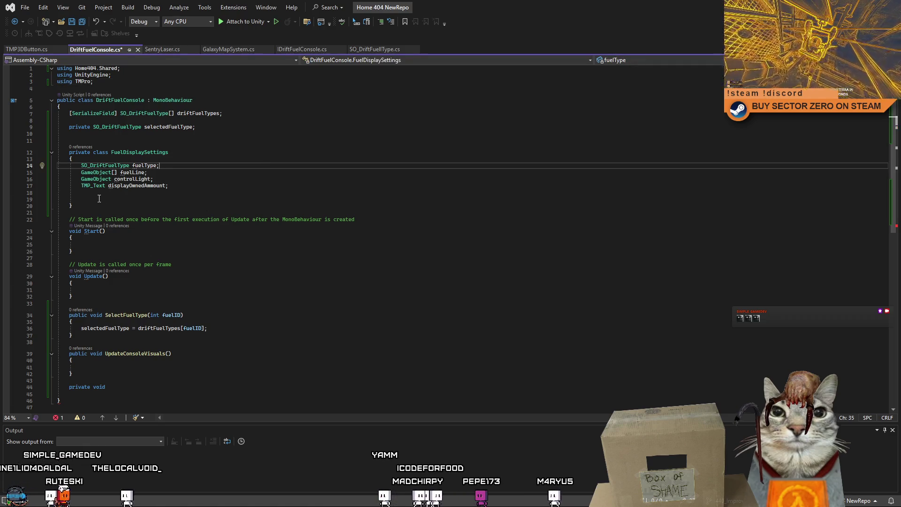
{"action": "left_click_drag", "start_coordinate": [123, 199], "coordinate": [58, 193]}
{"action": "key", "text": "BackSpace"}
{"action": "key", "text": "BackSpace"}
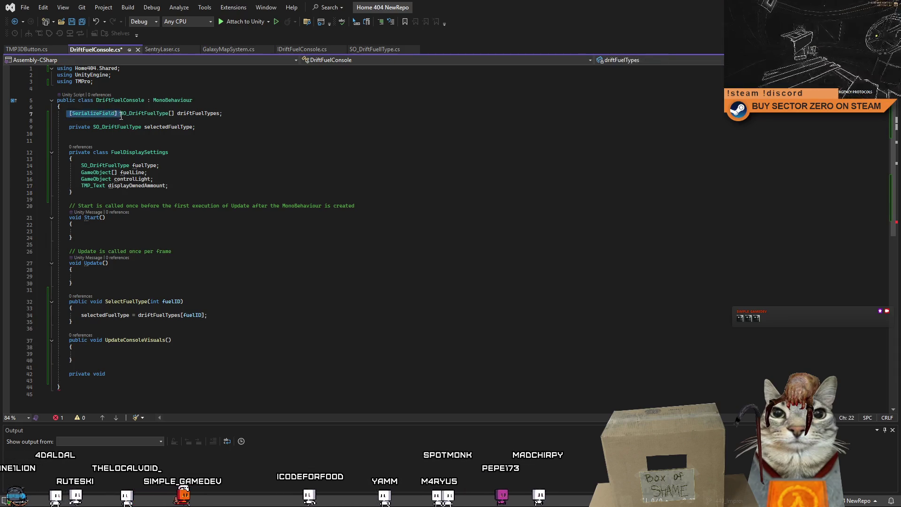
Step: Add a 'FuelDisplaySettings[] fuelDisplaySettings' field and retype selectedFuelType as FuelDisplaySettings
{"action": "left_click", "coordinate": [265, 115]}
{"action": "key", "text": "Return"}
{"action": "key", "text": "Return"}
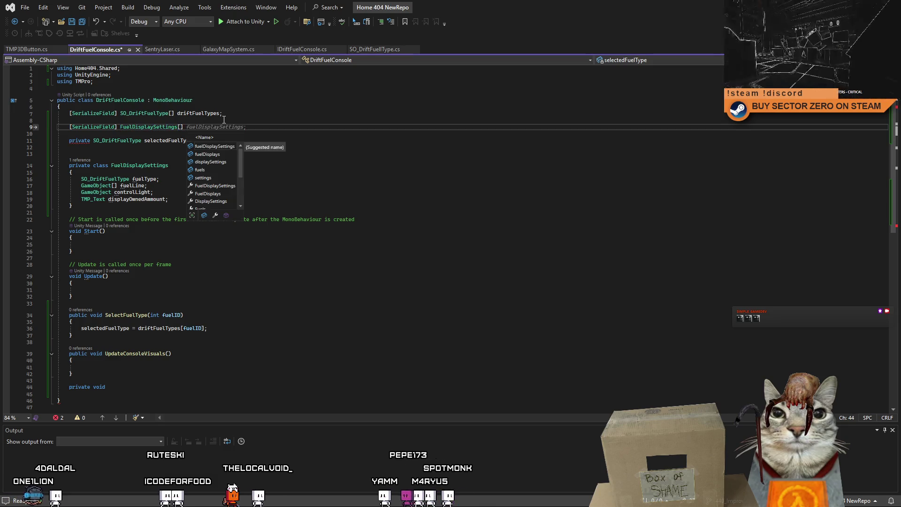
{"action": "key", "text": "Tab"}
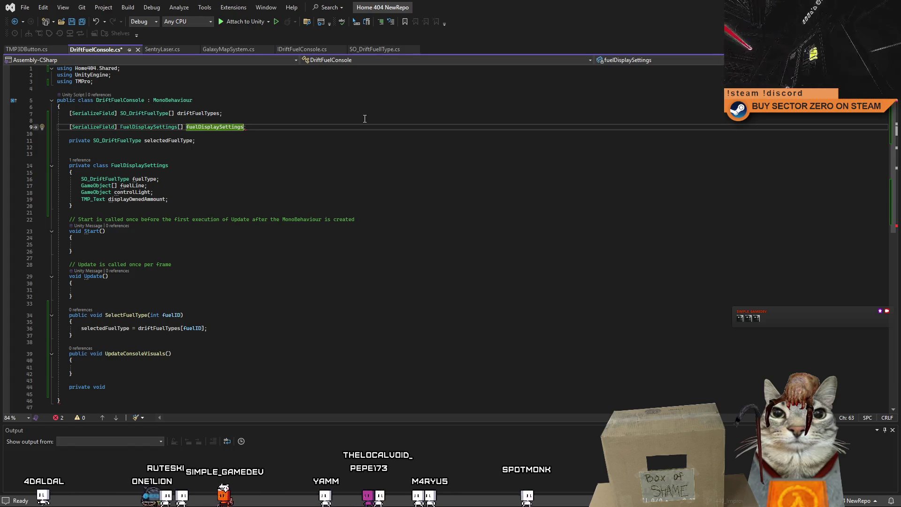
{"action": "type", "text": ";"}
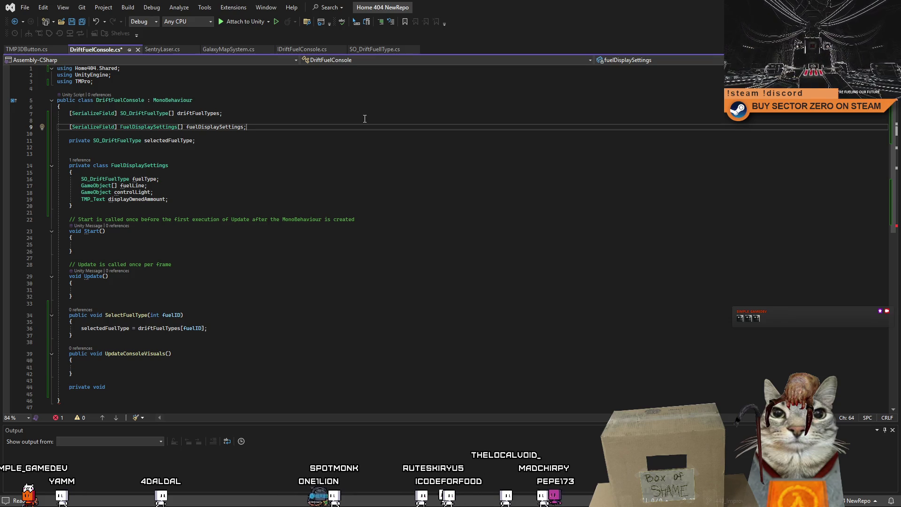
{"action": "double_click", "coordinate": [143, 129]}
{"action": "key", "text": "ctrl+c"}
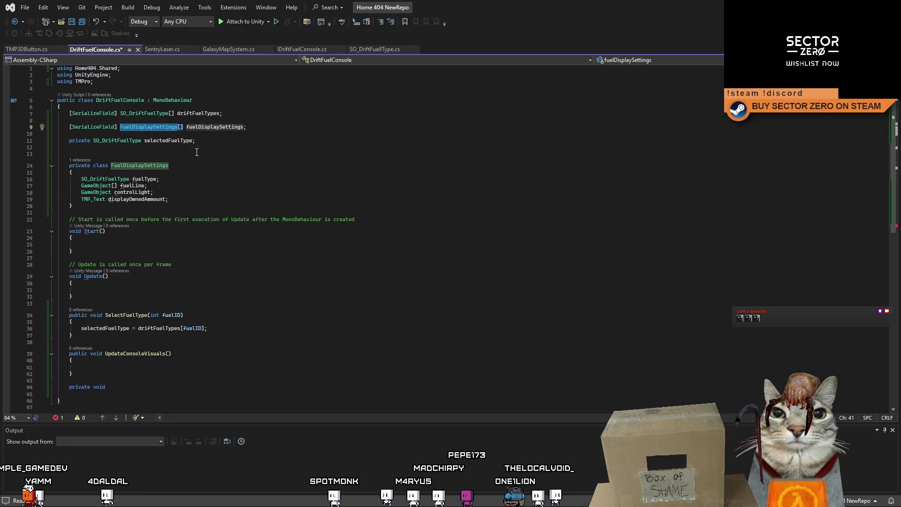
{"action": "double_click", "coordinate": [128, 141]}
{"action": "key", "text": "ctrl+v"}
{"action": "left_click", "coordinate": [277, 146]}
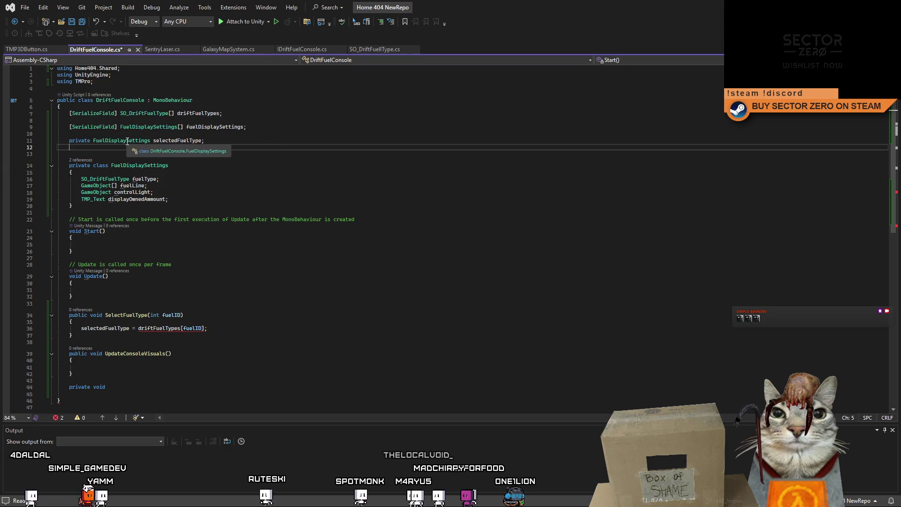
{"action": "left_click", "coordinate": [181, 134]}
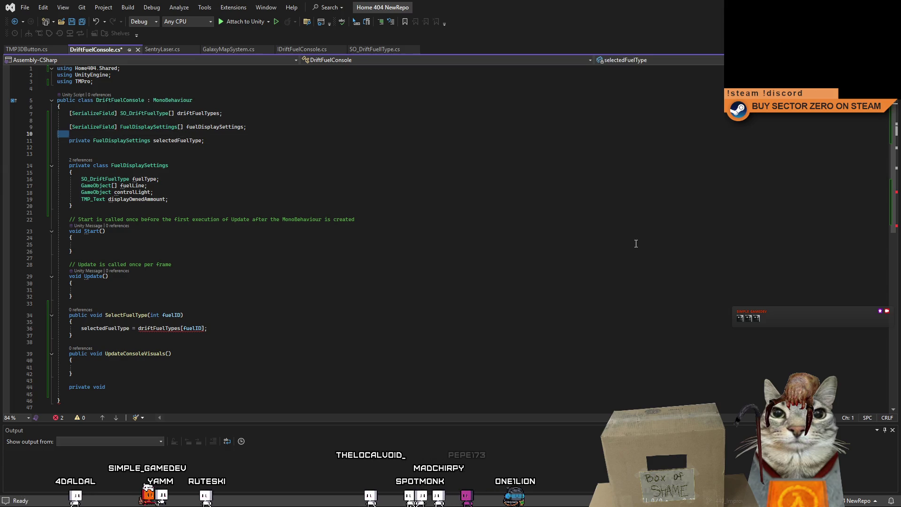
{"action": "key", "text": "BackSpace"}
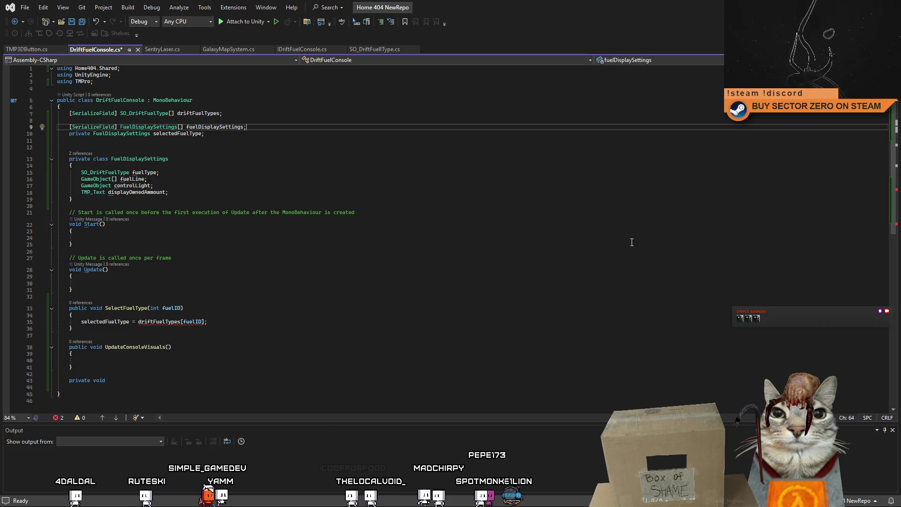
Step: Delete the driftFuelTypes field line and the leftover blank line
{"action": "left_click", "coordinate": [238, 149]}
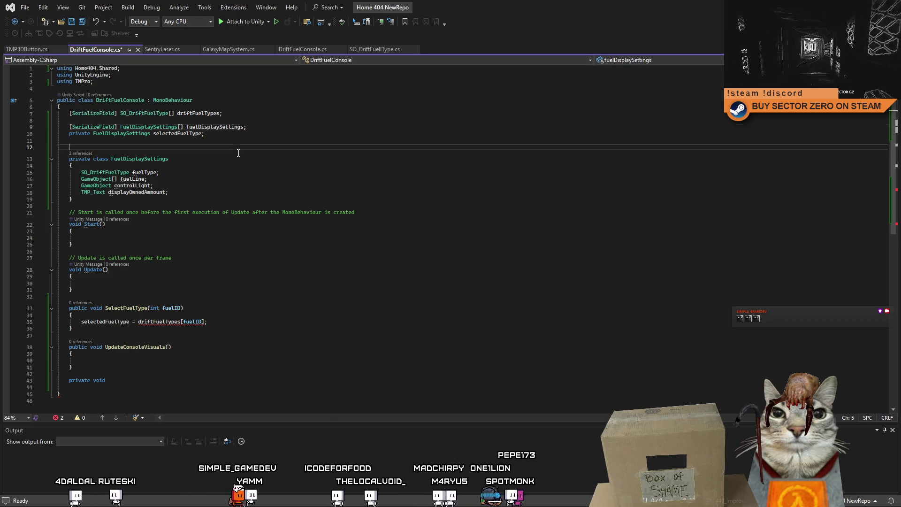
{"action": "left_click", "coordinate": [243, 115]}
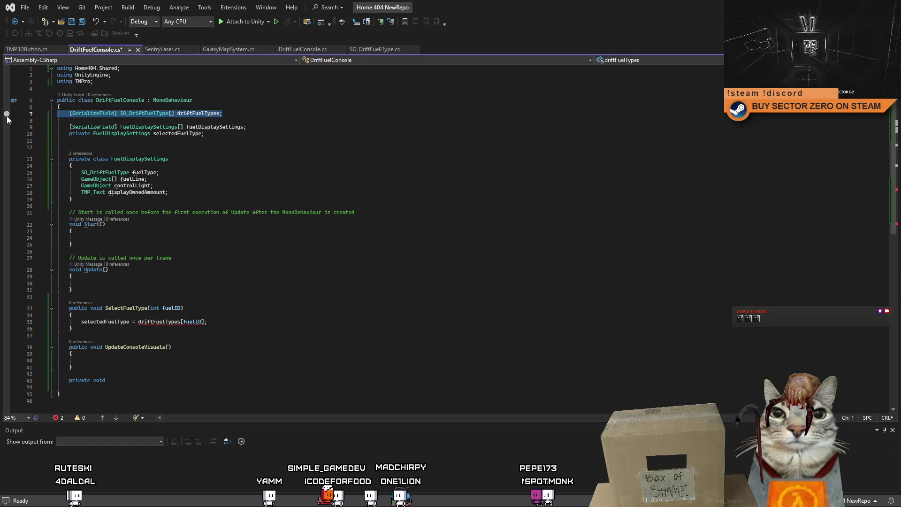
{"action": "key", "text": "shift+Up"}
{"action": "key", "text": "Delete"}
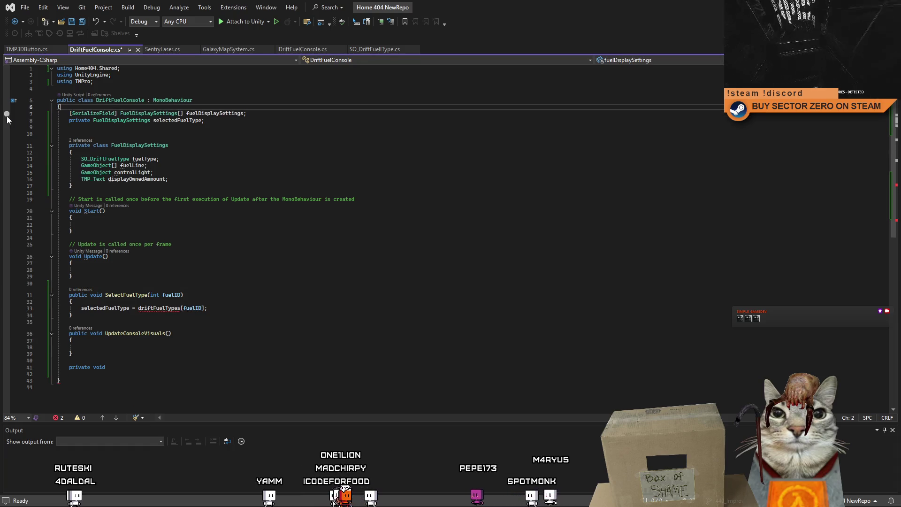
{"action": "key", "text": "Delete"}
{"action": "double_click", "coordinate": [105, 159]}
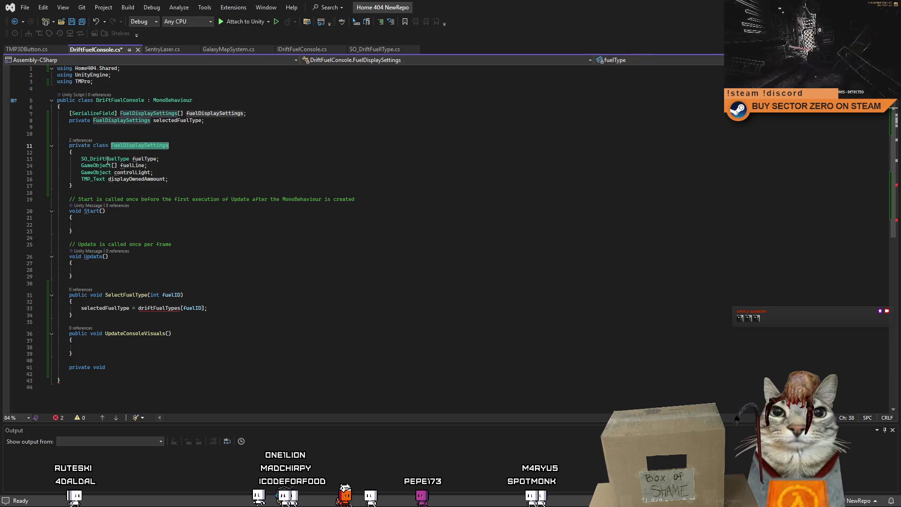
{"action": "left_click", "coordinate": [281, 161]}
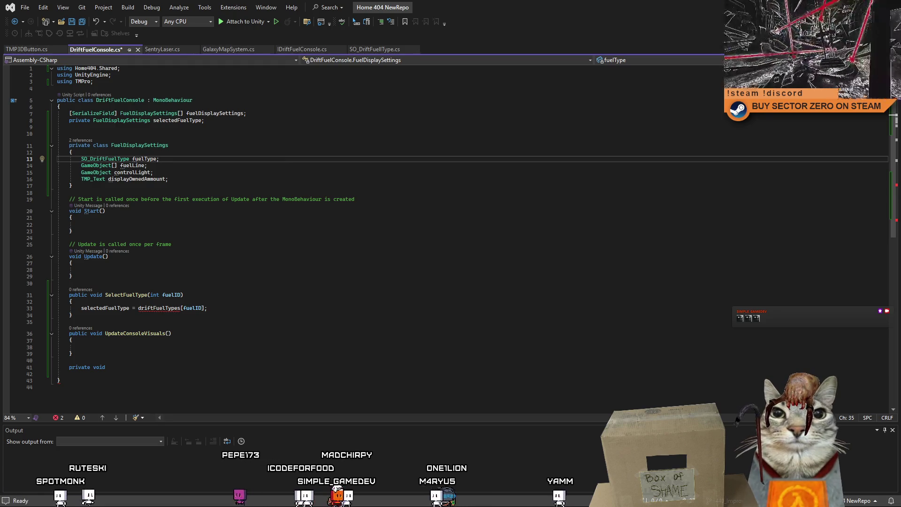
Step: Replace driftFuelTypes with fuelDisplaySettings in SelectFuelType's selectedFuelType assignment
{"action": "left_click", "coordinate": [307, 244]}
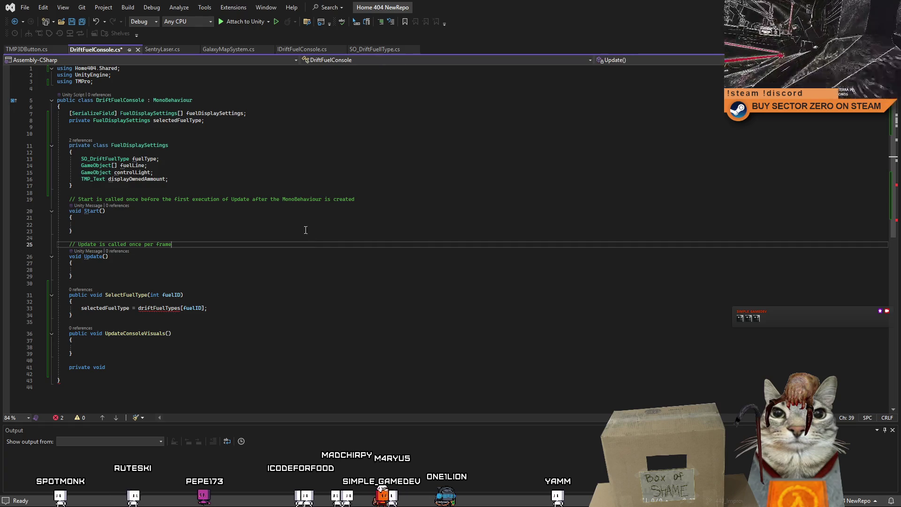
{"action": "left_click", "coordinate": [258, 166]}
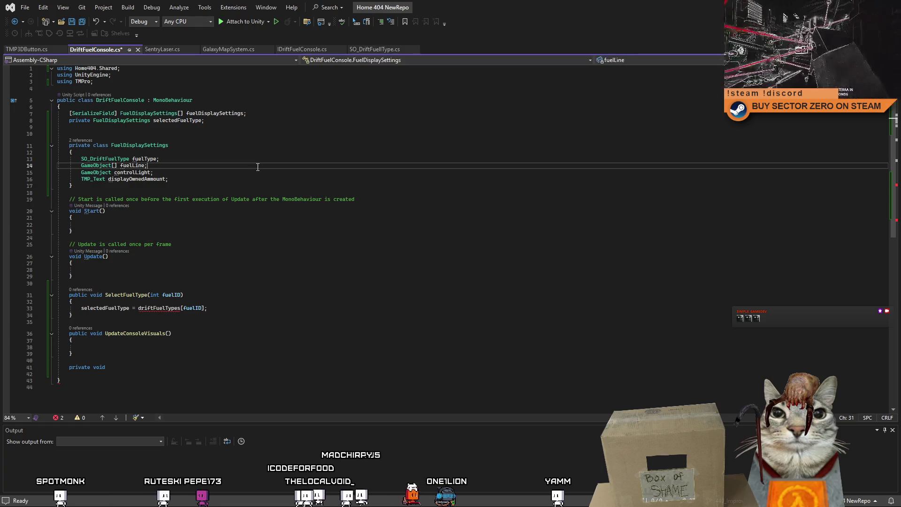
{"action": "double_click", "coordinate": [167, 308]}
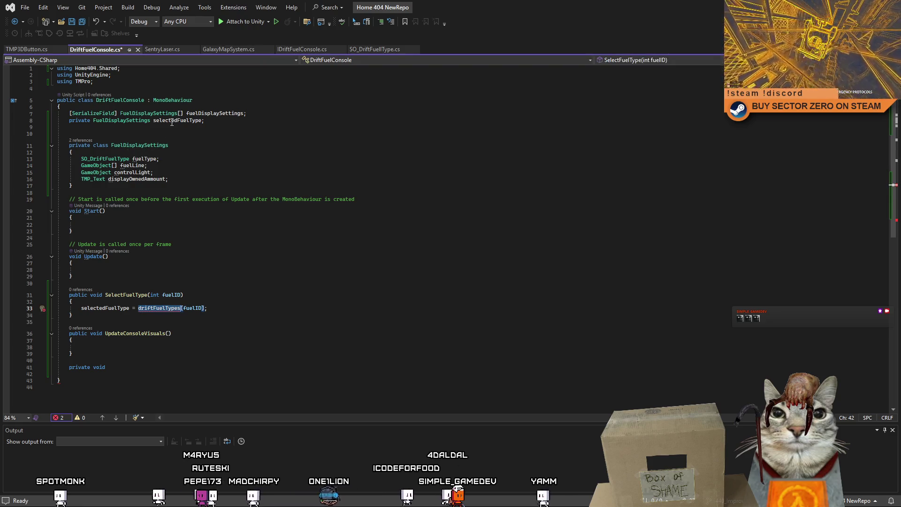
{"action": "double_click", "coordinate": [216, 113]}
{"action": "key", "text": "ctrl+c"}
{"action": "left_click", "coordinate": [163, 308]}
{"action": "double_click", "coordinate": [162, 308]}
{"action": "key", "text": "ctrl+v"}
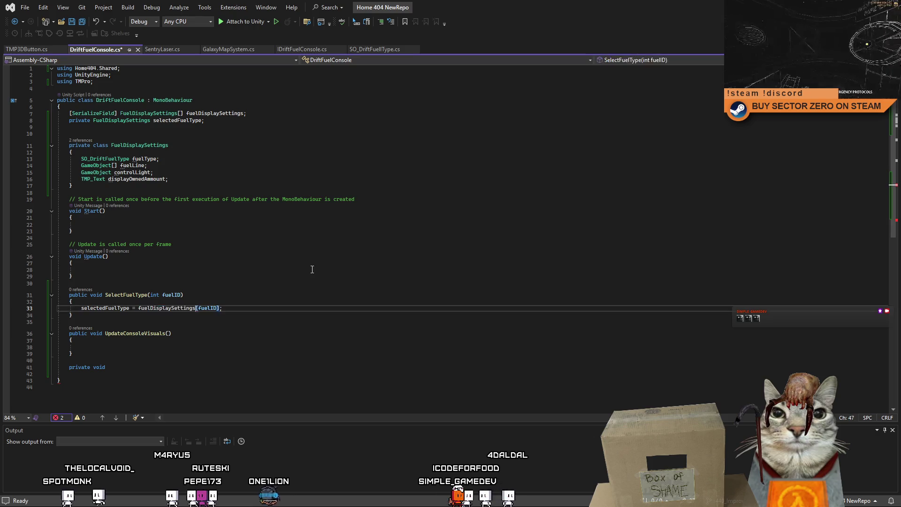
{"action": "left_click", "coordinate": [313, 269]}
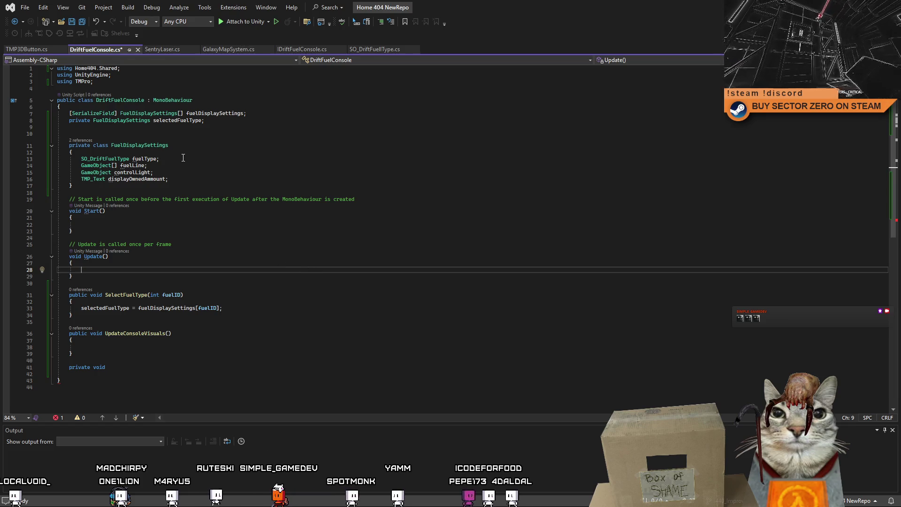
Step: Save DriftFuelConsole.cs and return to Unity to recompile
{"action": "left_click", "coordinate": [310, 321]}
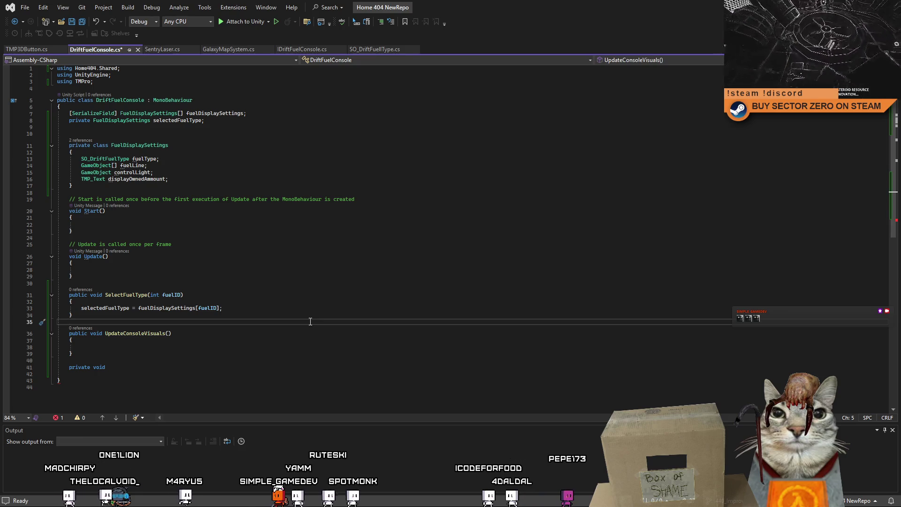
{"action": "left_click", "coordinate": [371, 283]}
{"action": "left_click", "coordinate": [430, 303]}
{"action": "key", "text": "ctrl+s"}
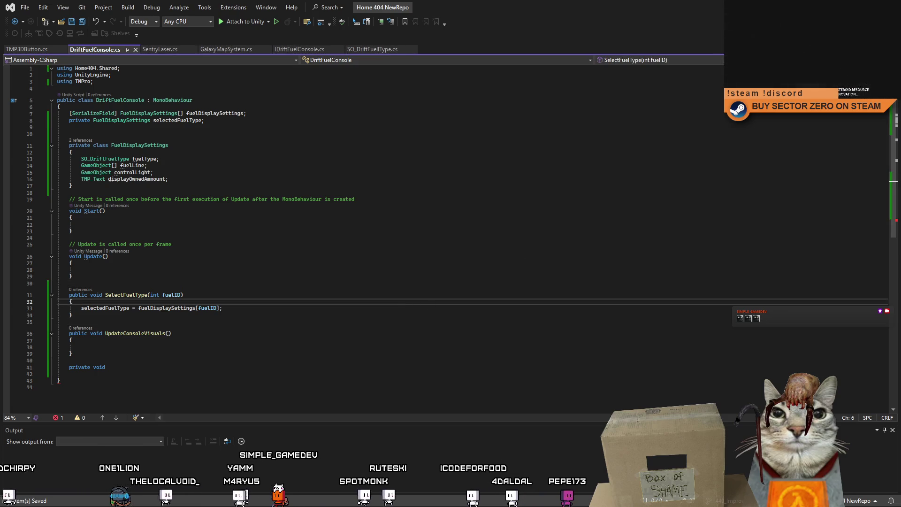
{"action": "key", "text": "alt+Tab"}
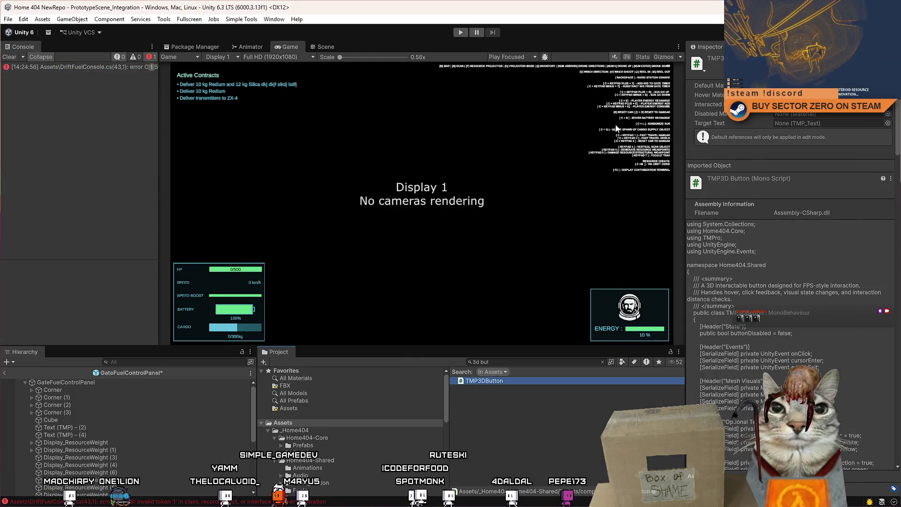
Step: Remove the unfinished 'private void' line behind the console error, save, and recompile in Unity
{"action": "left_click", "coordinate": [86, 68]}
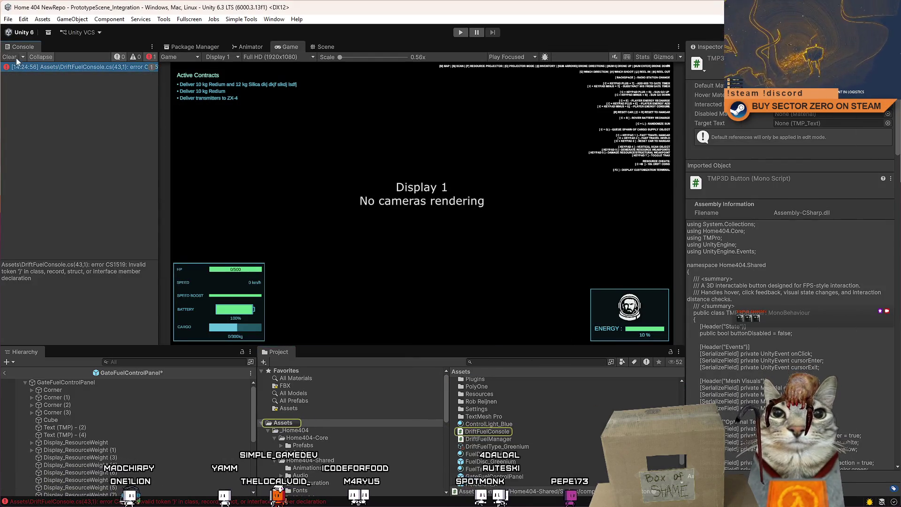
{"action": "double_click", "coordinate": [55, 67]}
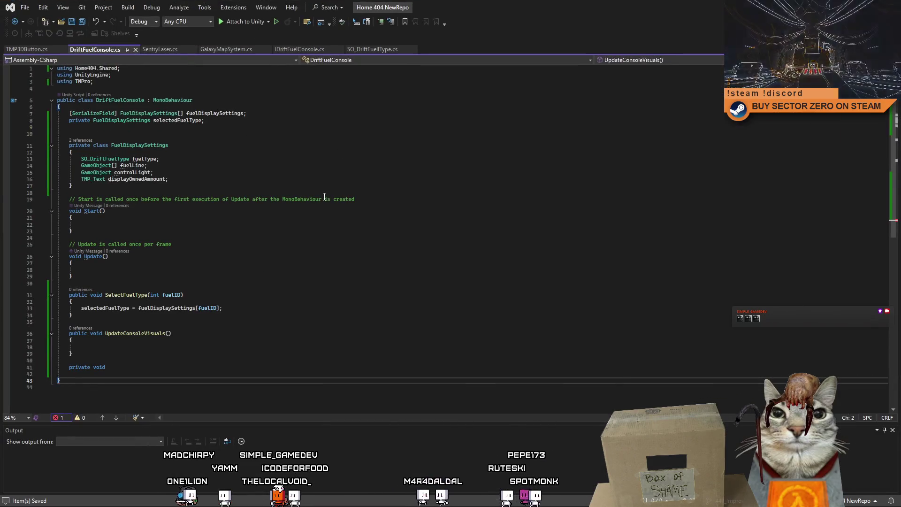
{"action": "scroll", "coordinate": [308, 188], "scroll_direction": "down", "scroll_amount": 1}
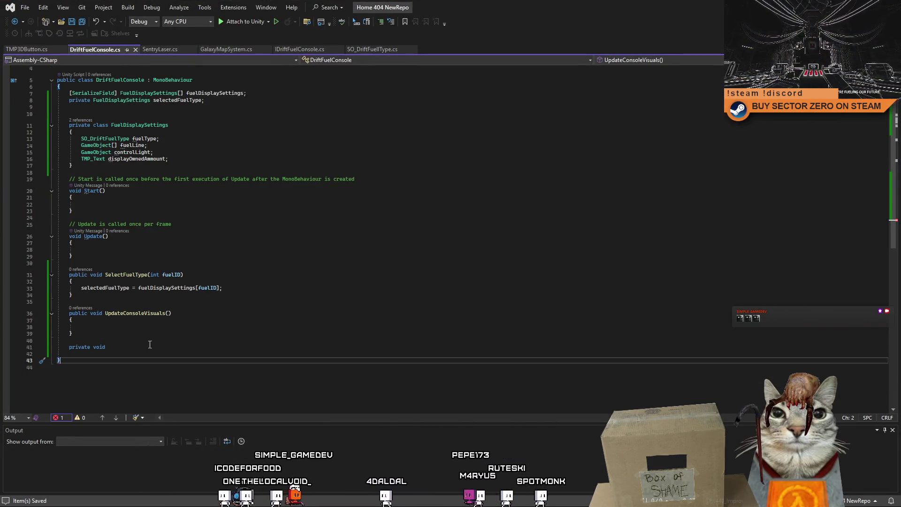
{"action": "key", "text": "ctrl+z"}
{"action": "key", "text": "ctrl+z"}
{"action": "key", "text": "ctrl+z"}
{"action": "left_click", "coordinate": [419, 281]}
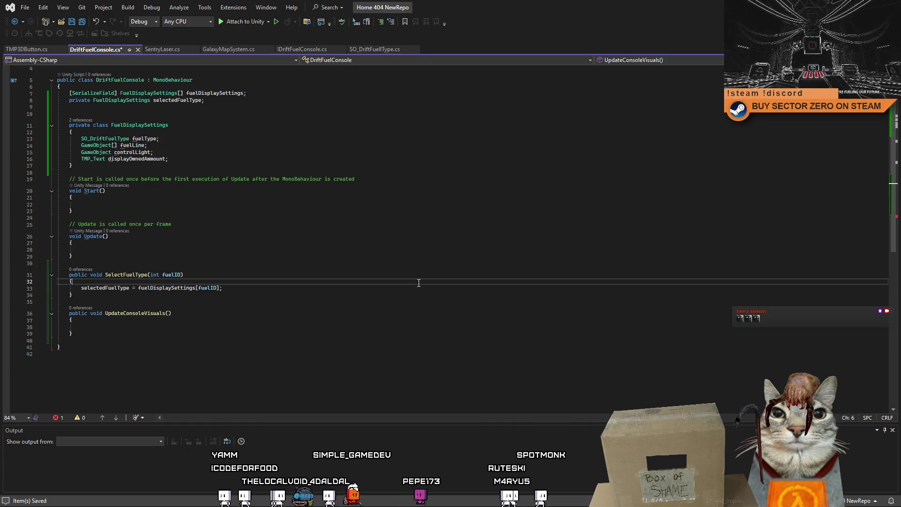
{"action": "key", "text": "ctrl+s"}
{"action": "key", "text": "Down"}
{"action": "key", "text": "Down"}
{"action": "scroll", "coordinate": [416, 291], "scroll_direction": "up", "scroll_amount": 1}
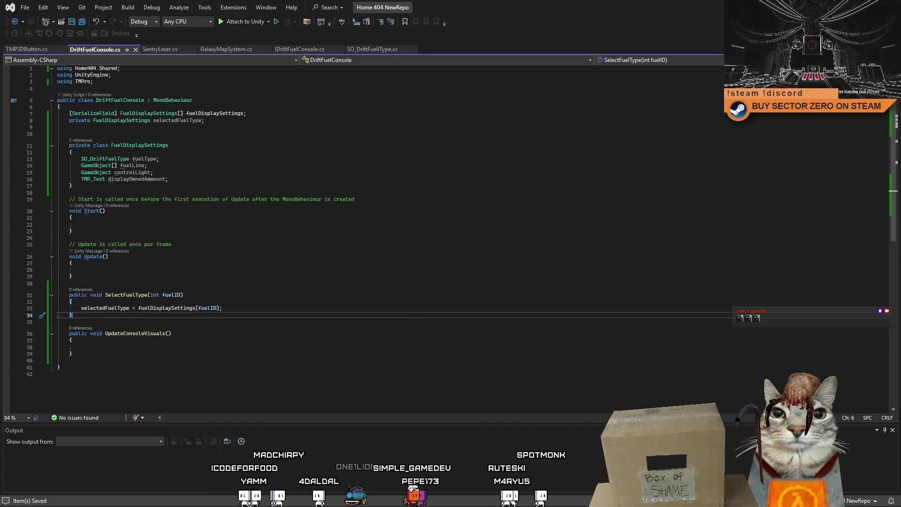
{"action": "key", "text": "alt+Tab"}
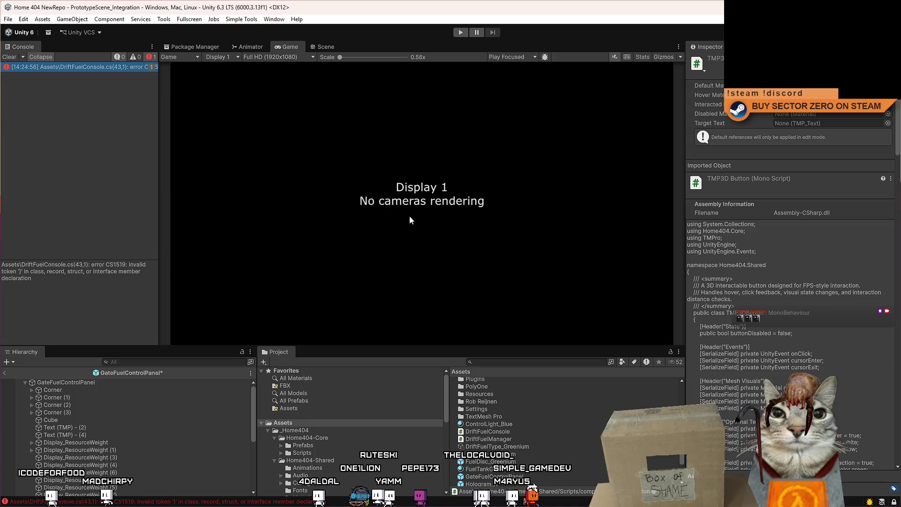
Step: Select GateFuelControlPanel and open its Drift Fuel Console script in Visual Studio
{"action": "left_click", "coordinate": [102, 383]}
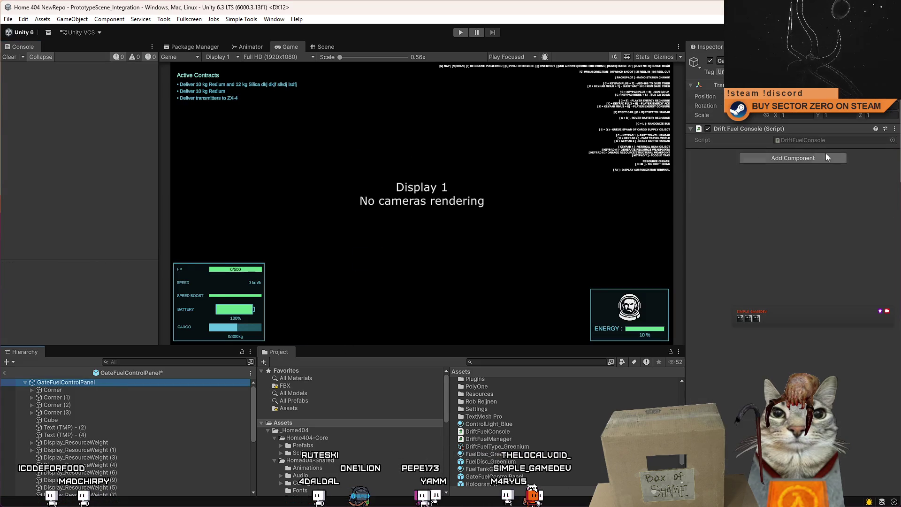
{"action": "double_click", "coordinate": [804, 140]}
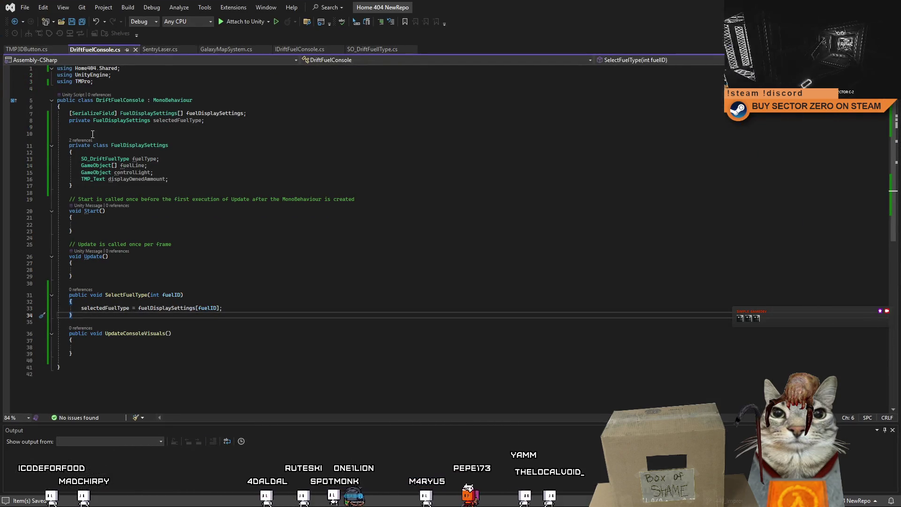
{"action": "left_click", "coordinate": [92, 134]}
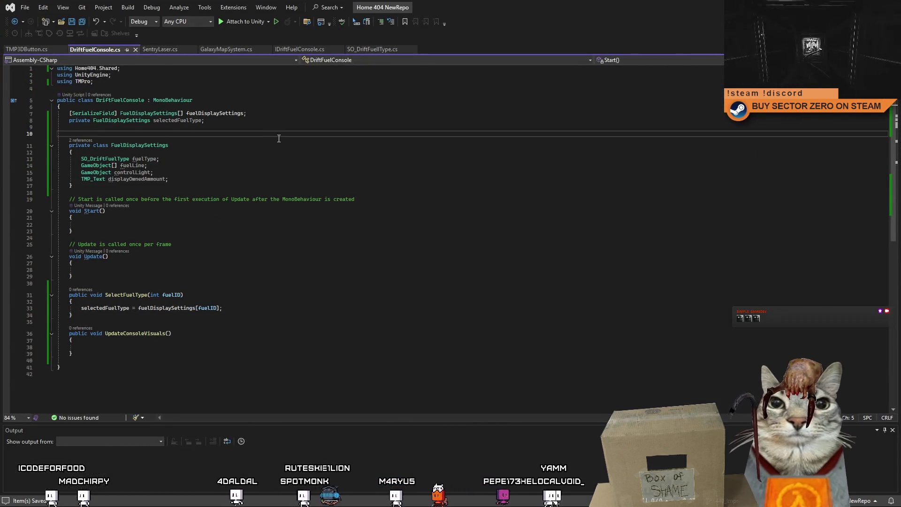
Step: Add [Serializable] above FuelDisplaySettings, importing System, then save and return to Unity
{"action": "type", "text": "[Seri"}
{"action": "key", "text": "Down"}
{"action": "key", "text": "Down"}
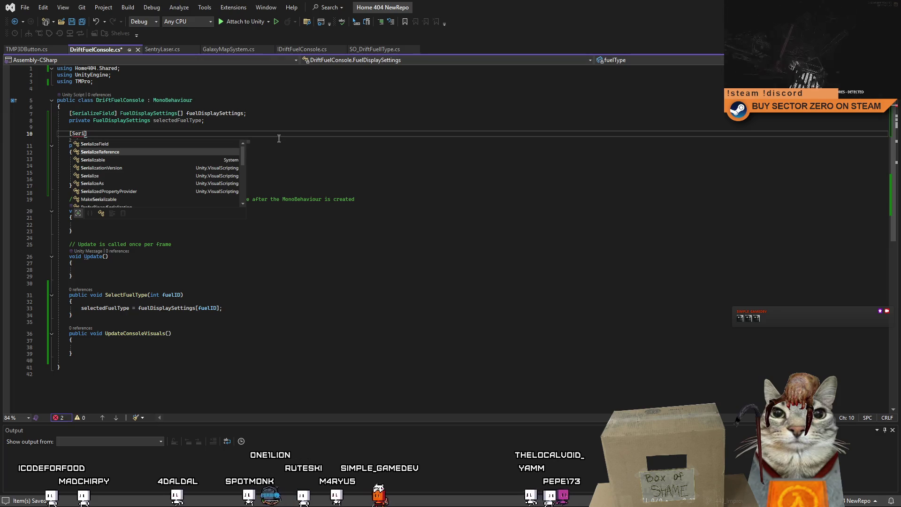
{"action": "key", "text": "Tab"}
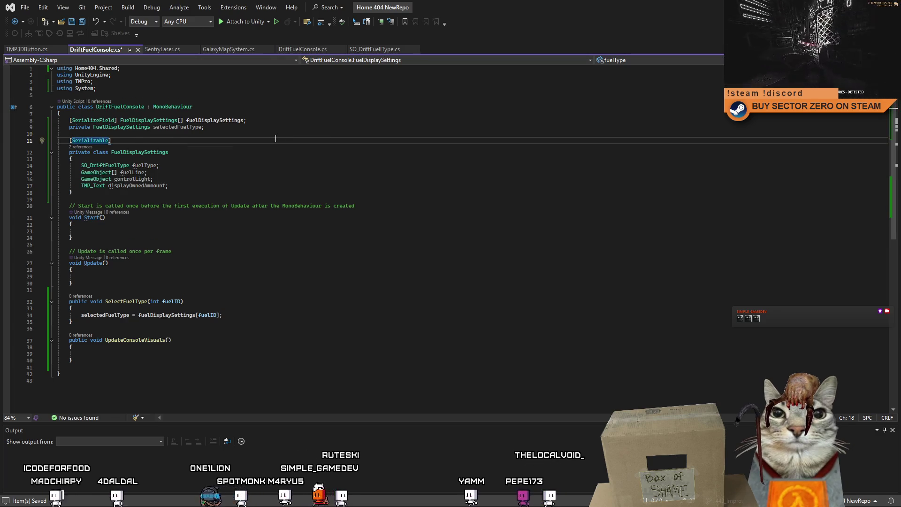
{"action": "left_click", "coordinate": [242, 150]}
{"action": "key", "text": "Up"}
{"action": "key", "text": "Up"}
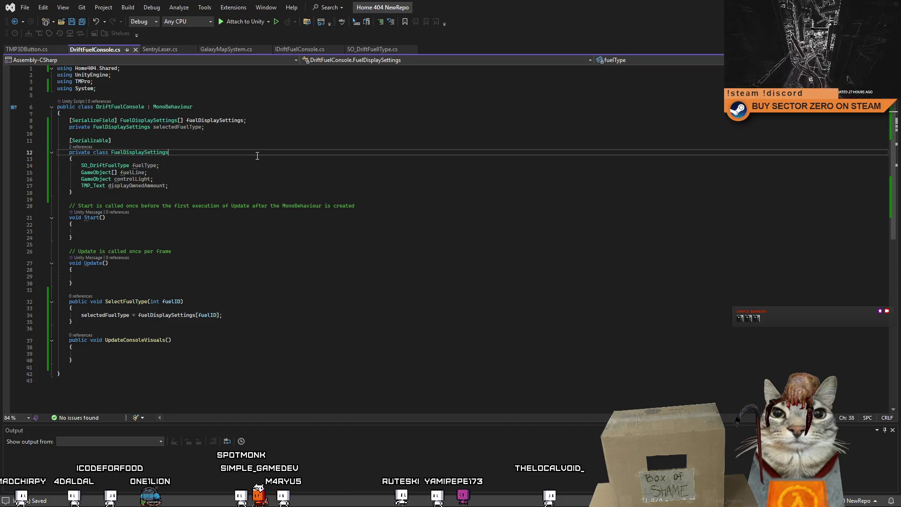
{"action": "key", "text": "ctrl+s"}
{"action": "key", "text": "Down"}
{"action": "key", "text": "Down"}
{"action": "key", "text": "Down"}
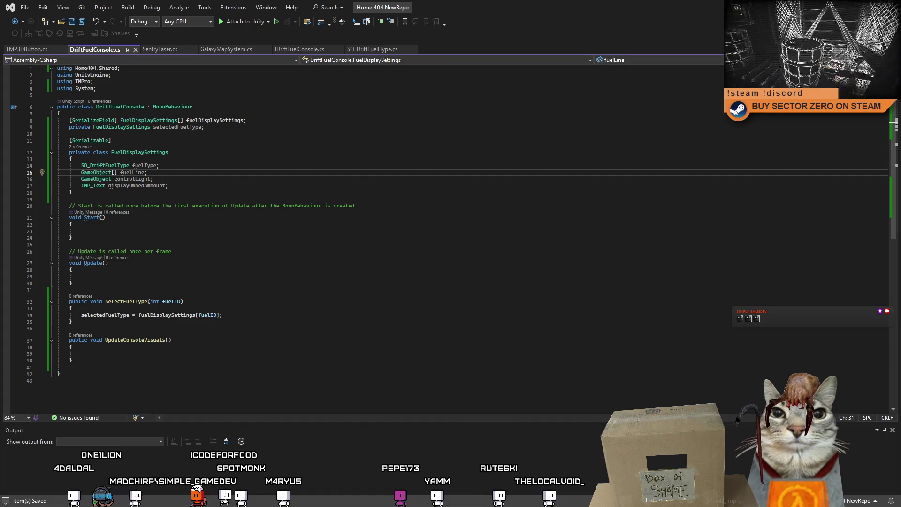
{"action": "key", "text": "alt+Tab"}
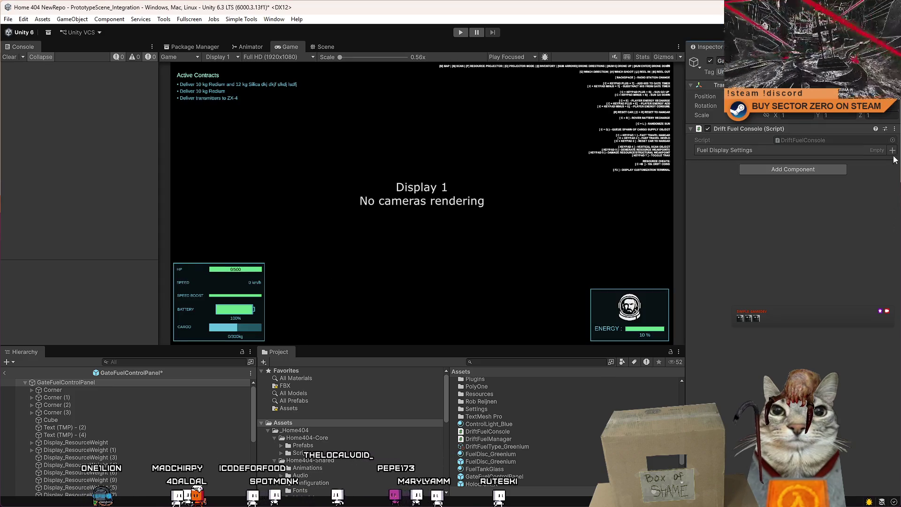
Step: Add two elements to the Inspector's Fuel Display Settings list, then go back to the fuelType line
{"action": "left_click", "coordinate": [893, 151]}
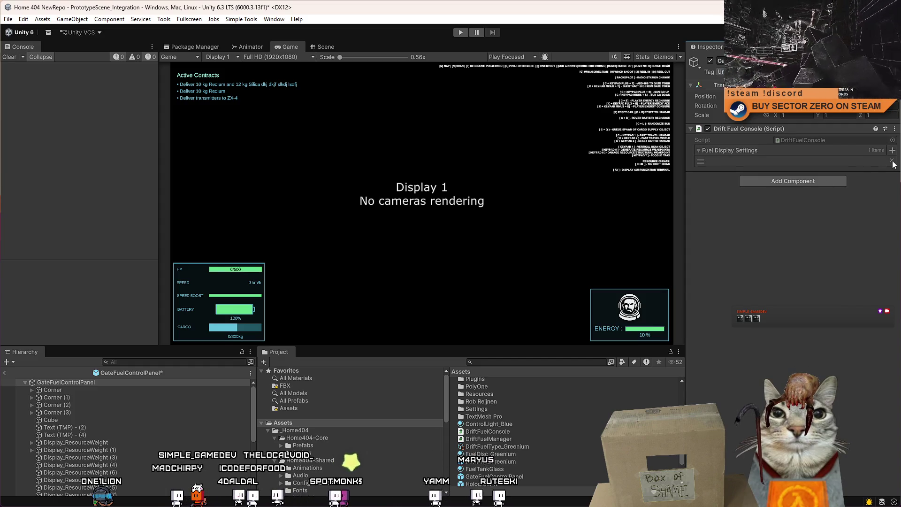
{"action": "left_click", "coordinate": [702, 151]}
{"action": "left_click", "coordinate": [701, 151]}
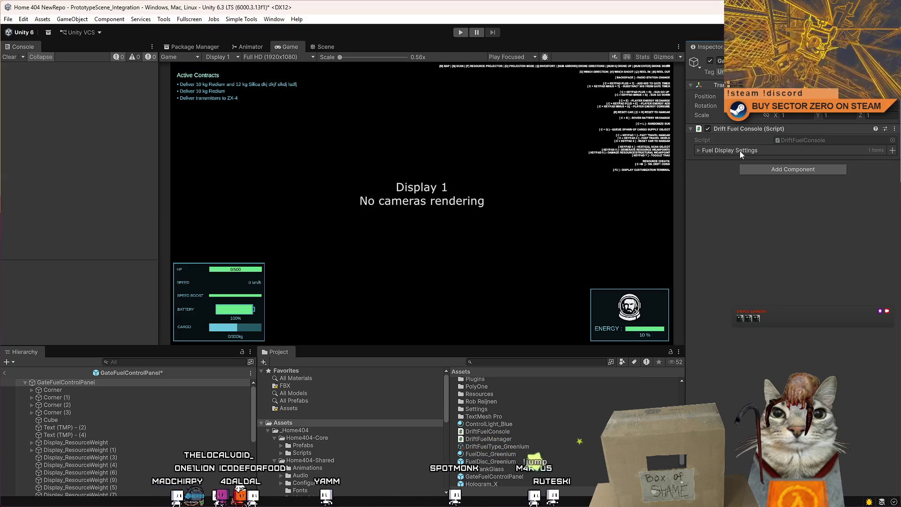
{"action": "left_click", "coordinate": [893, 152]}
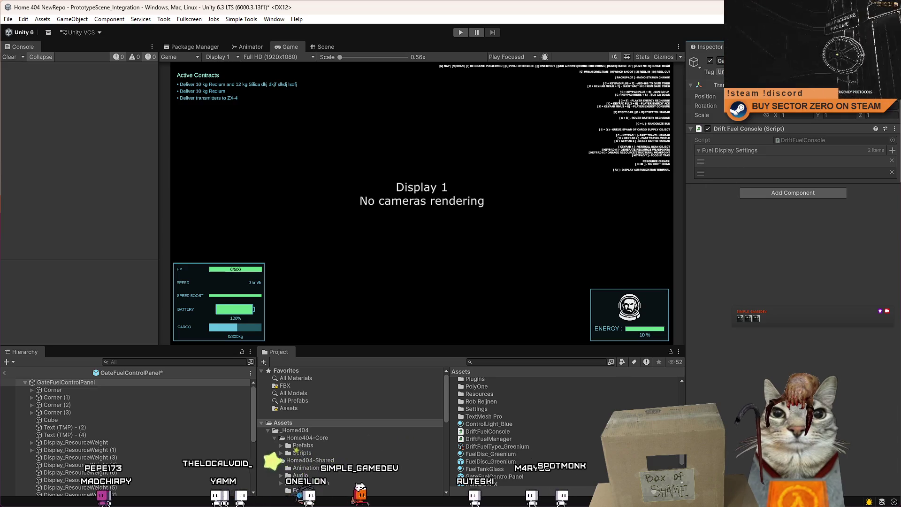
{"action": "key", "text": "alt+Tab"}
{"action": "left_click", "coordinate": [81, 165]}
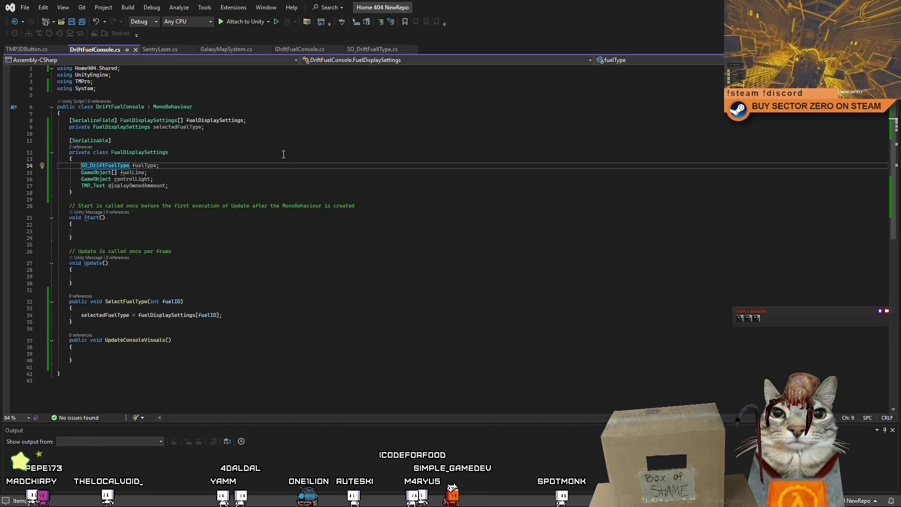
Step: Prefix the fuelType, fuelLine and controlLight declarations with public, fixing the spacing
{"action": "type", "text": "public"}
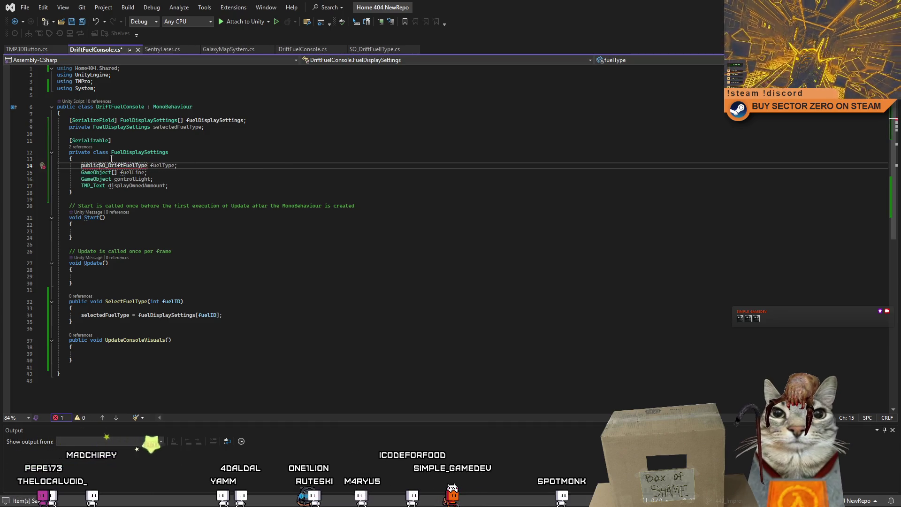
{"action": "double_click", "coordinate": [87, 166]}
{"action": "key", "text": "ctrl+c"}
{"action": "left_click", "coordinate": [82, 172]}
{"action": "type", "text": "public"}
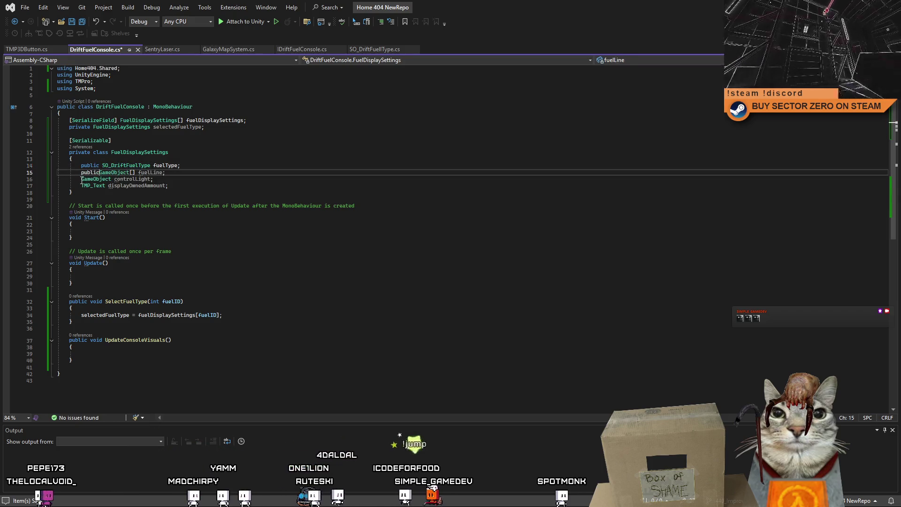
{"action": "left_click", "coordinate": [81, 179]}
{"action": "key", "text": "ctrl+v"}
{"action": "left_click", "coordinate": [81, 187]}
{"action": "left_click", "coordinate": [101, 173]}
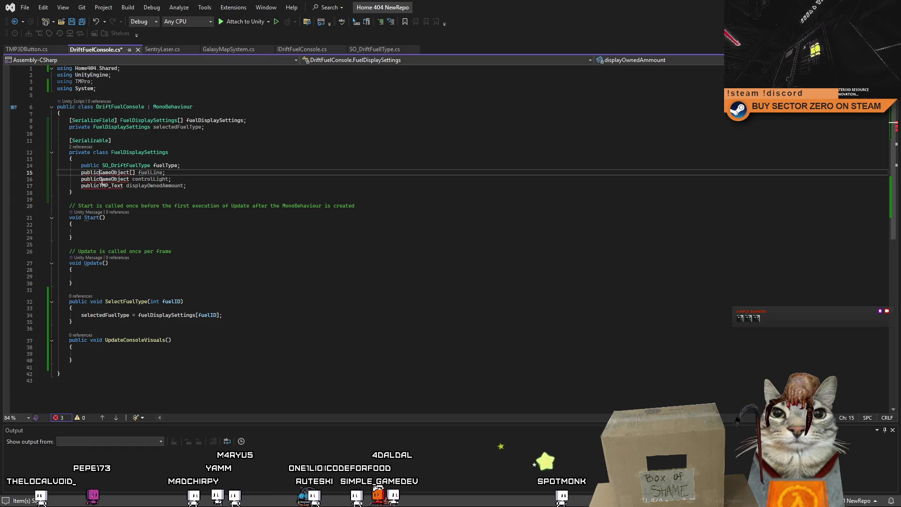
{"action": "left_click", "coordinate": [102, 180]}
{"action": "key", "text": "BackSpace"}
{"action": "key", "text": "Left"}
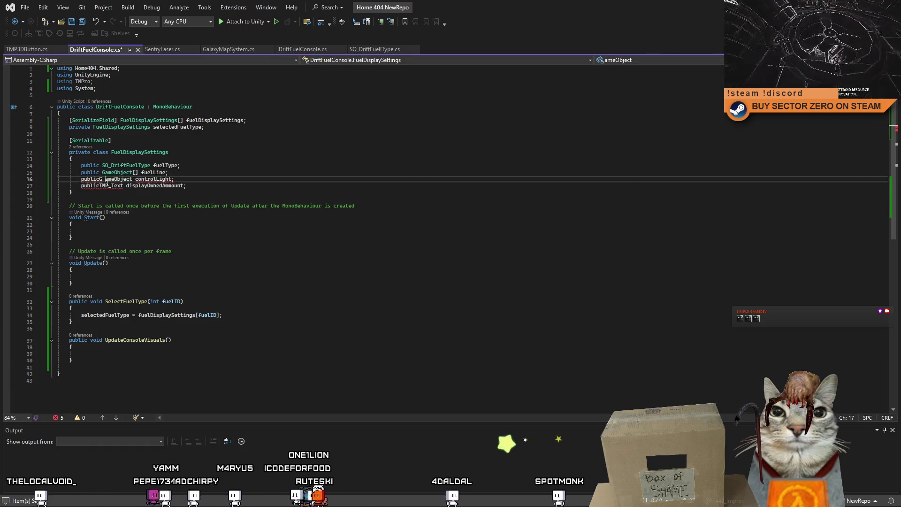
Step: Make displayOwnedAmmount public, save the script, and return to Unity
{"action": "left_click", "coordinate": [93, 187]}
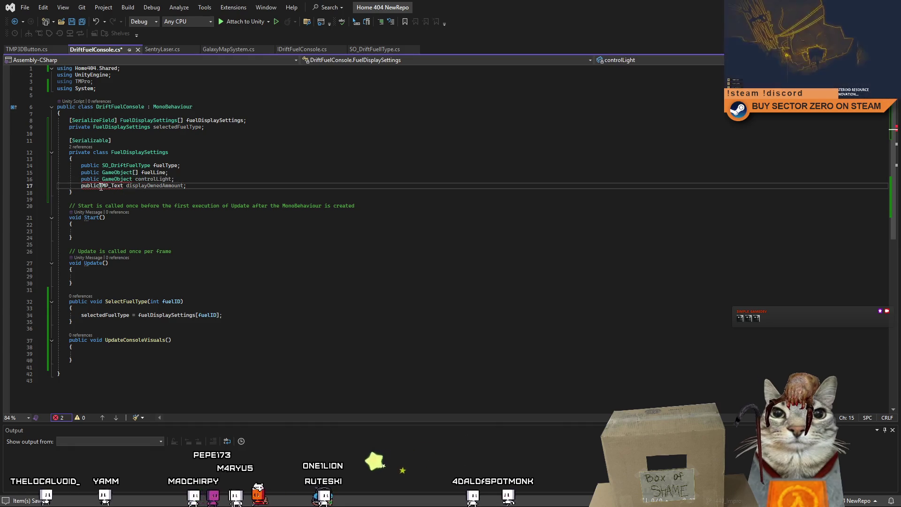
{"action": "key", "text": "ctrl+s"}
{"action": "left_click", "coordinate": [358, 170]}
{"action": "left_click", "coordinate": [437, 240]}
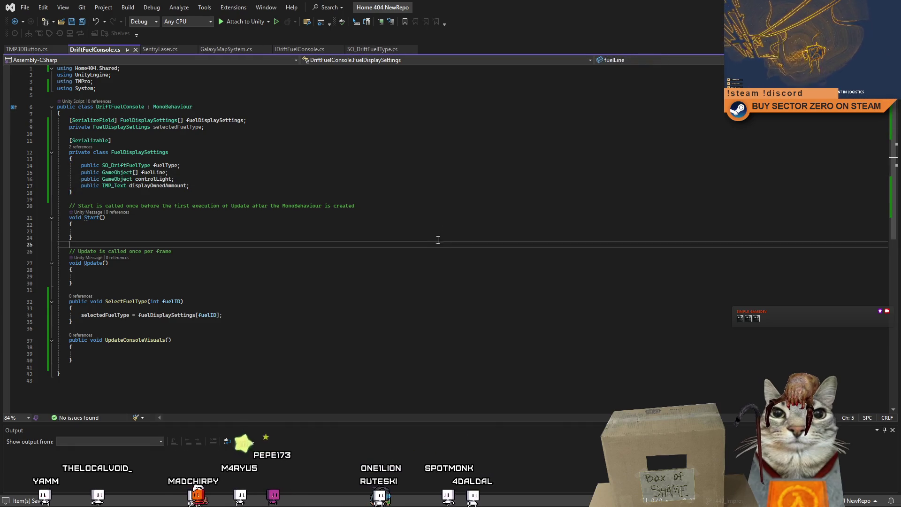
{"action": "key", "text": "alt+Tab"}
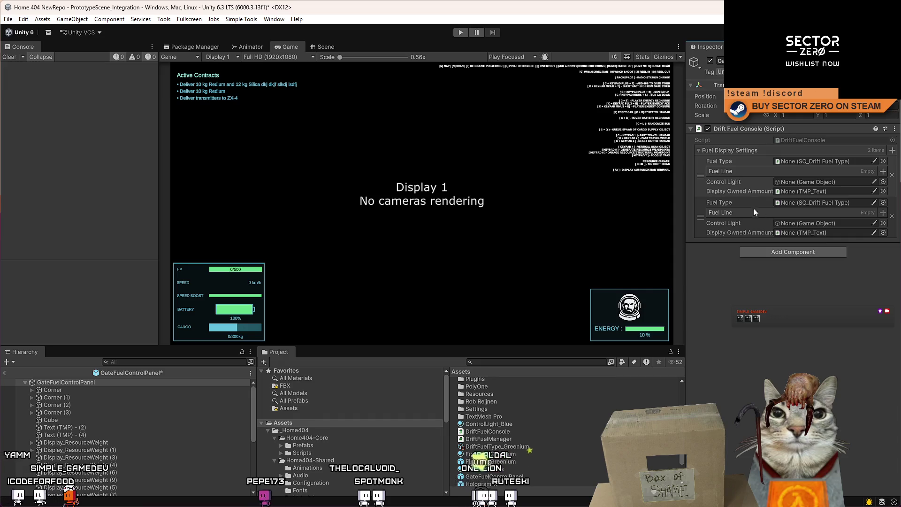
Step: Remove both Fuel Display Settings elements and add back a single fresh element
{"action": "left_click", "coordinate": [892, 217]}
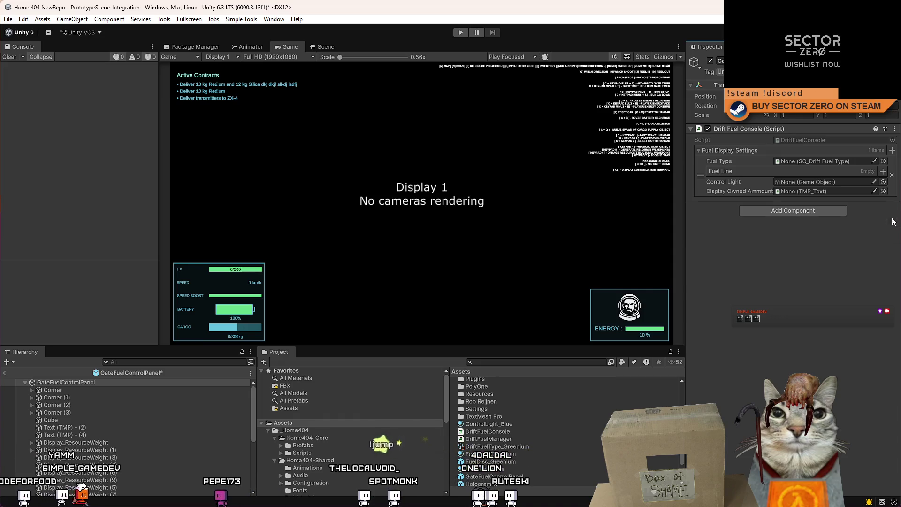
{"action": "left_click", "coordinate": [892, 175]}
{"action": "left_click", "coordinate": [892, 150]}
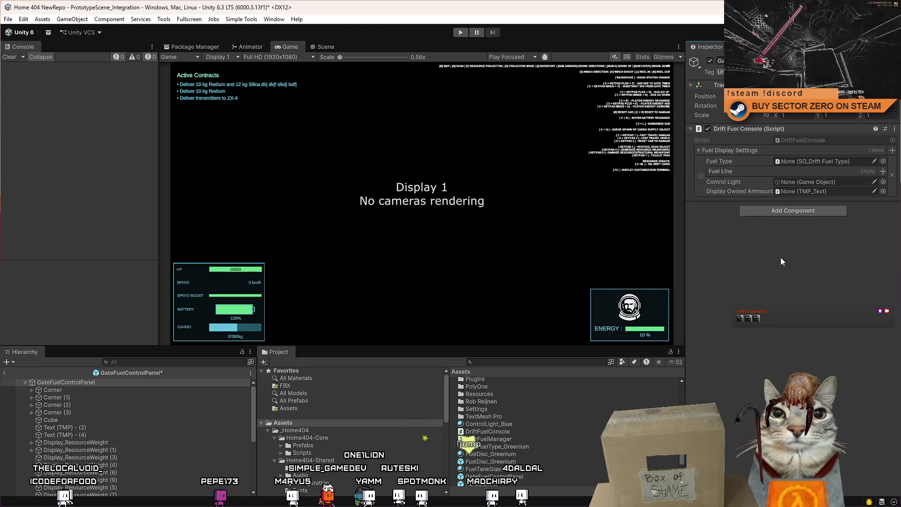
Step: Toggle between the Scene and Game views, then return to the DriftFuelConsole script
{"action": "left_click", "coordinate": [323, 47]}
{"action": "left_click", "coordinate": [288, 47]}
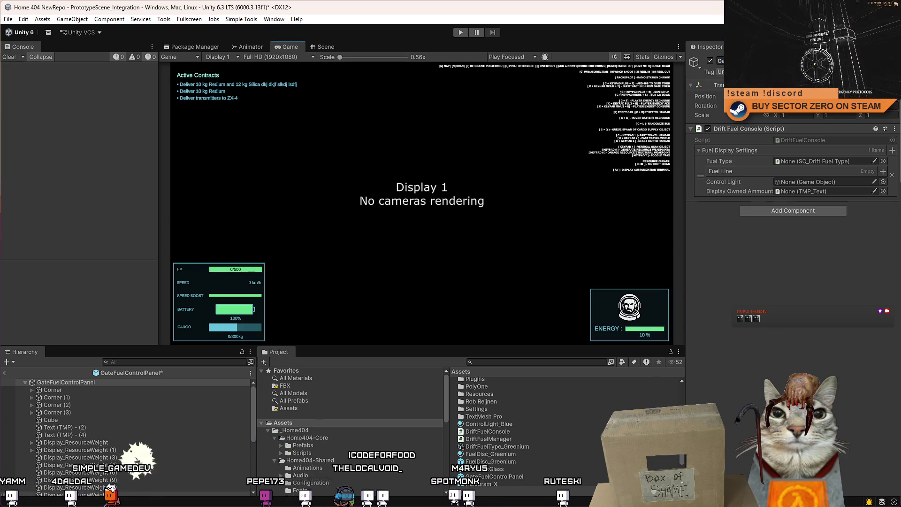
{"action": "key", "text": "alt+Tab"}
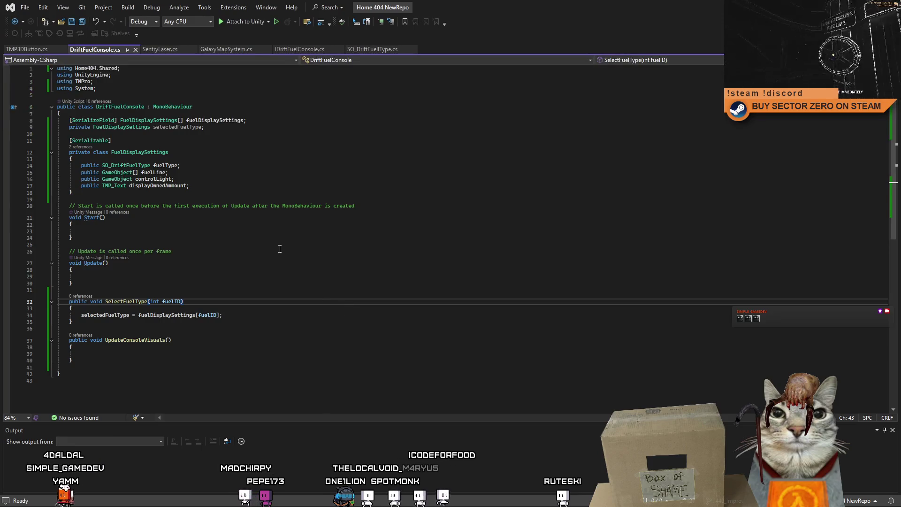
Step: Open blank lines after the fuelDisplaySettings declaration for a new field
{"action": "left_click", "coordinate": [148, 194]}
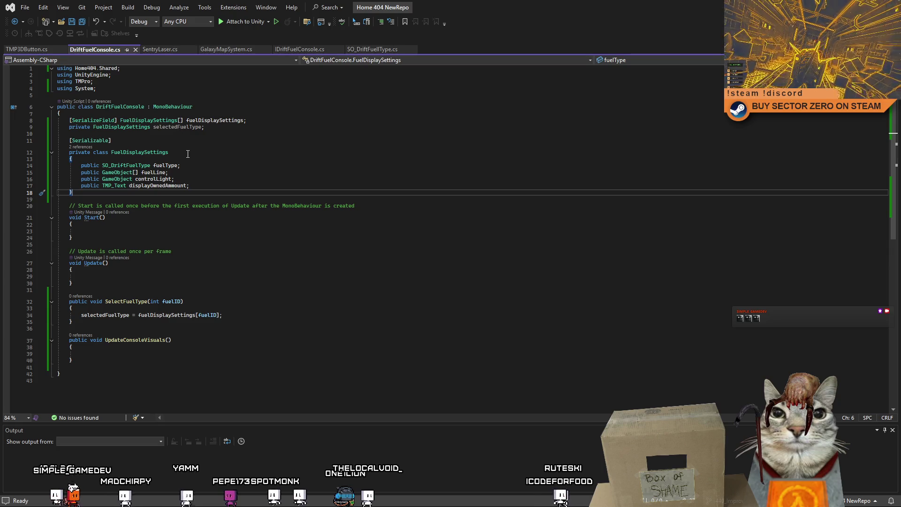
{"action": "left_click", "coordinate": [139, 134]}
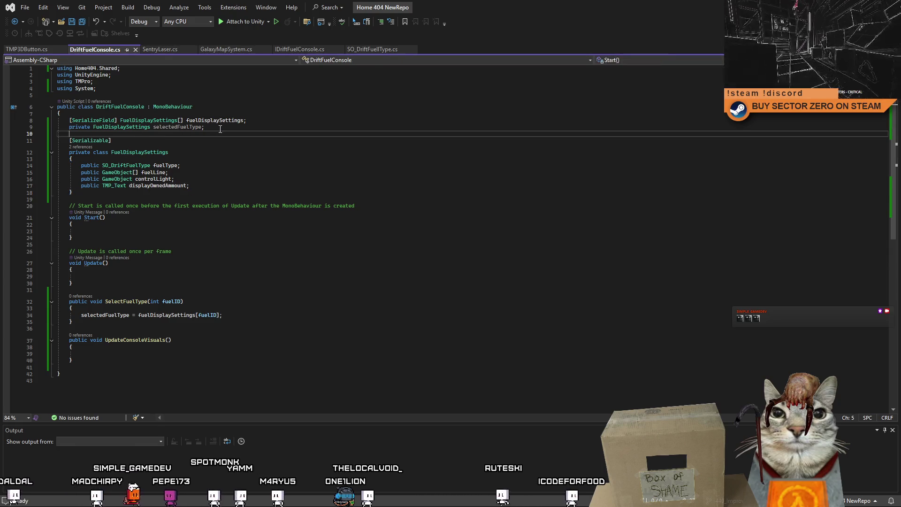
{"action": "left_click", "coordinate": [262, 120]}
{"action": "key", "text": "Return"}
{"action": "key", "text": "Return"}
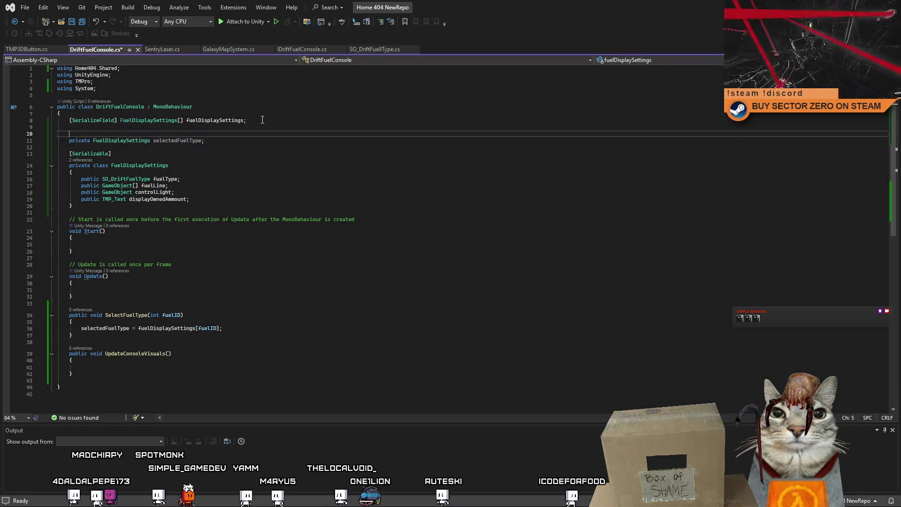
{"action": "key", "text": "Return"}
{"action": "key", "text": "Up"}
Step: Declare '[SerializeField] TMP_Text timeAdditionText;' at the top of the class body
{"action": "left_click_drag", "start_coordinate": [119, 121], "coordinate": [71, 122]}
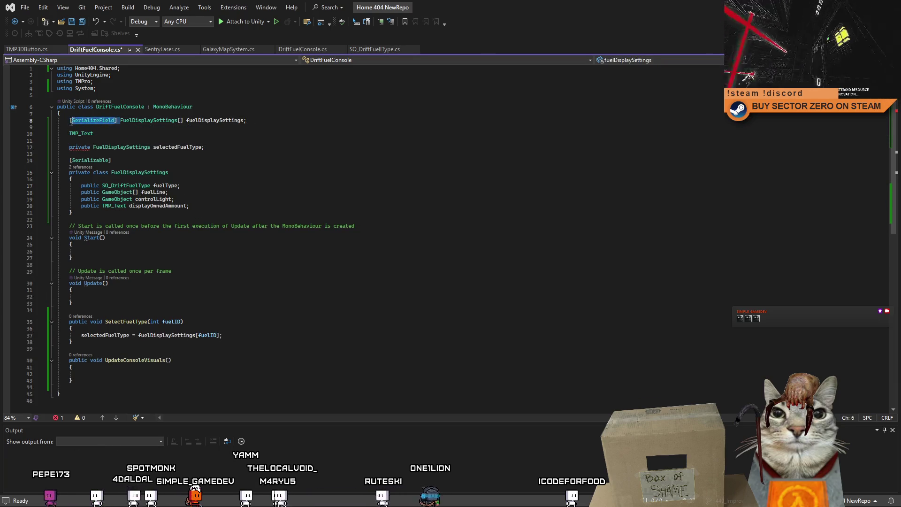
{"action": "left_click", "coordinate": [125, 134]}
{"action": "left_click", "coordinate": [115, 114]}
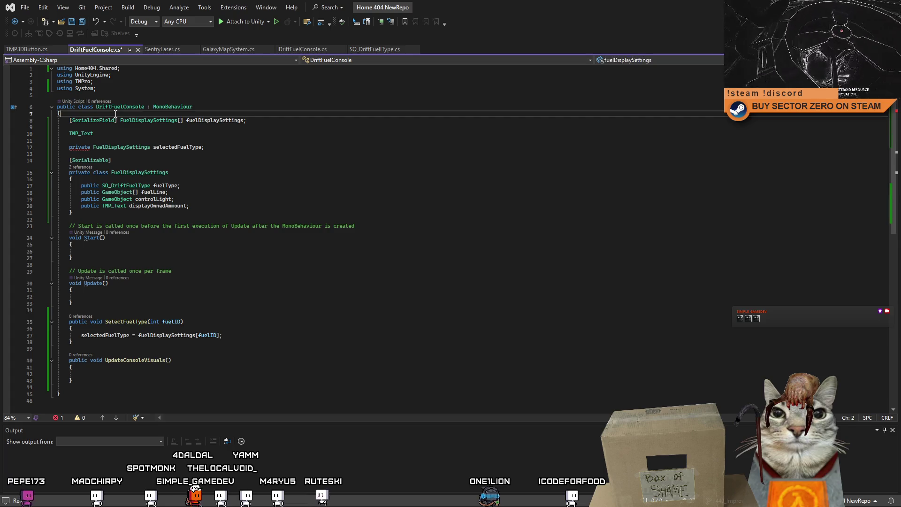
{"action": "key", "text": "Return"}
{"action": "key", "text": "Return"}
{"action": "mouse_move", "coordinate": [93, 147]}
{"action": "left_mouse_down"}
{"action": "mouse_move", "coordinate": [77, 147]}
{"action": "mouse_move", "coordinate": [69, 134]}
{"action": "left_mouse_up"}
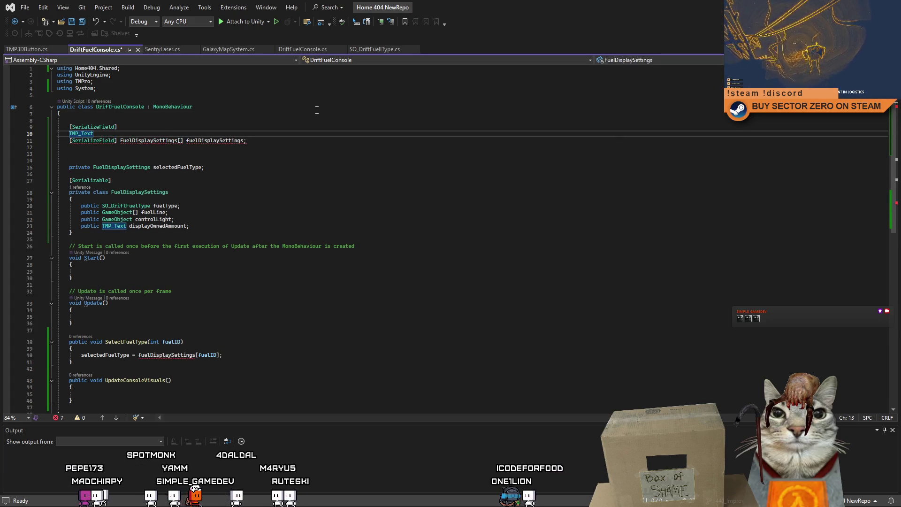
{"action": "key", "text": "shift+Tab"}
{"action": "key", "text": "Home"}
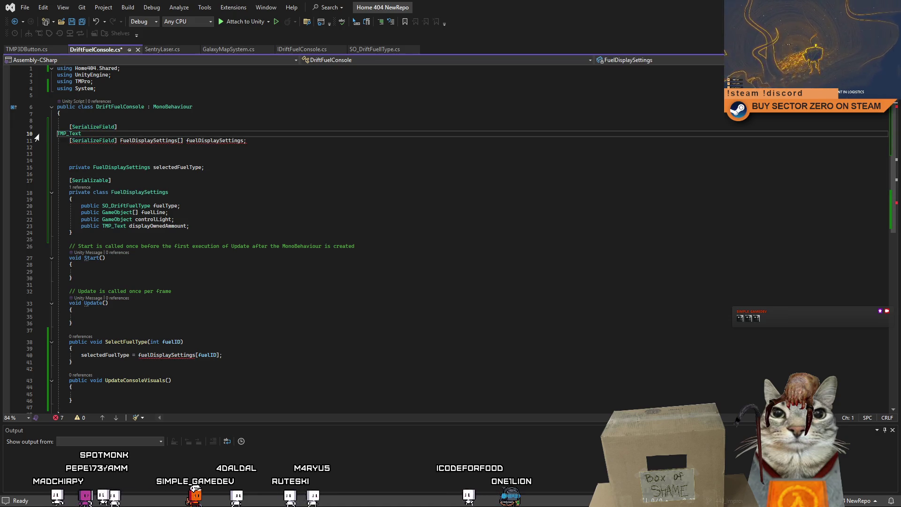
{"action": "key", "text": "BackSpace"}
{"action": "type", "text": "fu"}
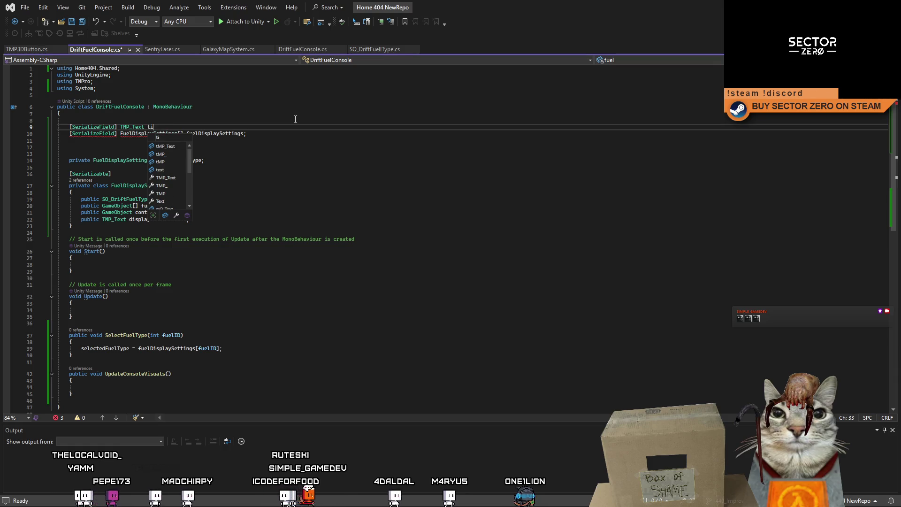
{"action": "type", "text": "meAddition"}
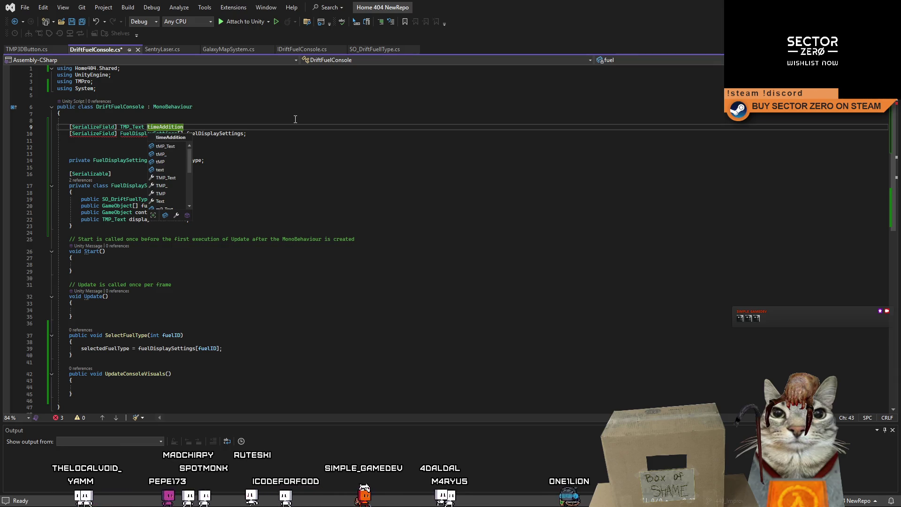
{"action": "type", "text": "Text"}
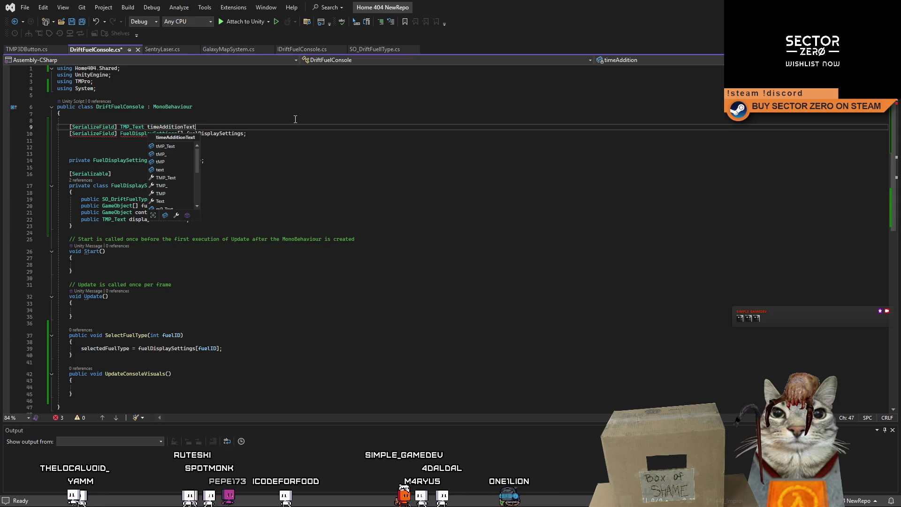
{"action": "type", "text": ";"}
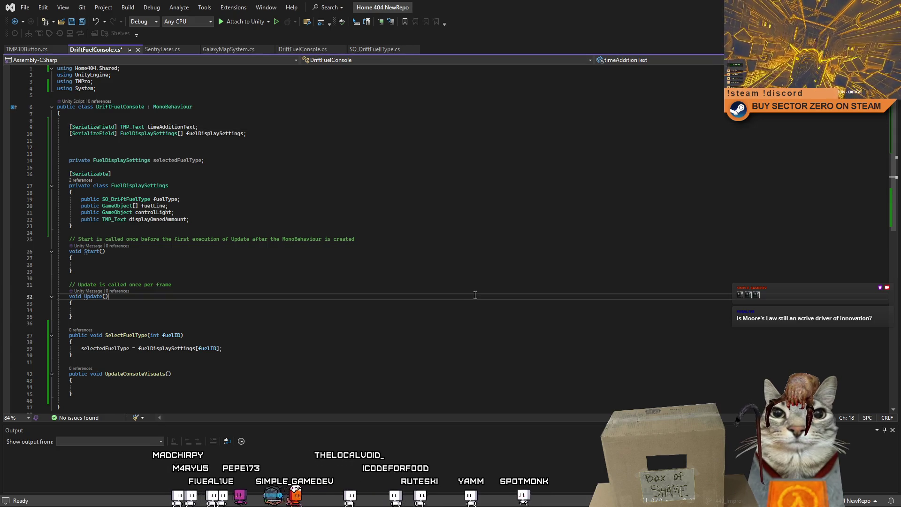
{"action": "left_click", "coordinate": [216, 217]}
Step: Delete the extra blank lines left below the field declarations
{"action": "key", "text": "Down"}
{"action": "key", "text": "Down"}
{"action": "key", "text": "Down"}
{"action": "left_click", "coordinate": [164, 156]}
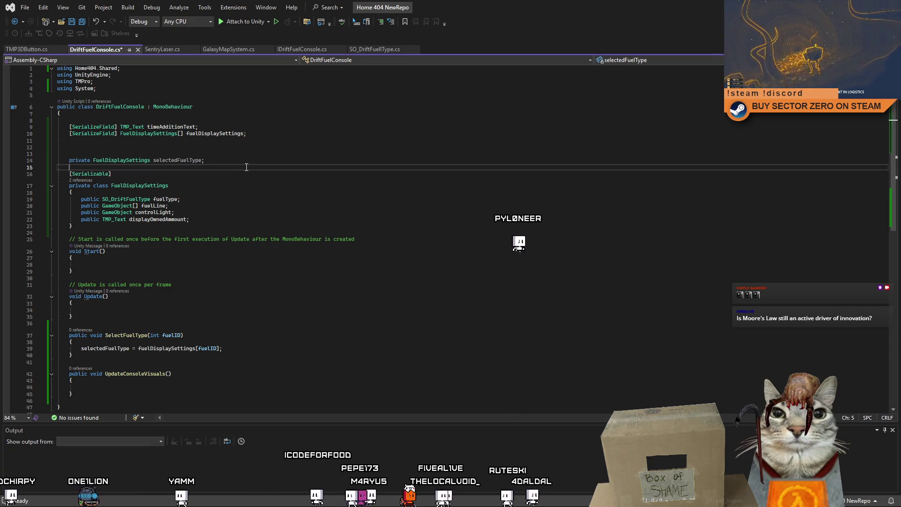
{"action": "left_click_drag", "start_coordinate": [69, 155], "coordinate": [17, 149]}
{"action": "key", "text": "Delete"}
{"action": "left_click", "coordinate": [325, 190]}
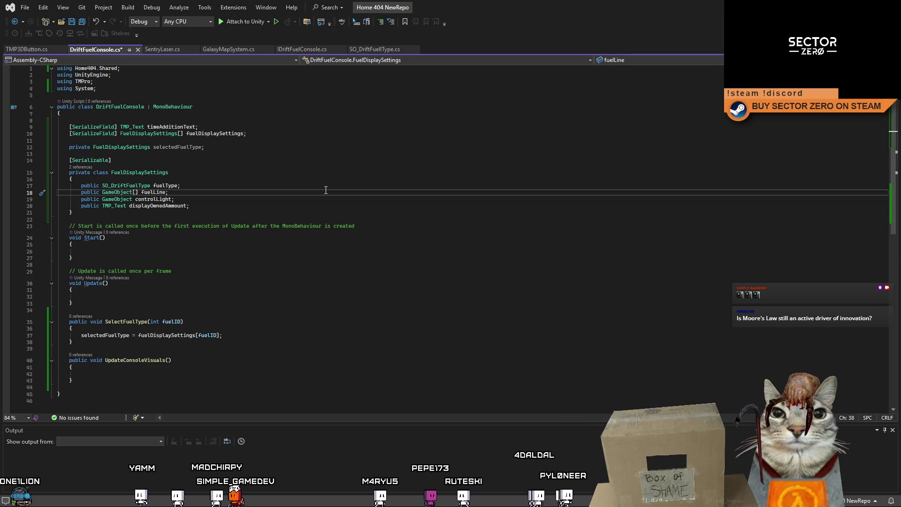
{"action": "key", "text": "Up"}
{"action": "key", "text": "End"}
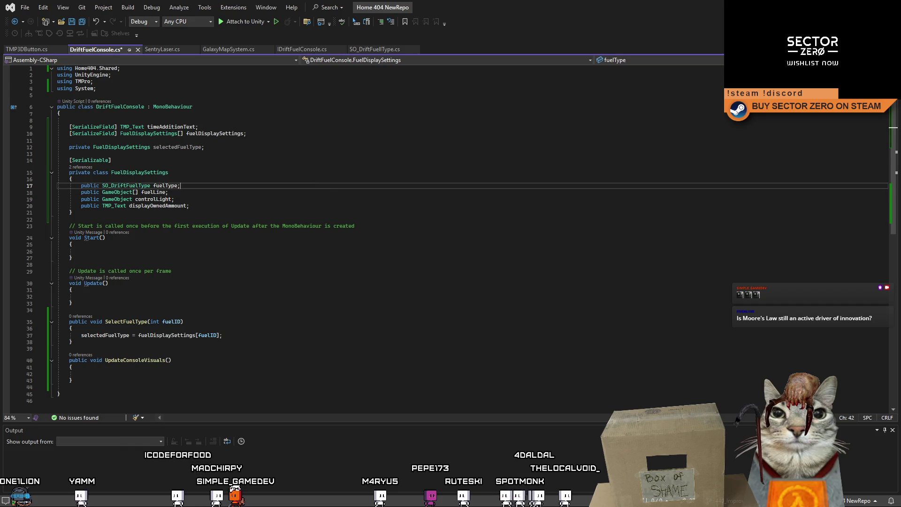
Step: Reopen DriftFuelConsole.cs from Unity's Inspector Script field and save it
{"action": "key", "text": "alt+Tab"}
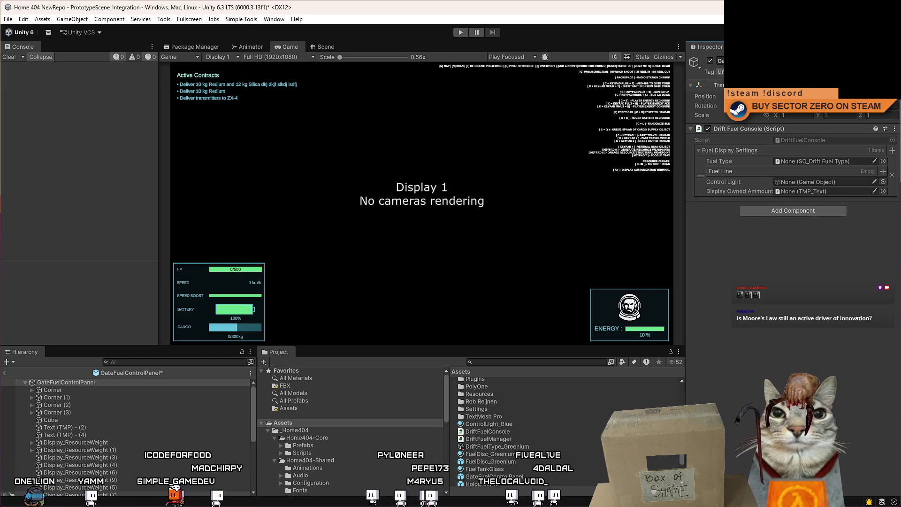
{"action": "double_click", "coordinate": [803, 140]}
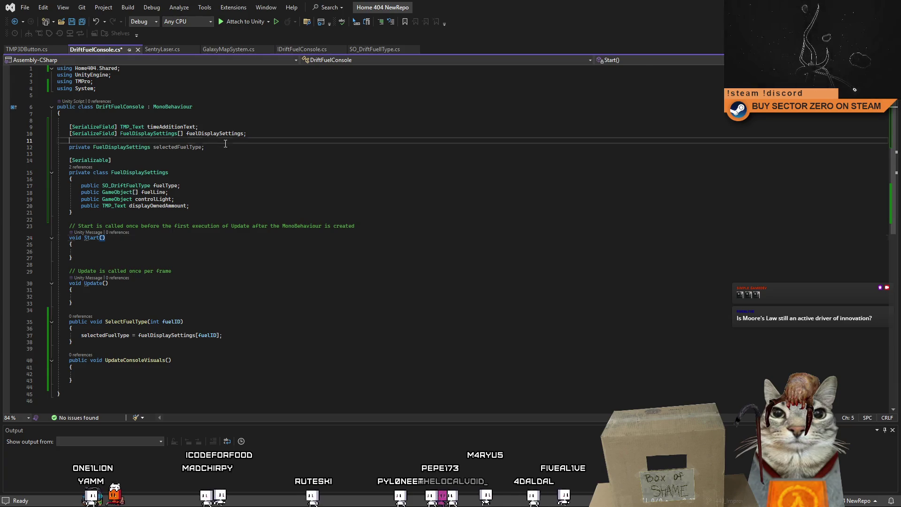
{"action": "left_click", "coordinate": [381, 228]}
{"action": "key", "text": "ctrl+s"}
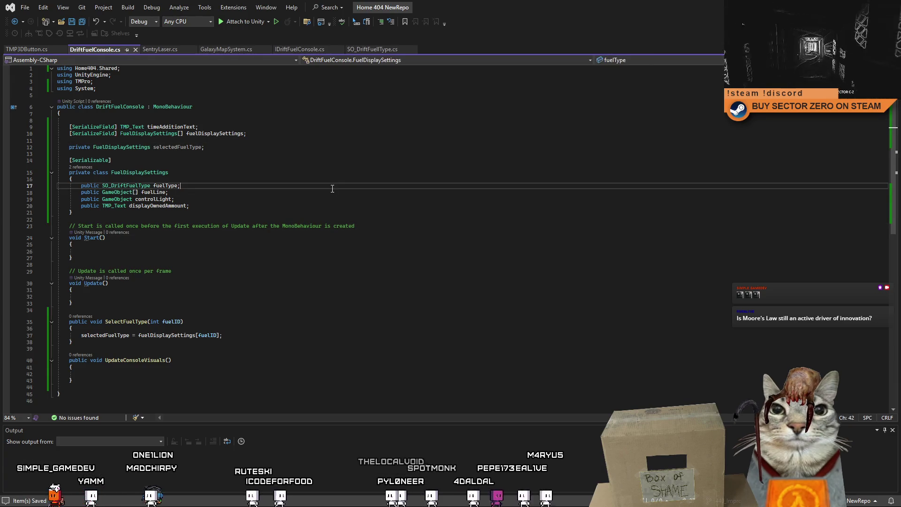
Step: Let Unity recompile, then select GateFuelControlPanel and its Text (TMP) - (2) object
{"action": "key", "text": "alt+Tab"}
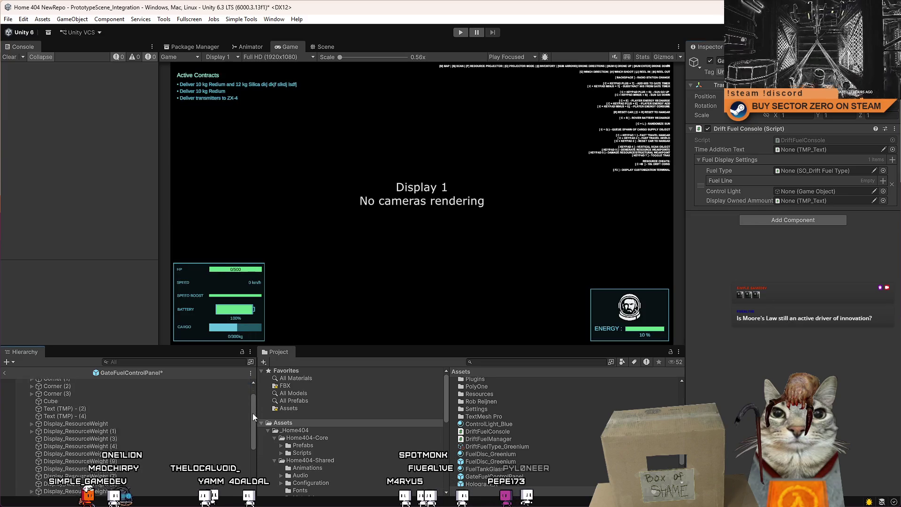
{"action": "left_click", "coordinate": [244, 383]}
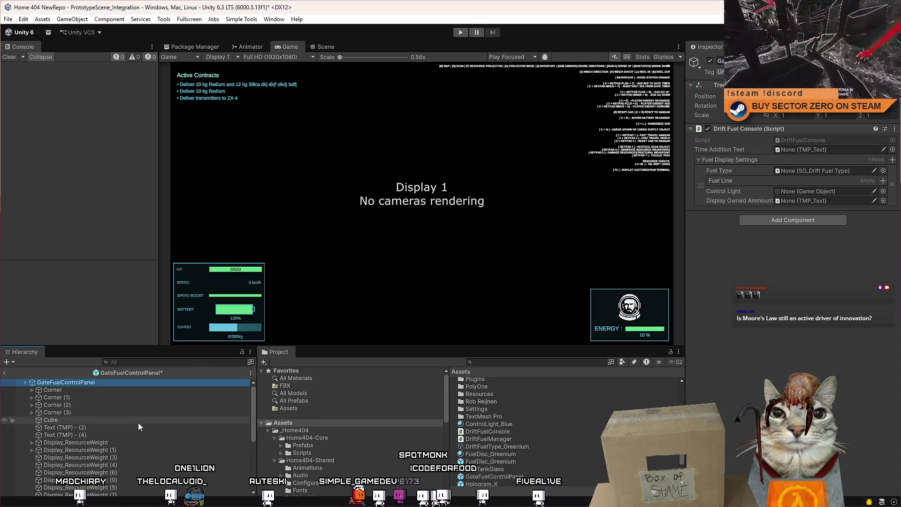
{"action": "left_click", "coordinate": [85, 426]}
Step: Frame the panel texts in the Scene view and select the large 6 readout
{"action": "left_click", "coordinate": [319, 49]}
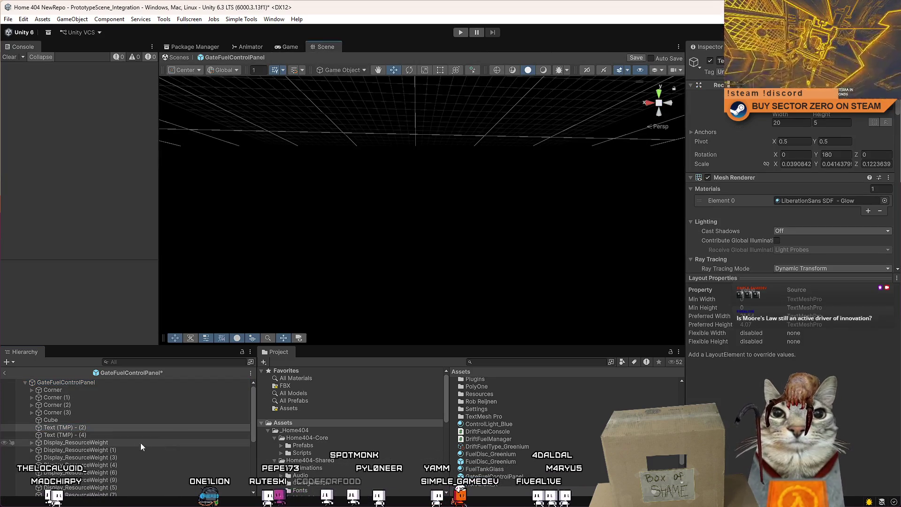
{"action": "key", "text": "f"}
{"action": "scroll", "coordinate": [469, 196], "scroll_direction": "down", "scroll_amount": 3}
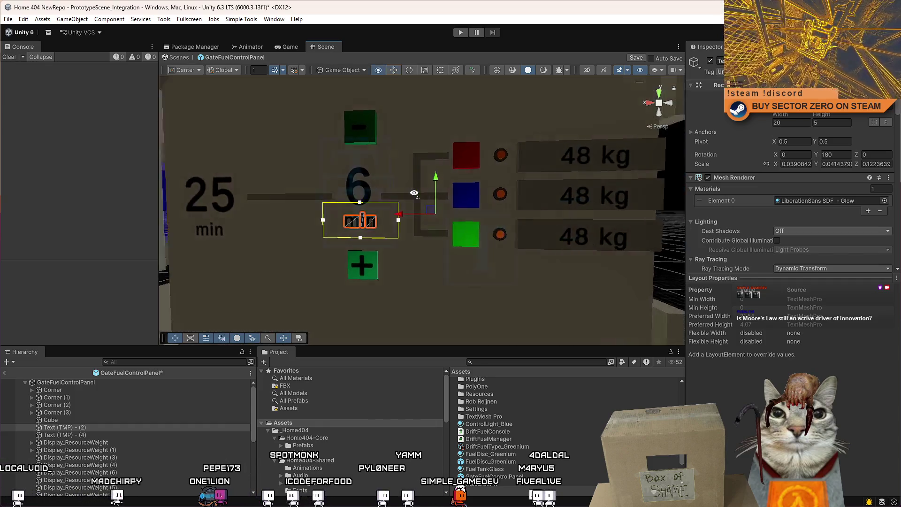
{"action": "left_click", "coordinate": [235, 193]}
{"action": "left_click", "coordinate": [234, 226]}
{"action": "left_click", "coordinate": [374, 188]}
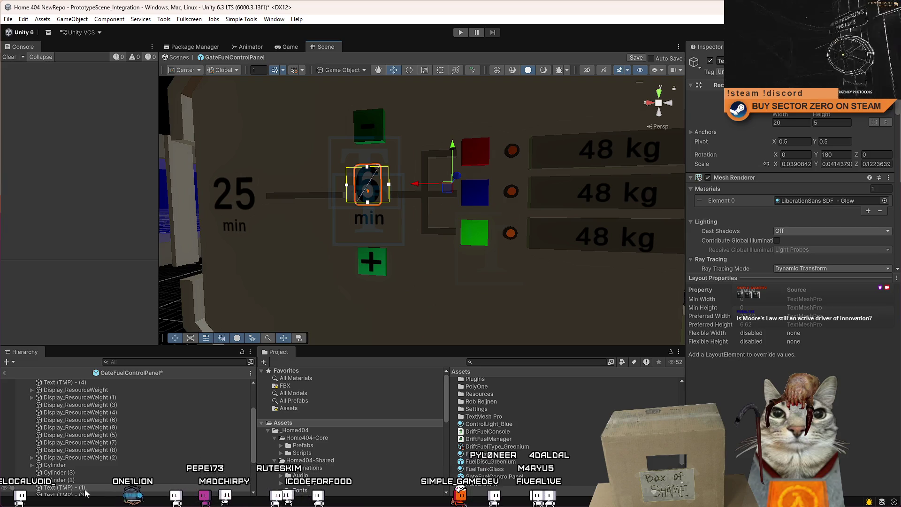
Step: Move Text (TMP) - (1) to the panel's top, renaming it Time Addition and the 25 text Total Time
{"action": "mouse_move", "coordinate": [89, 490]}
{"action": "left_mouse_down"}
{"action": "mouse_move", "coordinate": [120, 386]}
{"action": "mouse_move", "coordinate": [99, 389]}
{"action": "left_mouse_up"}
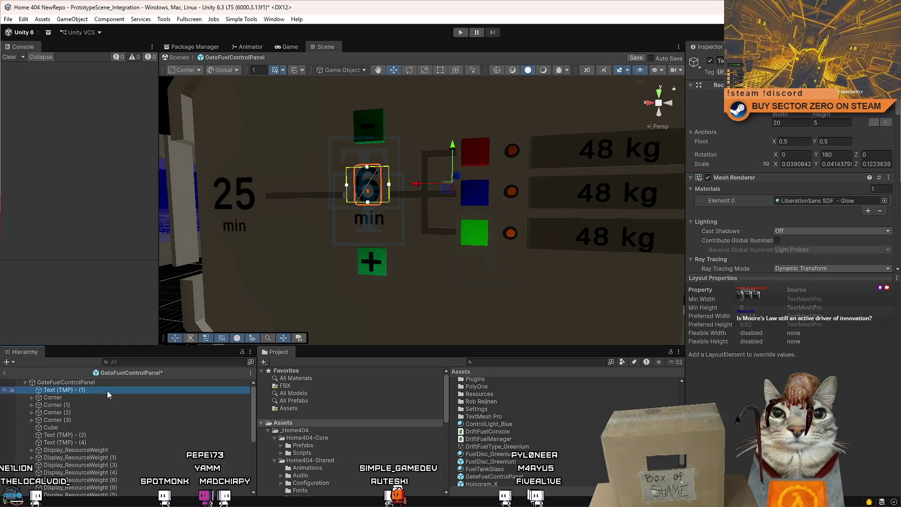
{"action": "double_click", "coordinate": [83, 390]}
{"action": "key", "text": "BackSpace"}
{"action": "key", "text": "BackSpace"}
{"action": "key", "text": "BackSpace"}
{"action": "type", "text": "Tim"}
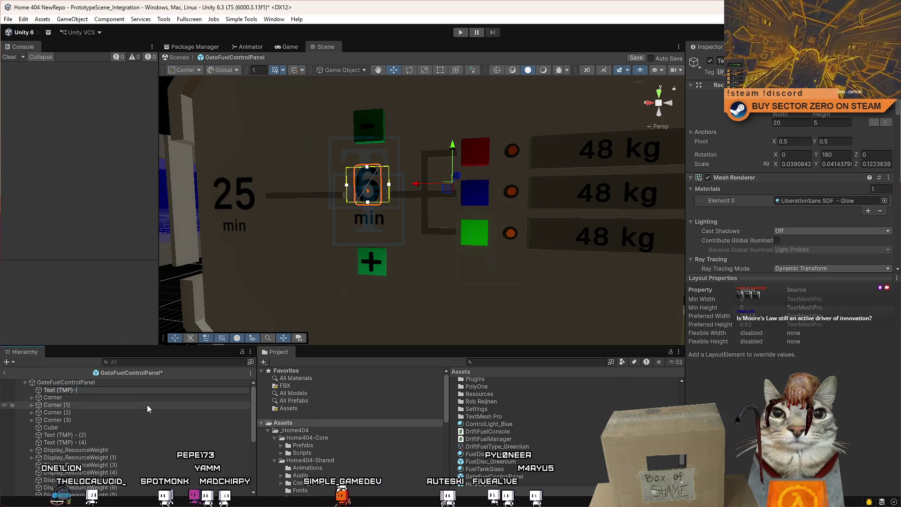
{"action": "type", "text": "e Addition"}
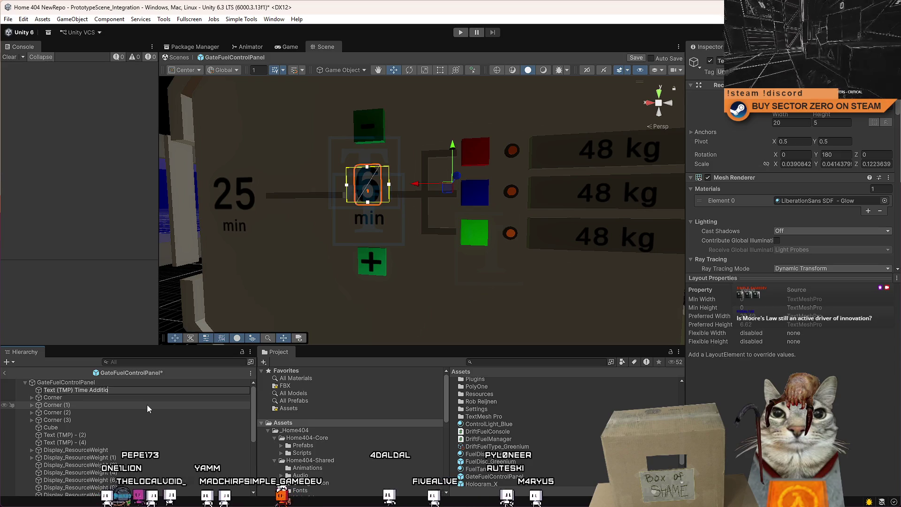
{"action": "key", "text": "Return"}
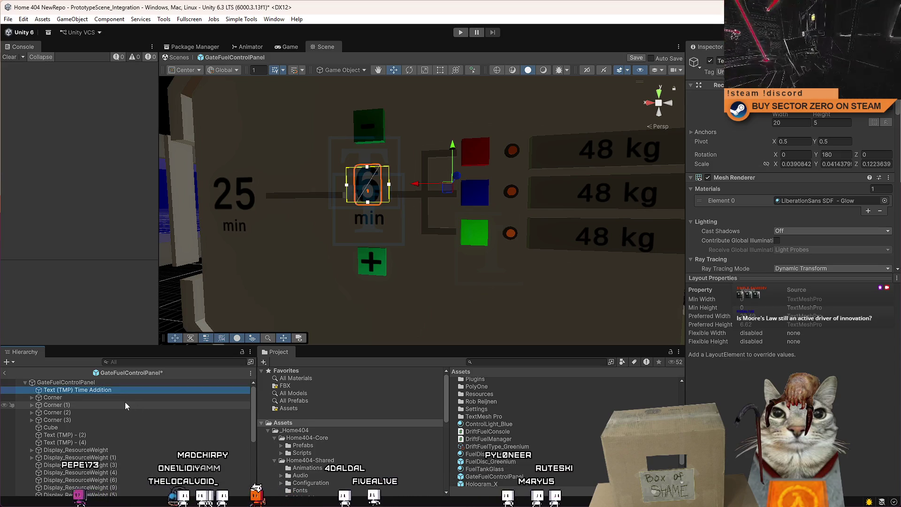
{"action": "left_click", "coordinate": [126, 405]}
{"action": "left_click", "coordinate": [132, 392]}
{"action": "key", "text": "ctrl+v"}
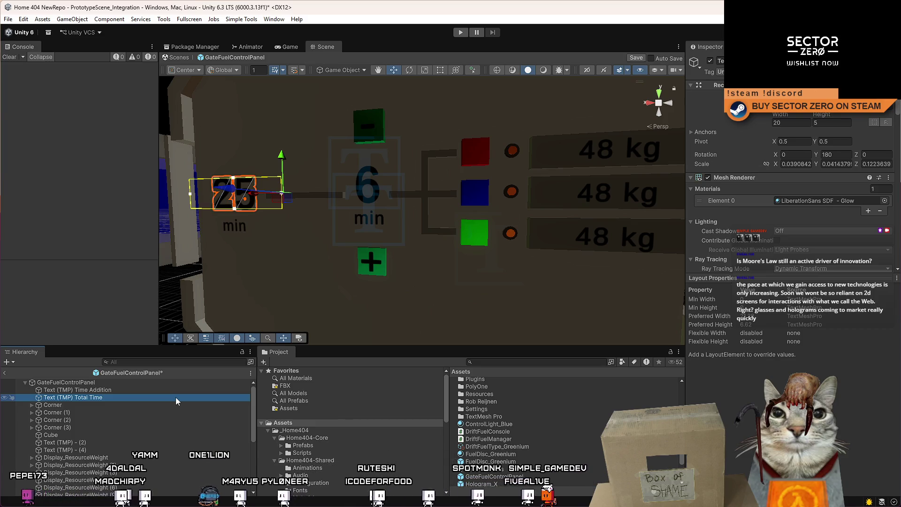
Step: Verify Time Addition is the 6 text and Total Time is the 25 text
{"action": "left_click", "coordinate": [160, 420]}
{"action": "left_click", "coordinate": [110, 391]}
{"action": "left_click", "coordinate": [105, 397]}
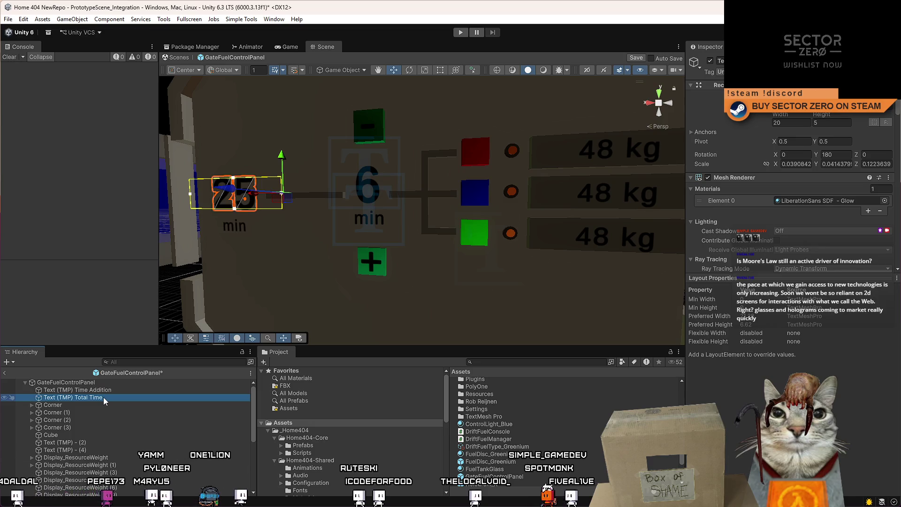
{"action": "left_click", "coordinate": [109, 392]}
{"action": "left_click", "coordinate": [109, 399]}
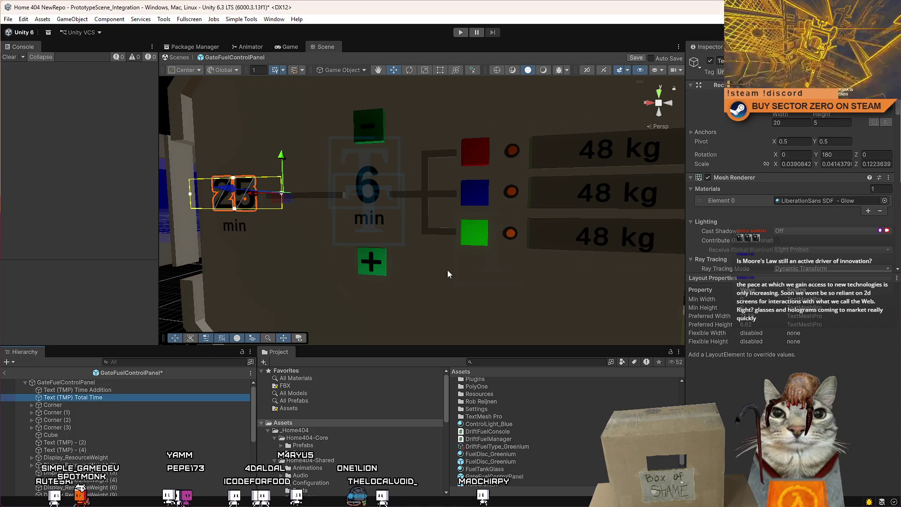
{"action": "mouse_move", "coordinate": [447, 269]}
{"action": "left_mouse_down"}
{"action": "mouse_move", "coordinate": [423, 253]}
{"action": "mouse_move", "coordinate": [588, 257]}
{"action": "mouse_move", "coordinate": [500, 249]}
{"action": "mouse_move", "coordinate": [556, 252]}
{"action": "mouse_move", "coordinate": [529, 252]}
{"action": "mouse_move", "coordinate": [536, 264]}
{"action": "mouse_move", "coordinate": [507, 258]}
{"action": "mouse_move", "coordinate": [570, 259]}
{"action": "mouse_move", "coordinate": [478, 254]}
{"action": "mouse_move", "coordinate": [536, 248]}
{"action": "mouse_move", "coordinate": [503, 244]}
{"action": "mouse_move", "coordinate": [528, 251]}
{"action": "mouse_move", "coordinate": [507, 255]}
{"action": "mouse_move", "coordinate": [535, 255]}
{"action": "mouse_move", "coordinate": [292, 302]}
{"action": "mouse_move", "coordinate": [177, 302]}
{"action": "mouse_move", "coordinate": [540, 256]}
{"action": "mouse_move", "coordinate": [535, 228]}
{"action": "mouse_move", "coordinate": [500, 246]}
{"action": "mouse_move", "coordinate": [572, 246]}
{"action": "mouse_move", "coordinate": [520, 245]}
{"action": "left_mouse_up"}
{"action": "scroll", "coordinate": [525, 248], "scroll_direction": "up", "scroll_amount": 5}
{"action": "scroll", "coordinate": [526, 249], "scroll_direction": "down", "scroll_amount": 5}
{"action": "scroll", "coordinate": [523, 246], "scroll_direction": "up", "scroll_amount": 5}
{"action": "scroll", "coordinate": [509, 250], "scroll_direction": "down", "scroll_amount": 5}
{"action": "scroll", "coordinate": [529, 252], "scroll_direction": "down", "scroll_amount": 5}
{"action": "scroll", "coordinate": [529, 252], "scroll_direction": "up", "scroll_amount": 5}
{"action": "scroll", "coordinate": [507, 258], "scroll_direction": "down", "scroll_amount": 5}
{"action": "scroll", "coordinate": [521, 257], "scroll_direction": "up", "scroll_amount": 5}
{"action": "scroll", "coordinate": [546, 259], "scroll_direction": "down", "scroll_amount": 3}
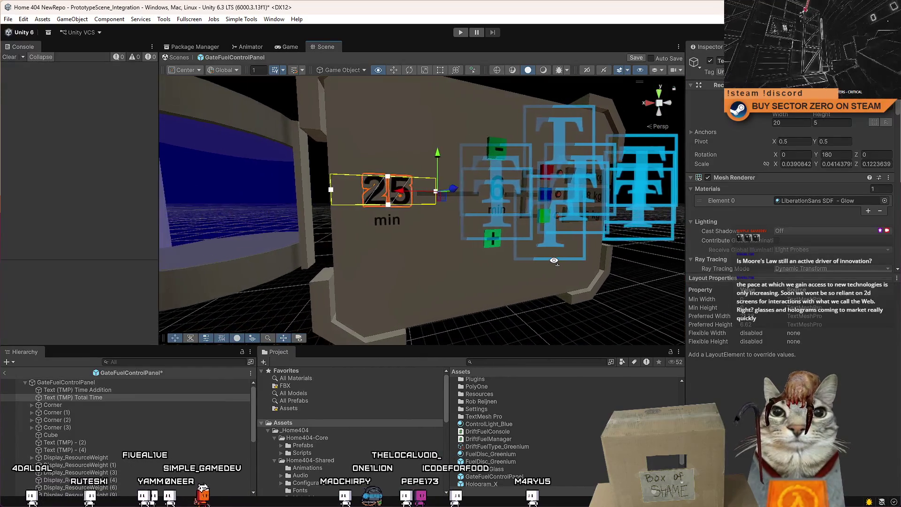
{"action": "scroll", "coordinate": [498, 252], "scroll_direction": "up", "scroll_amount": 3}
{"action": "scroll", "coordinate": [504, 244], "scroll_direction": "up", "scroll_amount": 4}
{"action": "scroll", "coordinate": [534, 250], "scroll_direction": "down", "scroll_amount": 5}
{"action": "scroll", "coordinate": [529, 251], "scroll_direction": "up", "scroll_amount": 3}
{"action": "scroll", "coordinate": [518, 253], "scroll_direction": "up", "scroll_amount": 1}
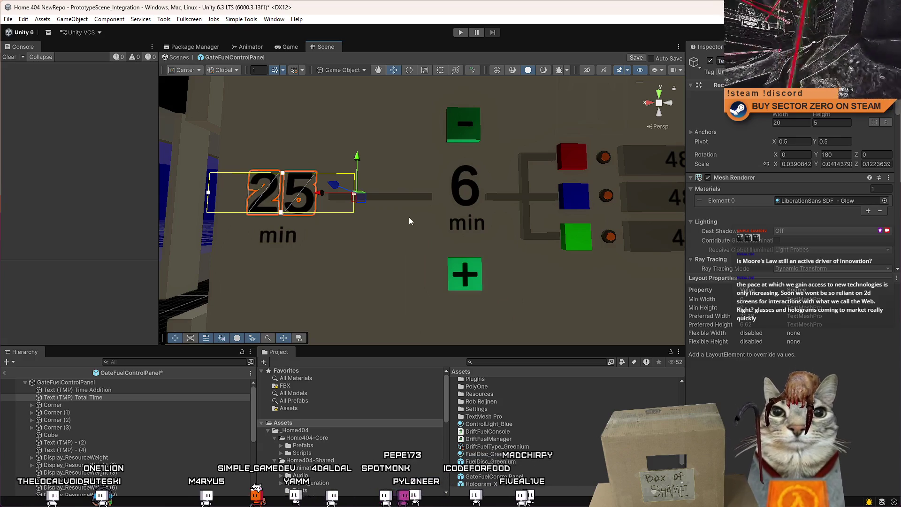
{"action": "mouse_move", "coordinate": [519, 242]}
{"action": "left_mouse_down"}
{"action": "mouse_move", "coordinate": [366, 220]}
{"action": "mouse_move", "coordinate": [399, 221]}
{"action": "mouse_move", "coordinate": [372, 225]}
{"action": "mouse_move", "coordinate": [385, 228]}
{"action": "left_mouse_up"}
{"action": "scroll", "coordinate": [413, 232], "scroll_direction": "up", "scroll_amount": 5}
{"action": "scroll", "coordinate": [415, 233], "scroll_direction": "down", "scroll_amount": 5}
{"action": "scroll", "coordinate": [376, 219], "scroll_direction": "up", "scroll_amount": 4}
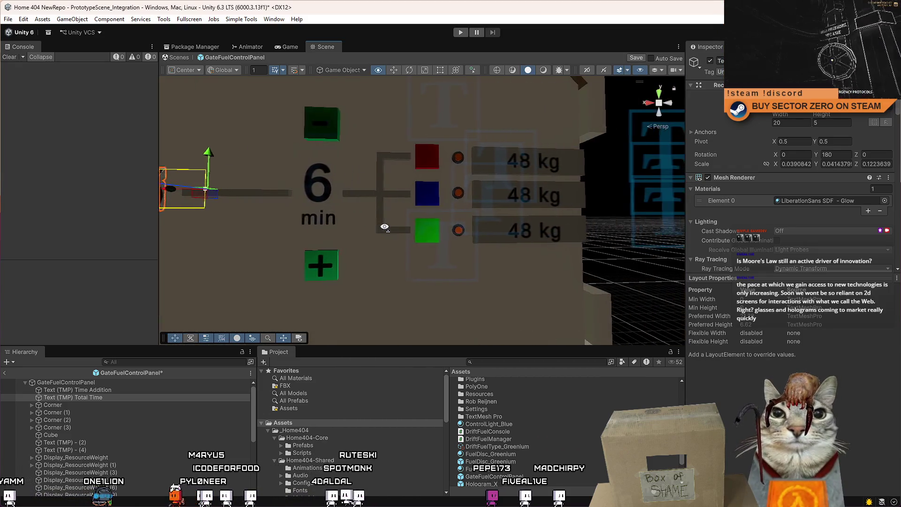
{"action": "key", "text": "a"}
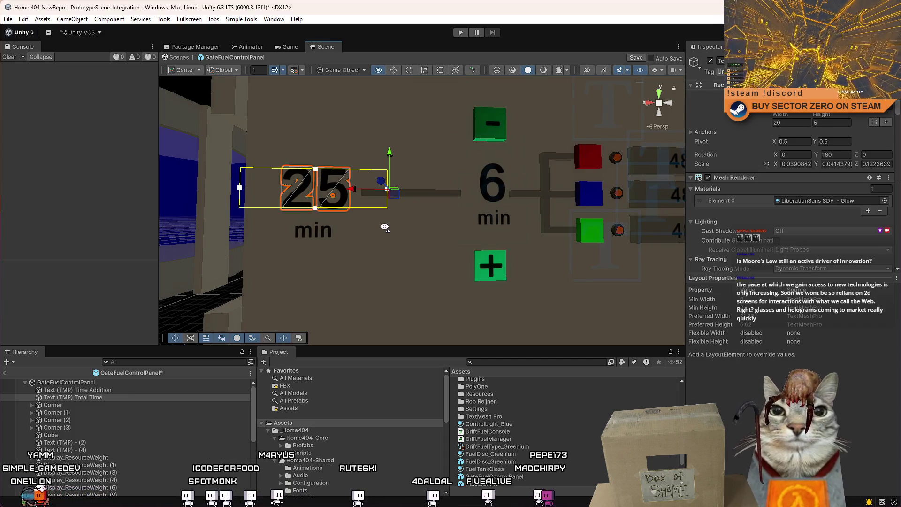
{"action": "key", "text": "d"}
{"action": "key", "text": "a"}
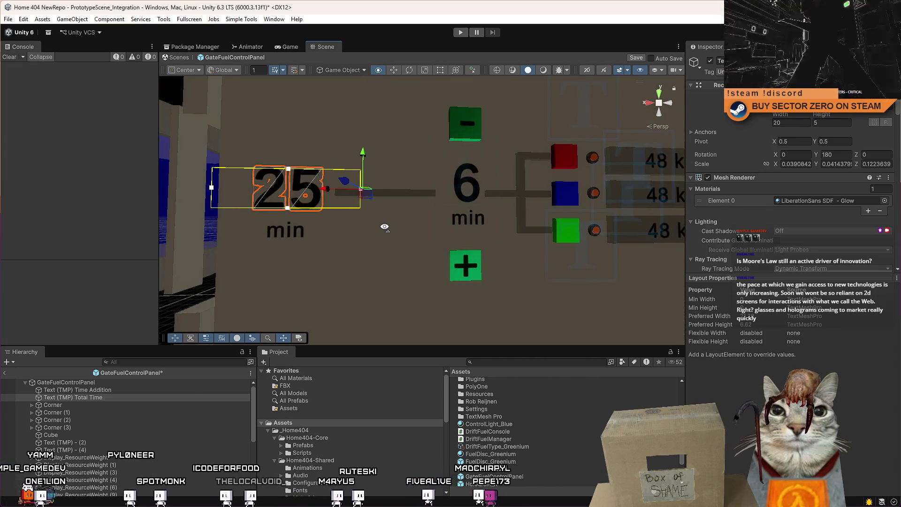
{"action": "key", "text": "d"}
{"action": "key", "text": "a"}
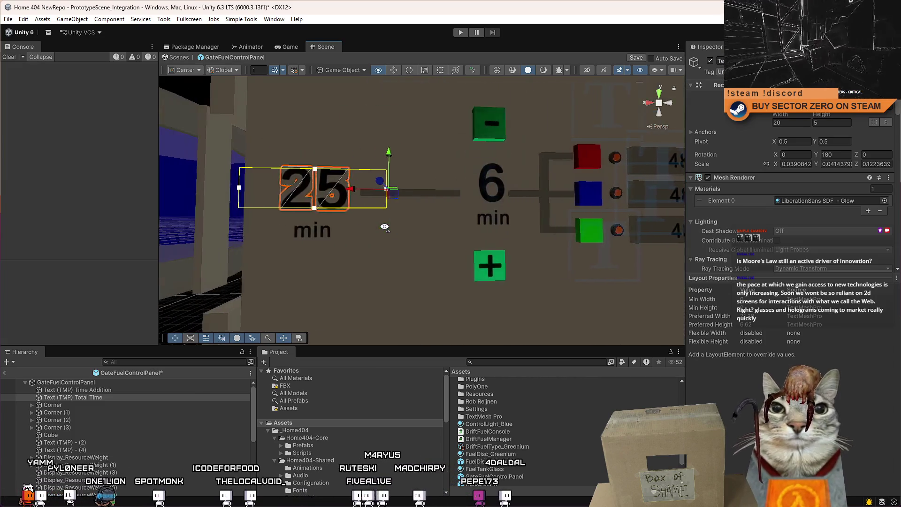
{"action": "key", "text": "d"}
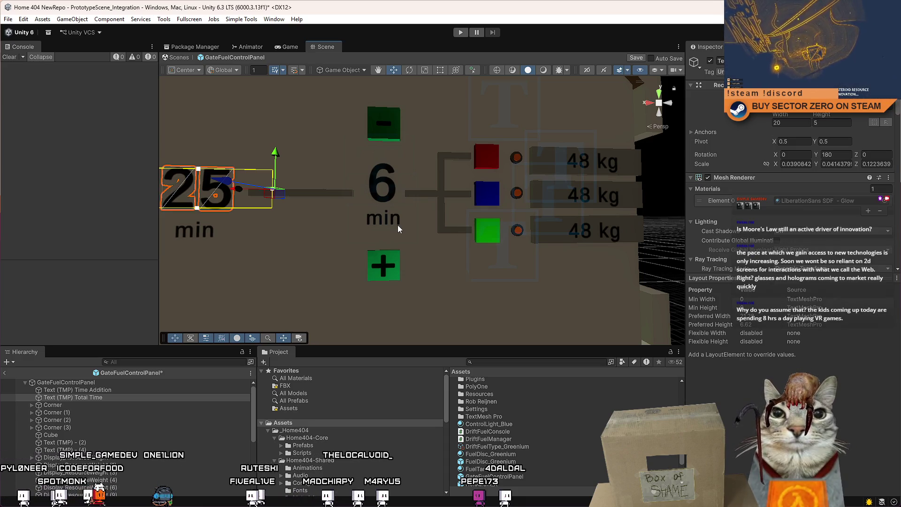
{"action": "key", "text": "a"}
{"action": "key", "text": "d"}
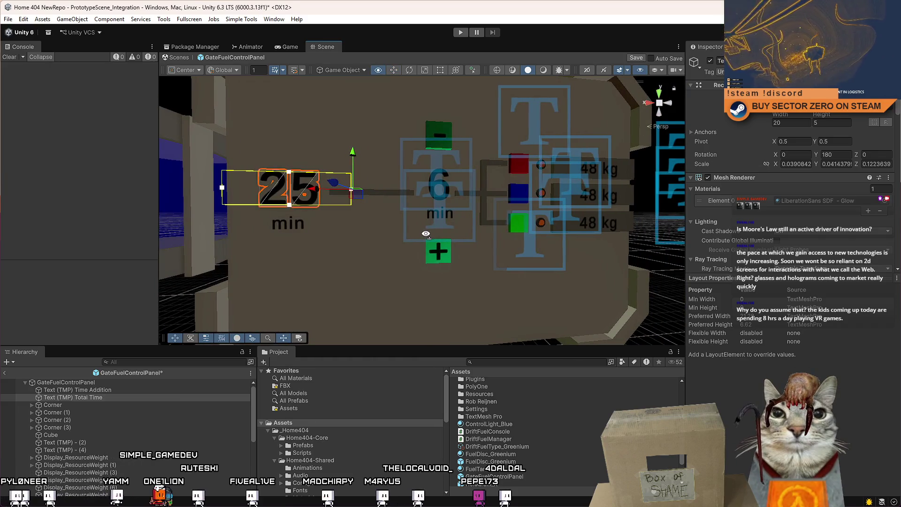
{"action": "left_click_drag", "start_coordinate": [426, 233], "coordinate": [422, 237]}
{"action": "key", "text": "d"}
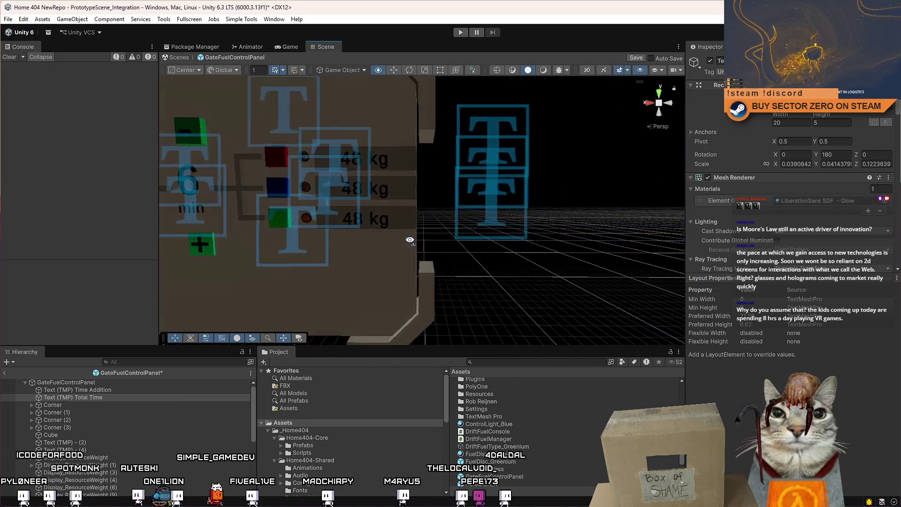
{"action": "key", "text": "a"}
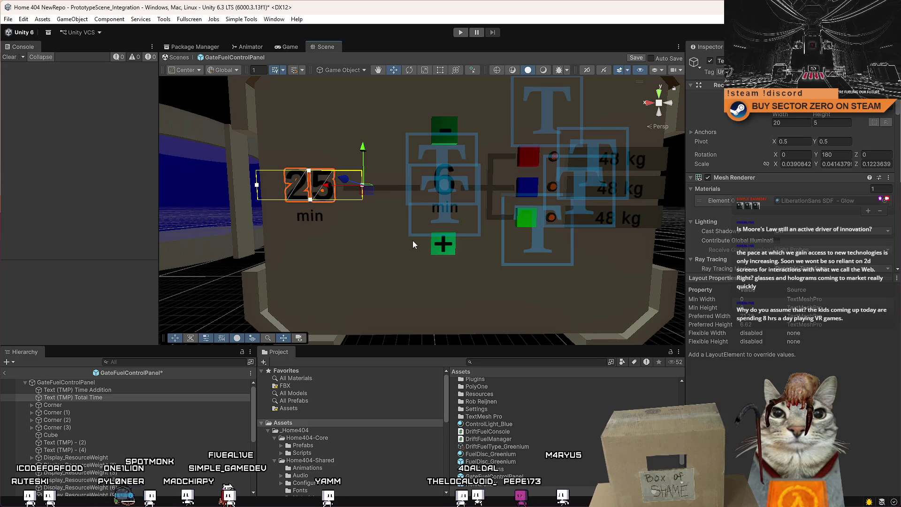
{"action": "mouse_move", "coordinate": [412, 241]}
{"action": "left_mouse_down"}
{"action": "mouse_move", "coordinate": [339, 213]}
{"action": "mouse_move", "coordinate": [399, 225]}
{"action": "mouse_move", "coordinate": [328, 221]}
{"action": "mouse_move", "coordinate": [454, 242]}
{"action": "mouse_move", "coordinate": [330, 235]}
{"action": "mouse_move", "coordinate": [352, 233]}
{"action": "left_mouse_up"}
{"action": "scroll", "coordinate": [352, 233], "scroll_direction": "up", "scroll_amount": 5}
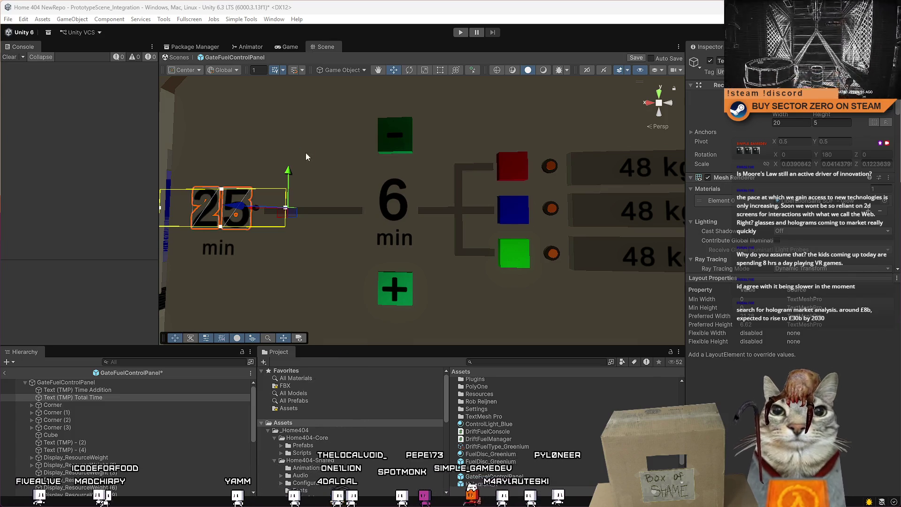
{"action": "mouse_move", "coordinate": [305, 157]}
{"action": "left_mouse_down"}
{"action": "mouse_move", "coordinate": [373, 165]}
{"action": "mouse_move", "coordinate": [358, 163]}
{"action": "left_mouse_up"}
{"action": "scroll", "coordinate": [358, 163], "scroll_direction": "down", "scroll_amount": 10}
{"action": "scroll", "coordinate": [405, 176], "scroll_direction": "up", "scroll_amount": 10}
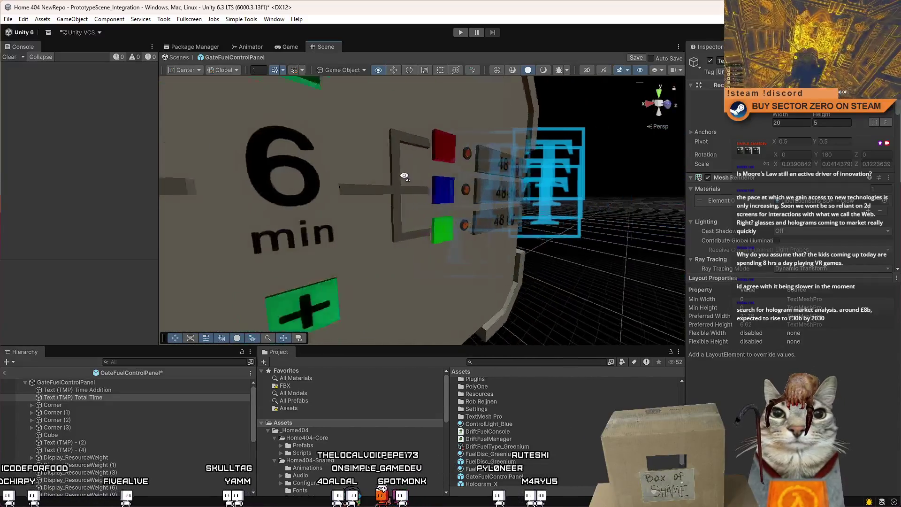
{"action": "scroll", "coordinate": [404, 175], "scroll_direction": "down", "scroll_amount": 5}
{"action": "mouse_move", "coordinate": [405, 175]}
{"action": "left_mouse_down"}
{"action": "mouse_move", "coordinate": [321, 172]}
{"action": "mouse_move", "coordinate": [298, 161]}
{"action": "mouse_move", "coordinate": [810, 164]}
{"action": "mouse_move", "coordinate": [433, 162]}
{"action": "mouse_move", "coordinate": [302, 201]}
{"action": "mouse_move", "coordinate": [305, 162]}
{"action": "mouse_move", "coordinate": [324, 158]}
{"action": "mouse_move", "coordinate": [740, 163]}
{"action": "mouse_move", "coordinate": [324, 165]}
{"action": "left_mouse_up"}
{"action": "scroll", "coordinate": [321, 172], "scroll_direction": "up", "scroll_amount": 5}
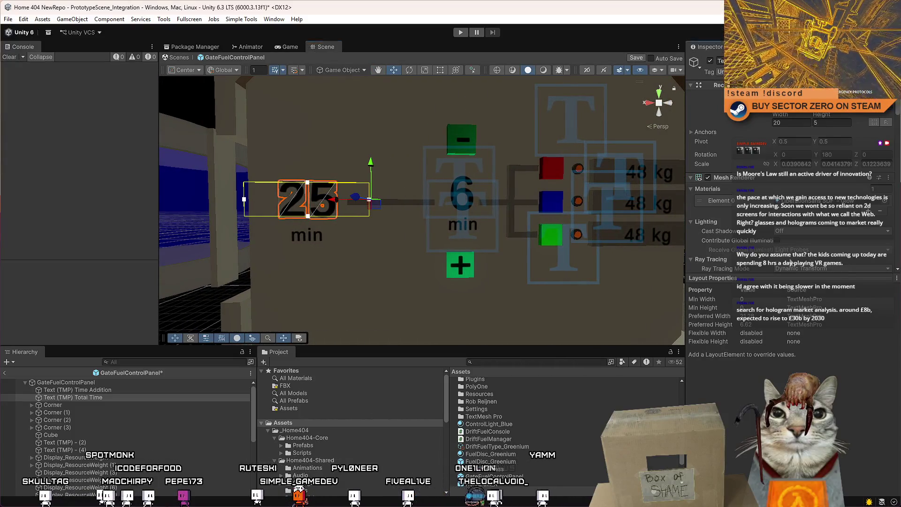
{"action": "scroll", "coordinate": [897, 107], "scroll_direction": "down", "scroll_amount": 2}
{"action": "scroll", "coordinate": [897, 112], "scroll_direction": "down", "scroll_amount": 6}
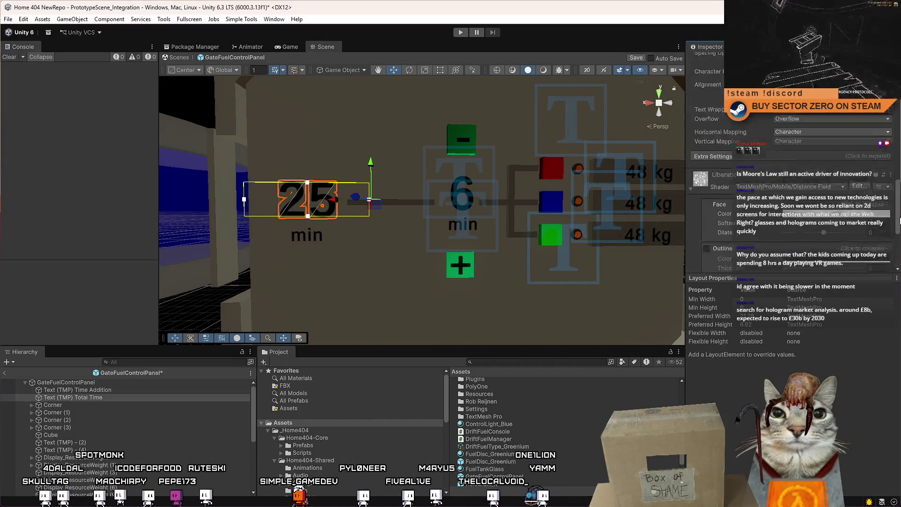
{"action": "scroll", "coordinate": [898, 166], "scroll_direction": "up", "scroll_amount": 1}
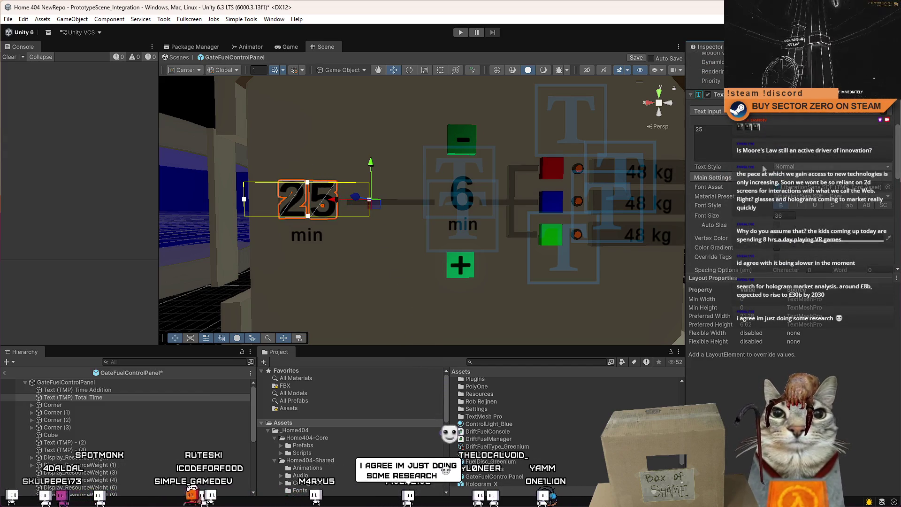
{"action": "scroll", "coordinate": [483, 211], "scroll_direction": "down", "scroll_amount": 5}
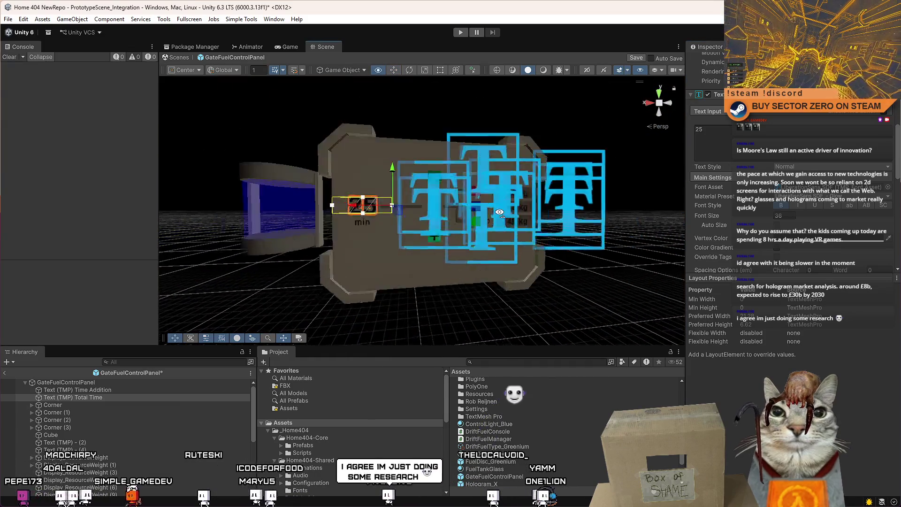
{"action": "scroll", "coordinate": [483, 212], "scroll_direction": "up", "scroll_amount": 8}
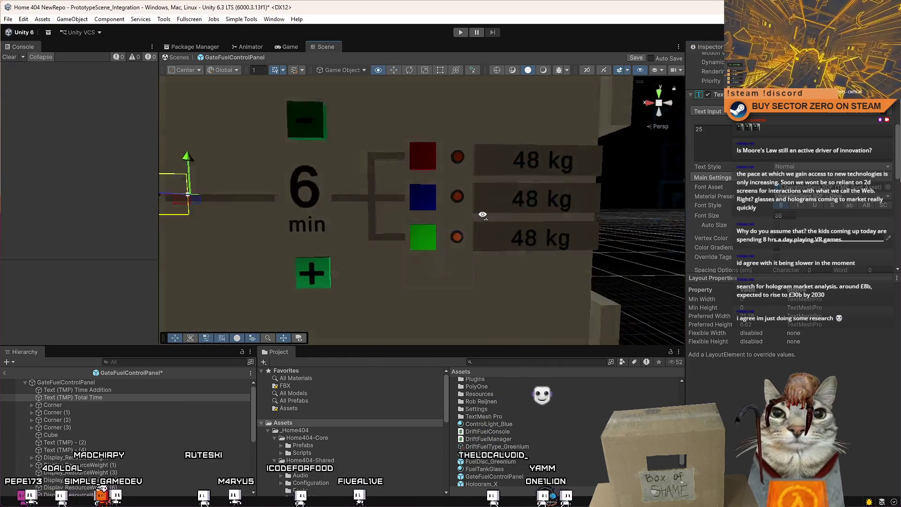
{"action": "key", "text": "a"}
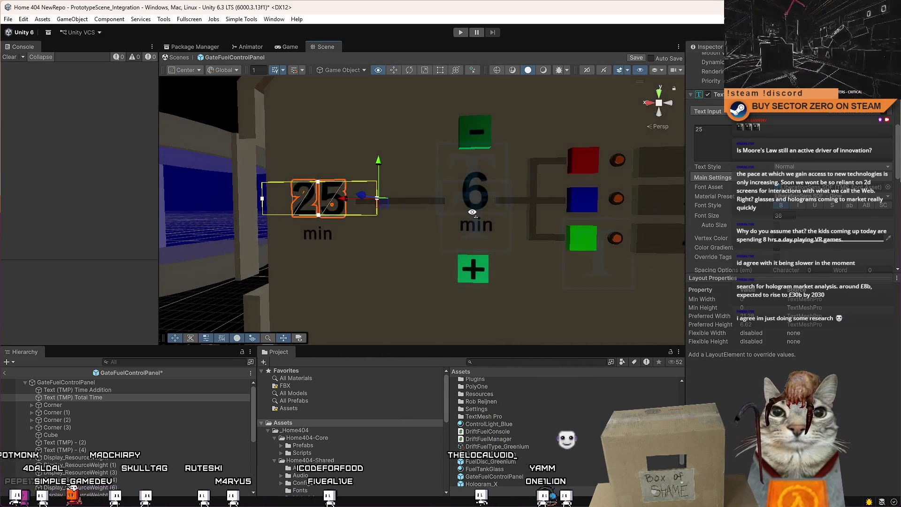
{"action": "key", "text": "d"}
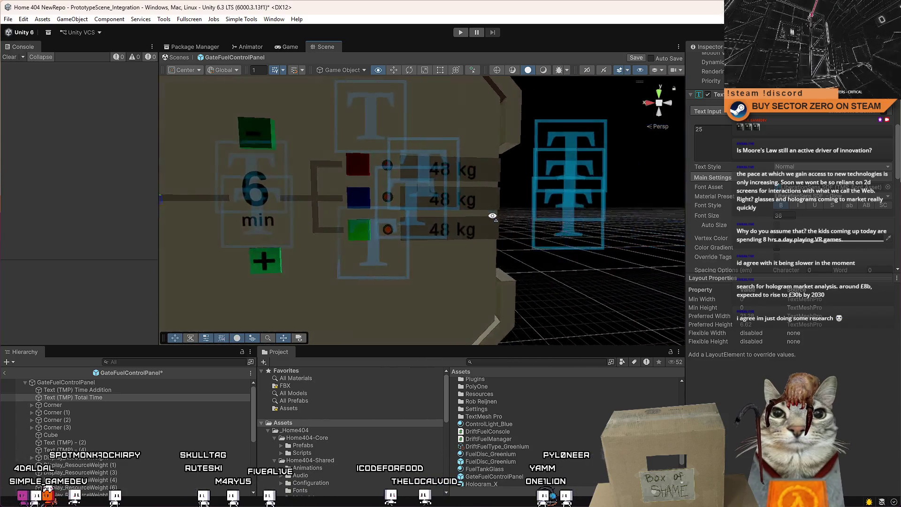
{"action": "key", "text": "a"}
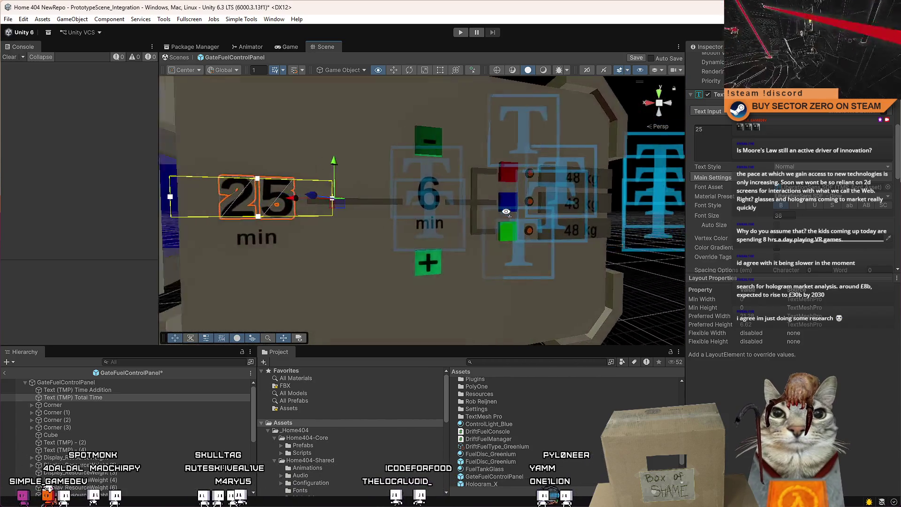
{"action": "key", "text": "a"}
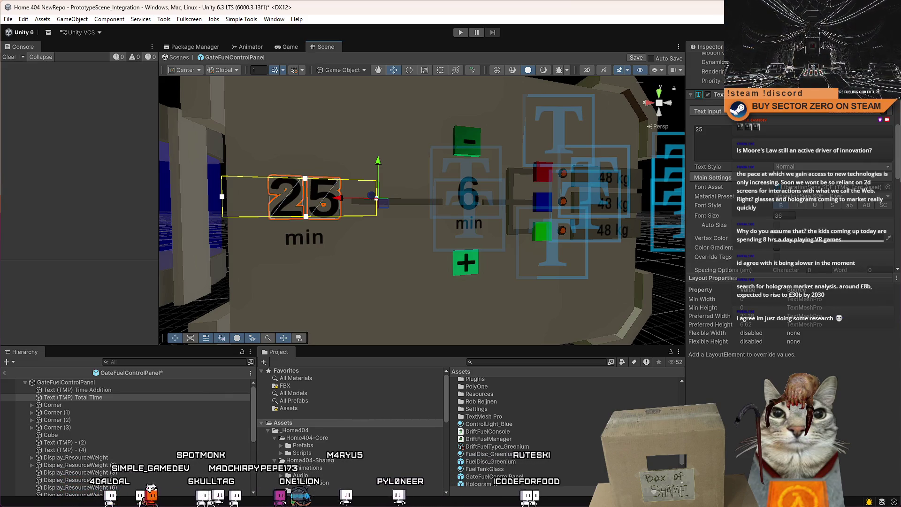
{"action": "scroll", "coordinate": [329, 211], "scroll_direction": "down", "scroll_amount": 5}
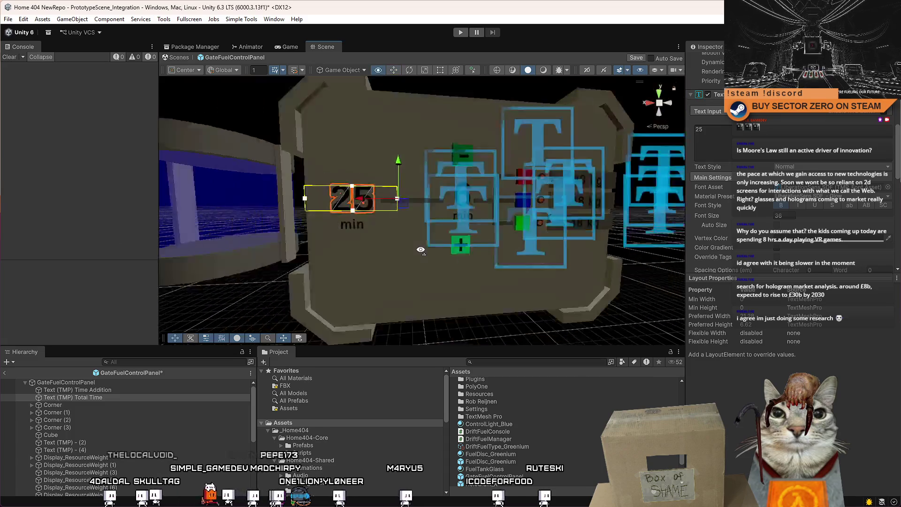
{"action": "mouse_move", "coordinate": [357, 244]}
{"action": "left_mouse_down", "text": "alt"}
{"action": "mouse_move", "coordinate": [421, 250]}
{"action": "mouse_move", "coordinate": [393, 255]}
{"action": "mouse_move", "coordinate": [442, 238]}
{"action": "mouse_move", "coordinate": [411, 245]}
{"action": "mouse_move", "coordinate": [406, 234]}
{"action": "mouse_move", "coordinate": [400, 208]}
{"action": "mouse_move", "coordinate": [420, 213]}
{"action": "mouse_move", "coordinate": [427, 193]}
{"action": "mouse_move", "coordinate": [402, 261]}
{"action": "mouse_move", "coordinate": [435, 245]}
{"action": "mouse_move", "coordinate": [368, 243]}
{"action": "left_mouse_up", "text": "alt"}
{"action": "scroll", "coordinate": [431, 241], "scroll_direction": "up", "scroll_amount": 5}
{"action": "scroll", "coordinate": [408, 241], "scroll_direction": "up", "scroll_amount": 5}
{"action": "scroll", "coordinate": [406, 234], "scroll_direction": "down", "scroll_amount": 1}
{"action": "scroll", "coordinate": [400, 208], "scroll_direction": "down", "scroll_amount": 3}
{"action": "scroll", "coordinate": [427, 193], "scroll_direction": "up", "scroll_amount": 4}
{"action": "scroll", "coordinate": [436, 245], "scroll_direction": "down", "scroll_amount": 3}
{"action": "scroll", "coordinate": [435, 244], "scroll_direction": "up", "scroll_amount": 5}
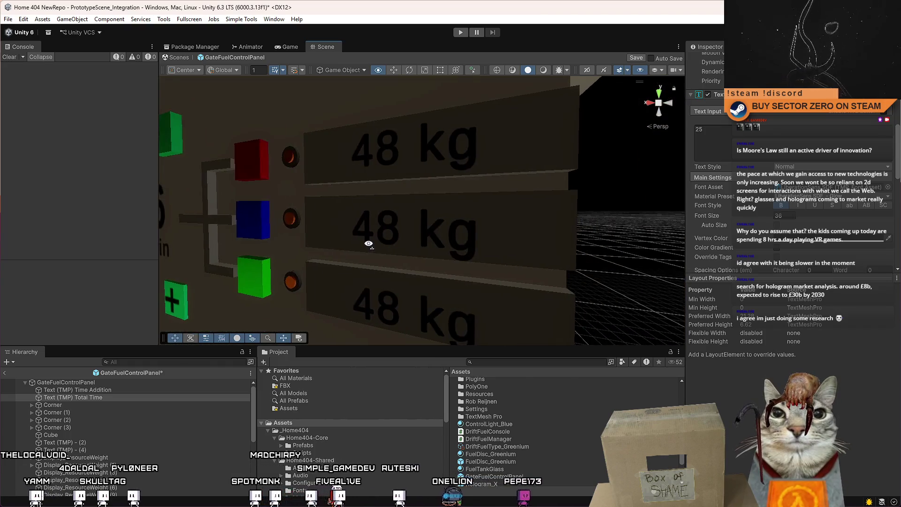
{"action": "key", "text": "f"}
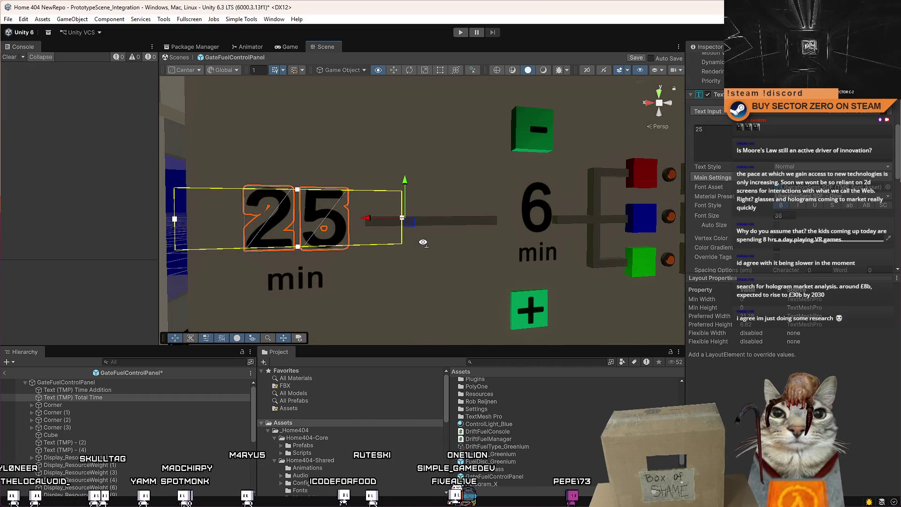
{"action": "mouse_move", "coordinate": [423, 243]}
{"action": "left_mouse_down", "text": "alt"}
{"action": "mouse_move", "coordinate": [375, 249]}
{"action": "mouse_move", "coordinate": [413, 249]}
{"action": "mouse_move", "coordinate": [400, 248]}
{"action": "left_mouse_up", "text": "alt"}
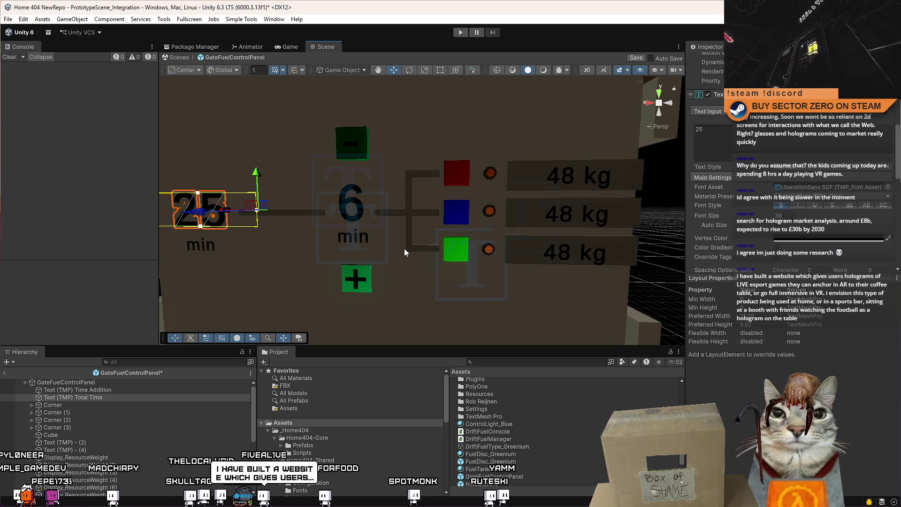
{"action": "left_click_drag", "start_coordinate": [402, 249], "coordinate": [414, 248]}
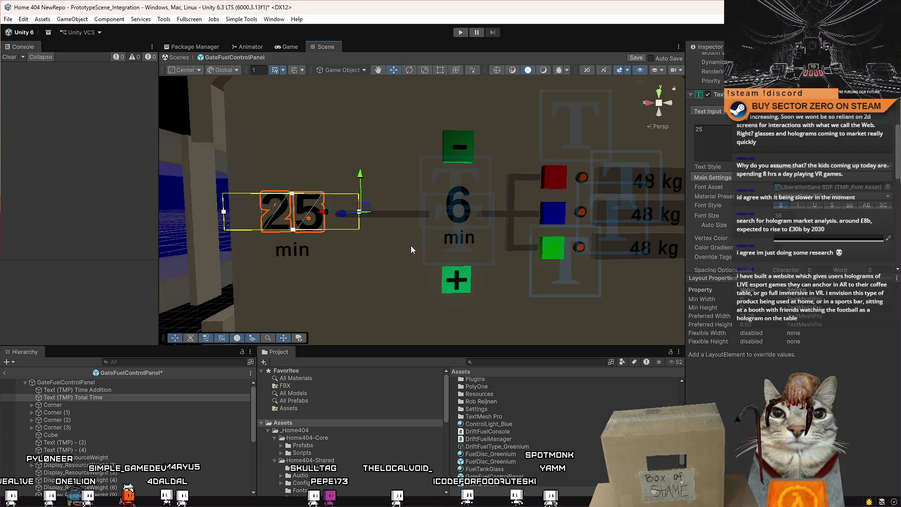
{"action": "mouse_move", "coordinate": [411, 246]}
{"action": "left_mouse_down"}
{"action": "mouse_move", "coordinate": [181, 268]}
{"action": "mouse_move", "coordinate": [455, 254]}
{"action": "mouse_move", "coordinate": [399, 227]}
{"action": "mouse_move", "coordinate": [457, 238]}
{"action": "mouse_move", "coordinate": [409, 240]}
{"action": "mouse_move", "coordinate": [438, 249]}
{"action": "mouse_move", "coordinate": [199, 237]}
{"action": "mouse_move", "coordinate": [818, 245]}
{"action": "mouse_move", "coordinate": [305, 235]}
{"action": "mouse_move", "coordinate": [366, 244]}
{"action": "mouse_move", "coordinate": [305, 244]}
{"action": "mouse_move", "coordinate": [190, 375]}
{"action": "left_mouse_up"}
Step: Assign 'Text (TMP) Time Addition' to the console's Time Addition Text slot, then open DriftFuelConsole
{"action": "left_click", "coordinate": [106, 413]}
{"action": "left_click", "coordinate": [126, 397]}
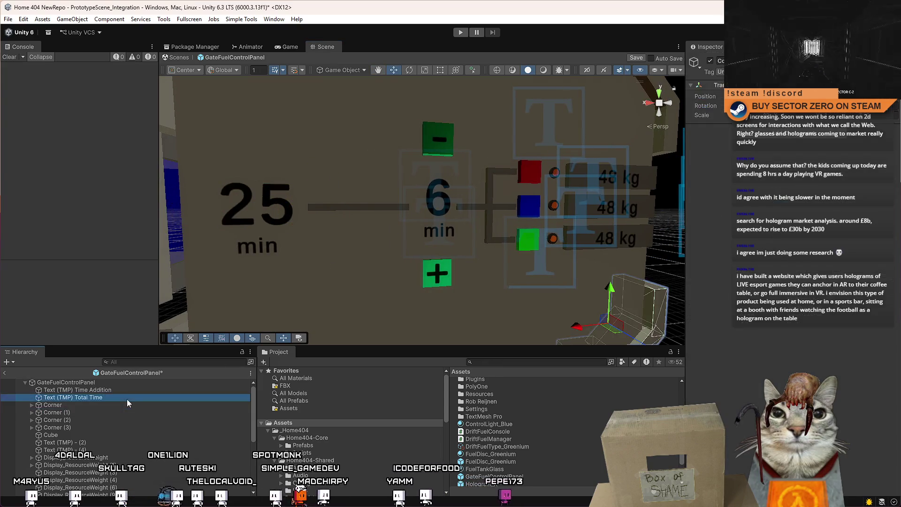
{"action": "left_click", "coordinate": [124, 390]}
{"action": "left_click", "coordinate": [136, 382]}
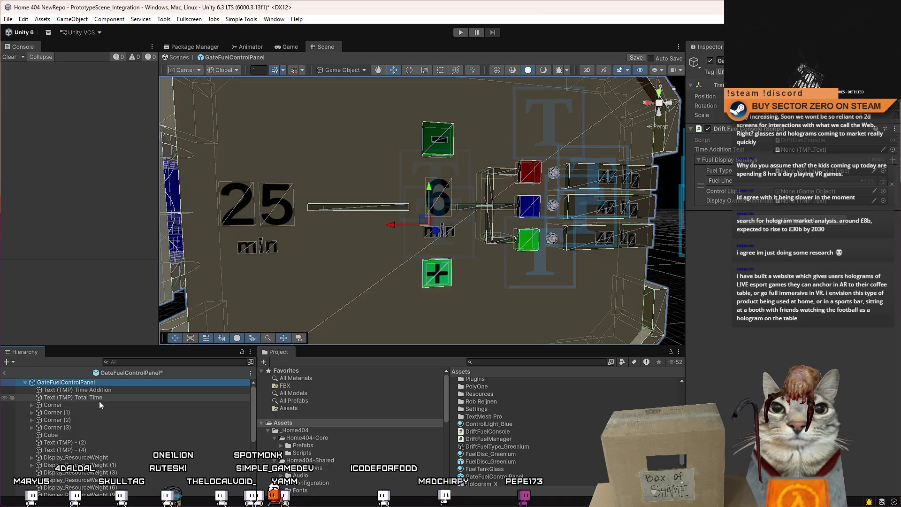
{"action": "left_click", "coordinate": [110, 391]}
{"action": "left_click_drag", "start_coordinate": [111, 393], "coordinate": [830, 152]}
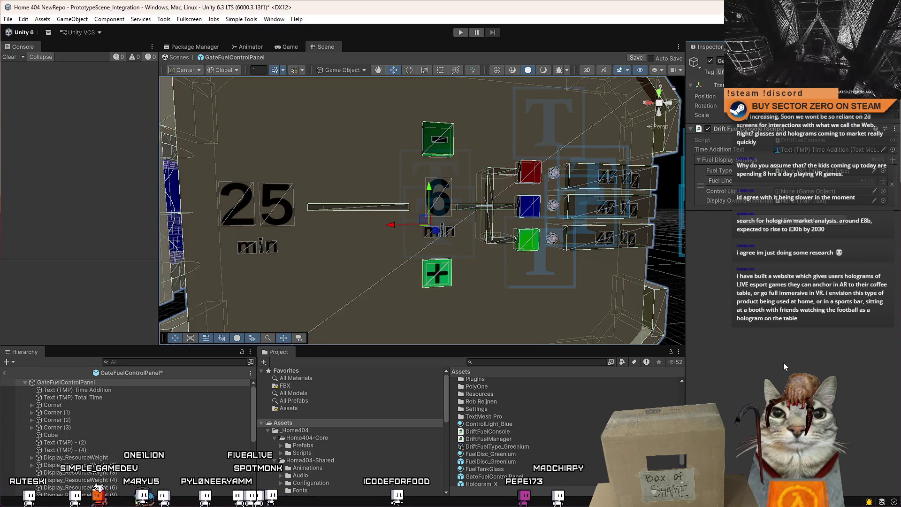
{"action": "mouse_move", "coordinate": [108, 393]}
{"action": "left_mouse_down"}
{"action": "mouse_move", "coordinate": [766, 206]}
{"action": "mouse_move", "coordinate": [802, 150]}
{"action": "mouse_move", "coordinate": [754, 336]}
{"action": "left_mouse_up"}
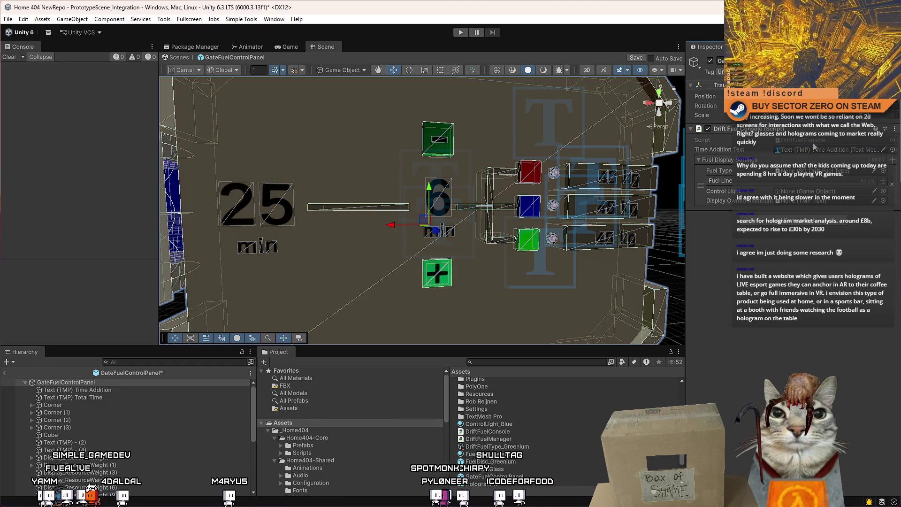
{"action": "double_click", "coordinate": [487, 431]}
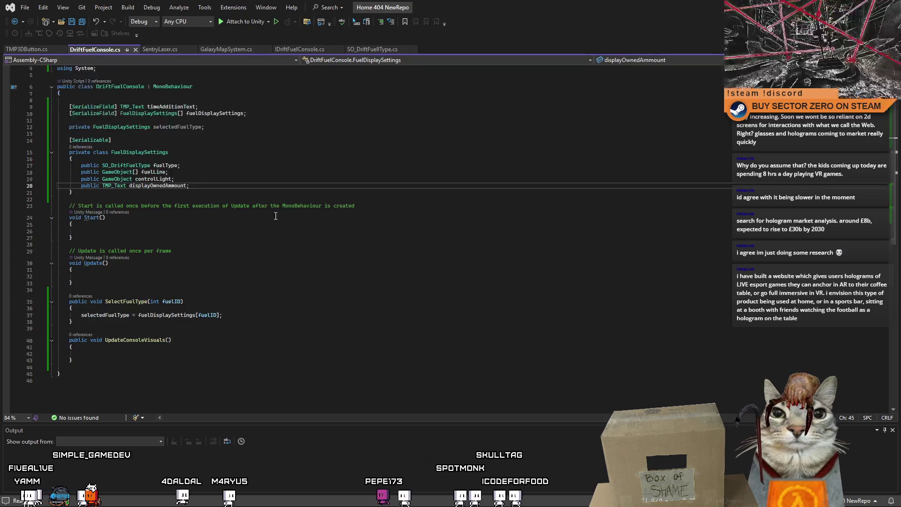
Step: Duplicate the timeAdditionText line as '[SerializeField] TMP_Text totalTimeText;' and go back to Unity
{"action": "key", "text": "Up"}
{"action": "left_click_drag", "start_coordinate": [198, 127], "coordinate": [75, 130]}
{"action": "key", "text": "ctrl+c"}
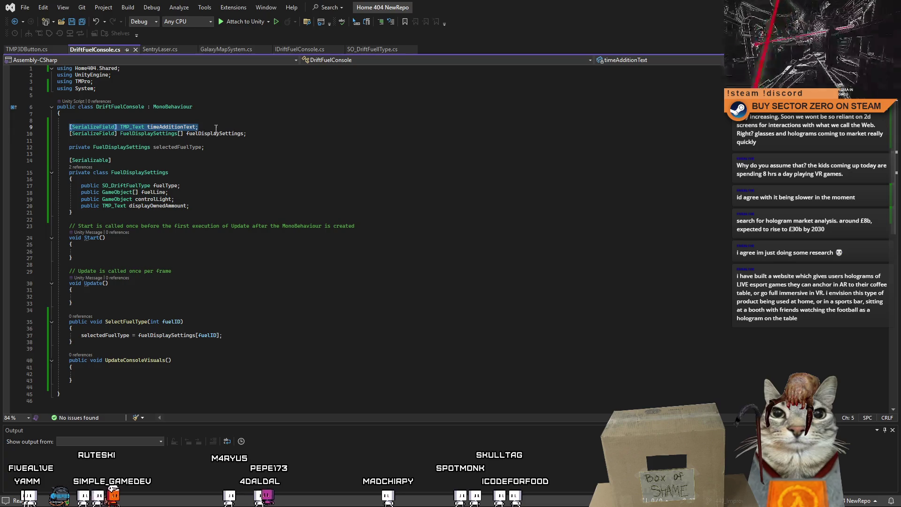
{"action": "key", "text": "End"}
{"action": "key", "text": "Return"}
{"action": "key", "text": "ctrl+v"}
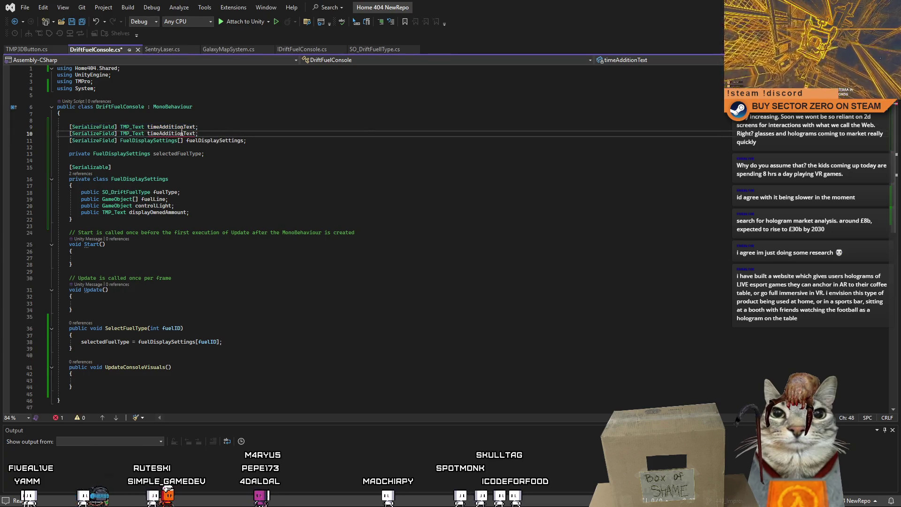
{"action": "left_click_drag", "start_coordinate": [196, 133], "coordinate": [147, 134]}
{"action": "type", "text": "totalTimeText"}
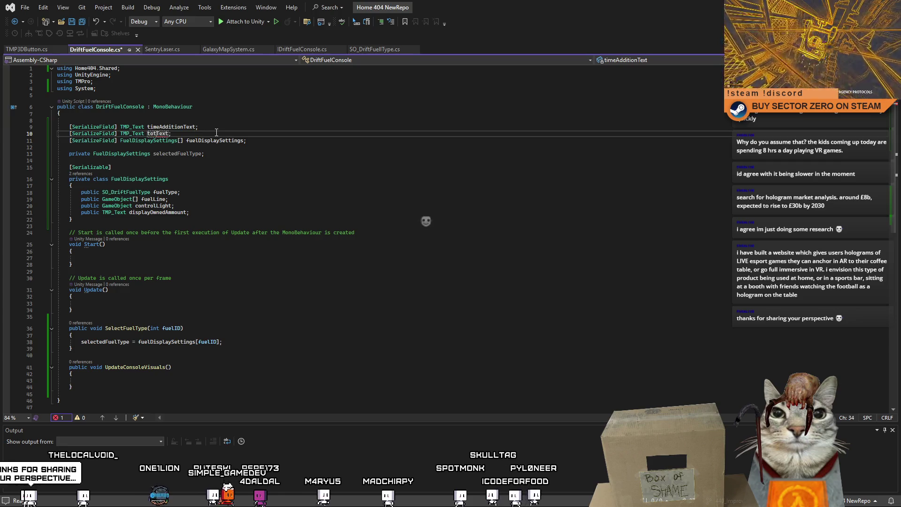
{"action": "left_click", "coordinate": [289, 165]}
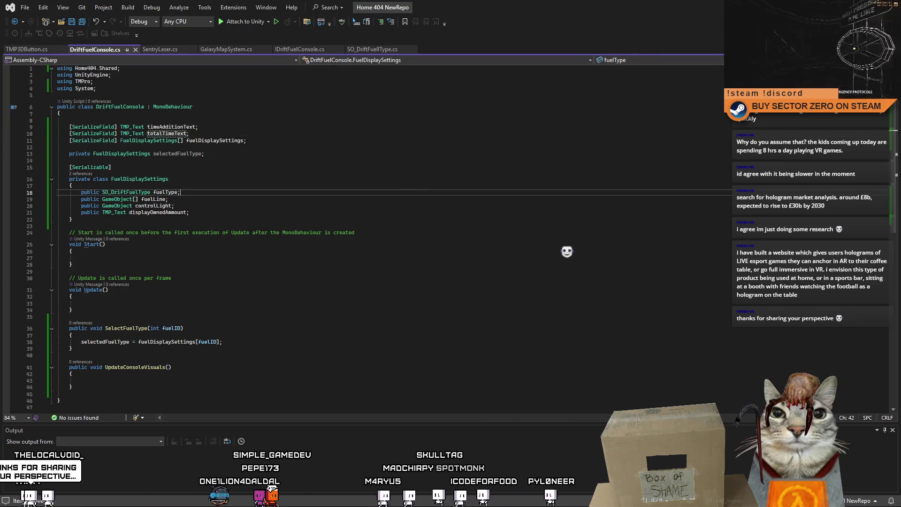
{"action": "key", "text": "alt+Tab"}
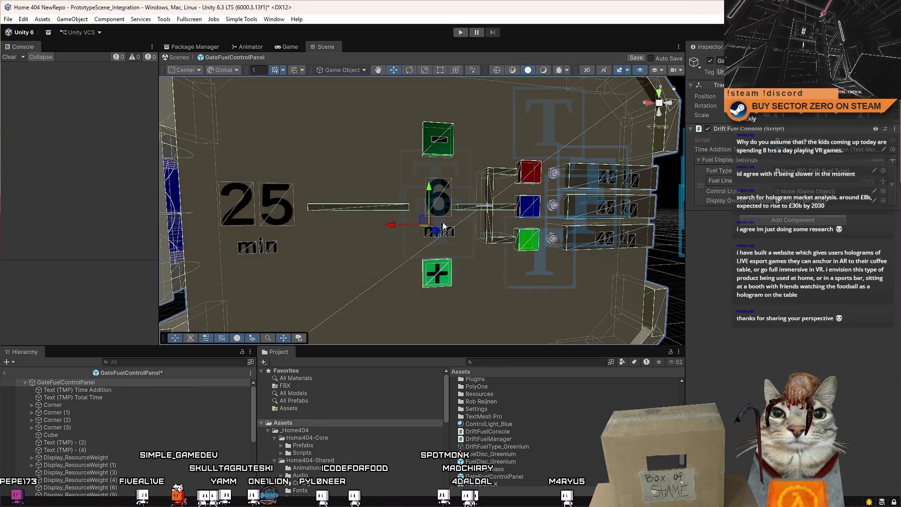
Step: Select the 25 Total Time text, then open SO_DriftFuelType via the DriftFuelType_Greenium asset
{"action": "mouse_move", "coordinate": [370, 210]}
{"action": "left_mouse_down"}
{"action": "mouse_move", "coordinate": [367, 178]}
{"action": "mouse_move", "coordinate": [358, 191]}
{"action": "mouse_move", "coordinate": [415, 201]}
{"action": "left_mouse_up"}
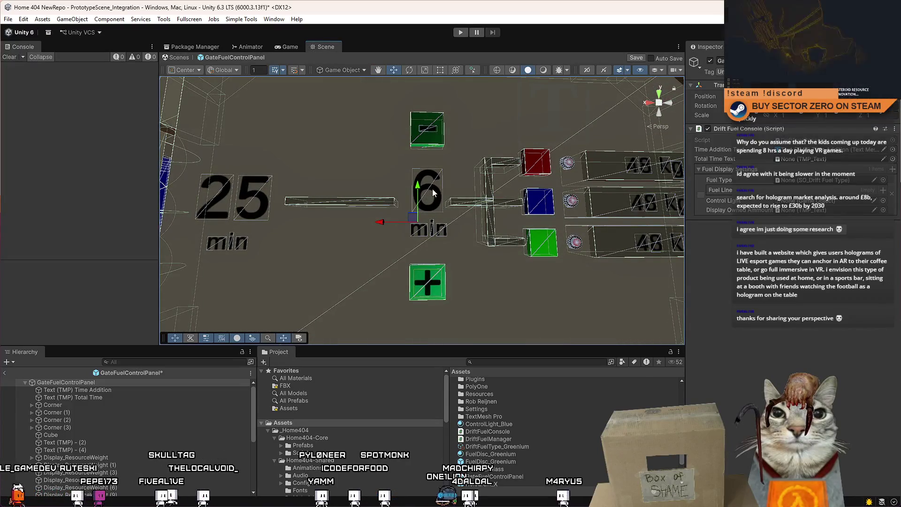
{"action": "left_click", "coordinate": [228, 242]}
{"action": "left_click", "coordinate": [235, 197]}
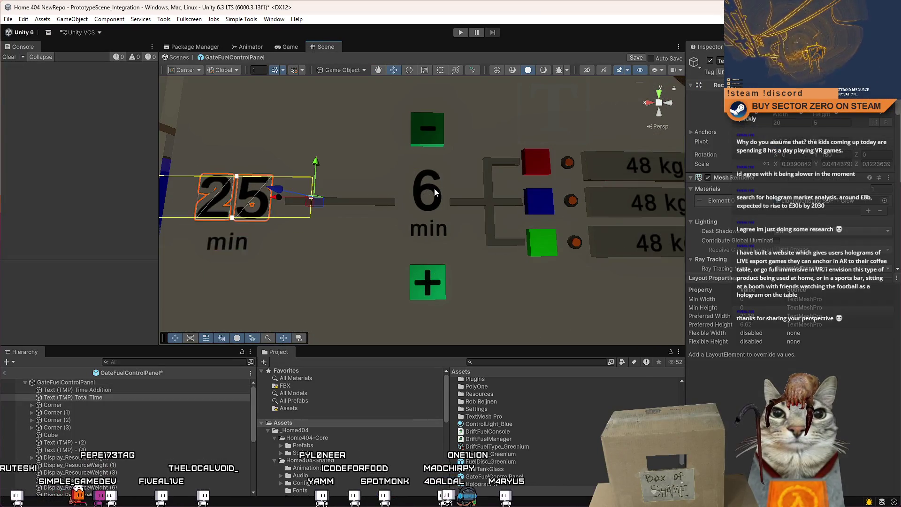
{"action": "scroll", "coordinate": [536, 447], "scroll_direction": "down", "scroll_amount": 3}
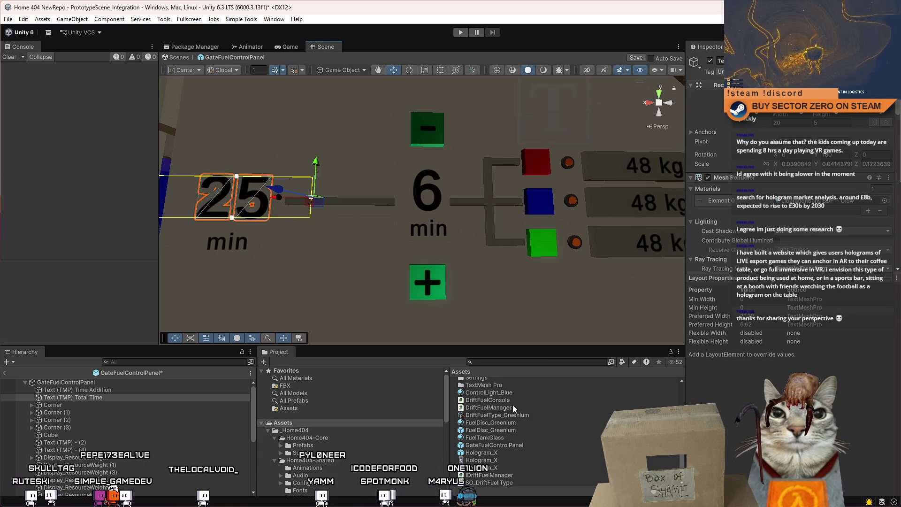
{"action": "left_click", "coordinate": [530, 414]}
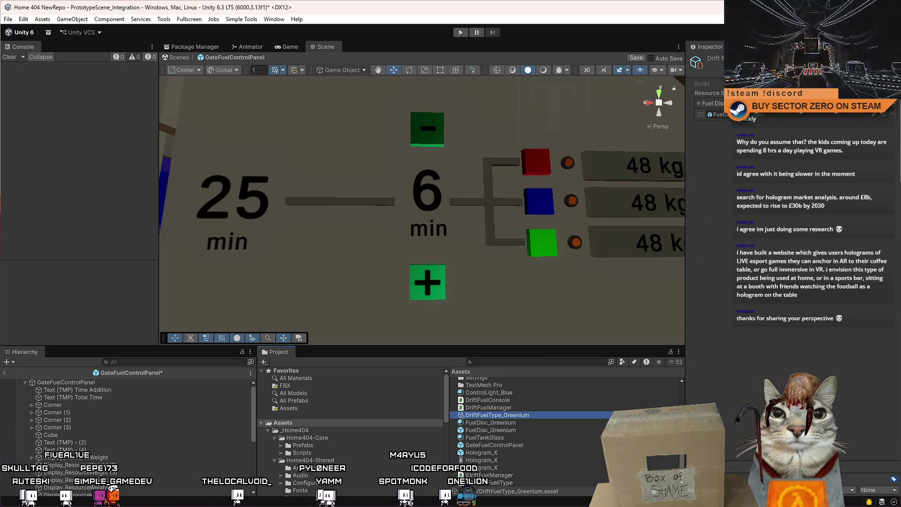
{"action": "double_click", "coordinate": [498, 415]}
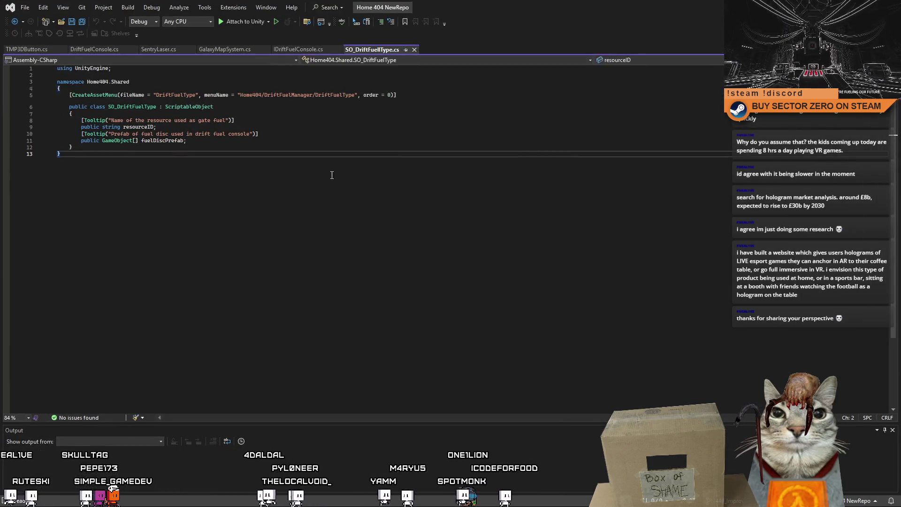
Step: Begin a 'public int' field on a new line below fuelDiscPrefab
{"action": "left_click", "coordinate": [213, 141]}
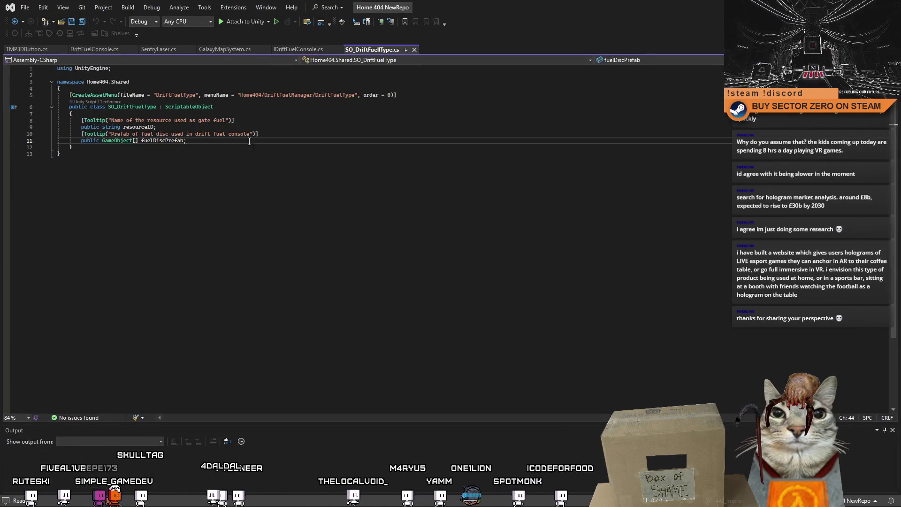
{"action": "key", "text": "Return"}
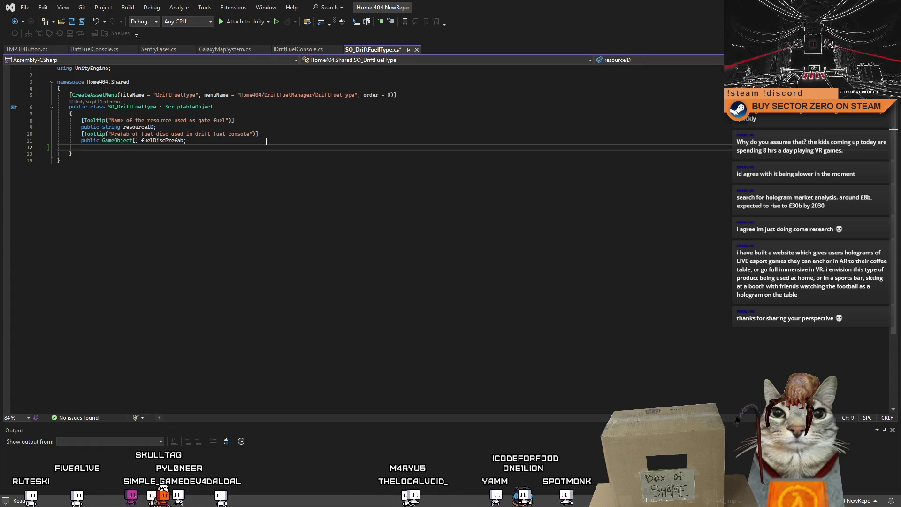
{"action": "key", "text": "Return"}
{"action": "type", "text": "public i"}
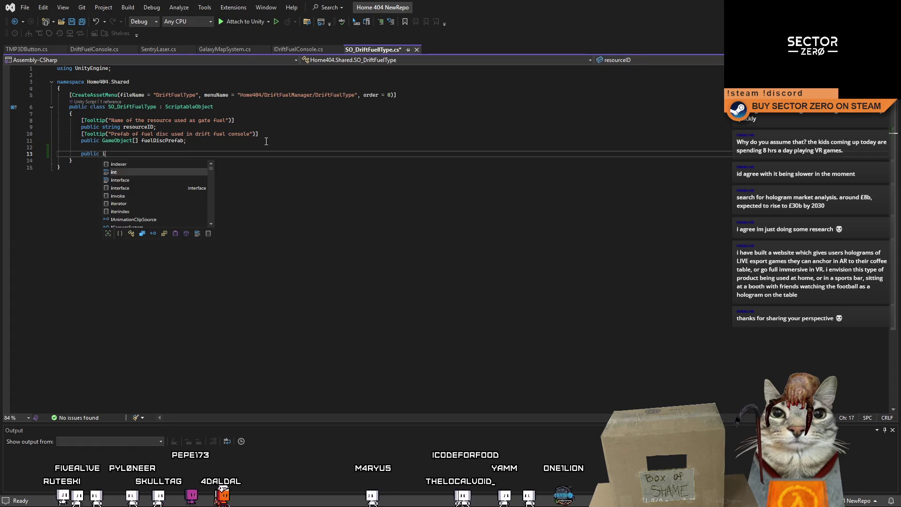
{"action": "type", "text": "nt minutesPerKG"}
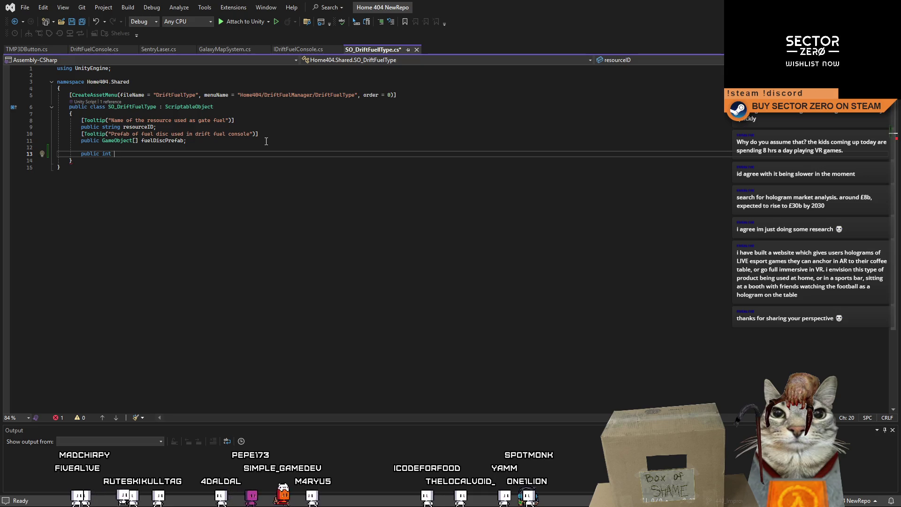
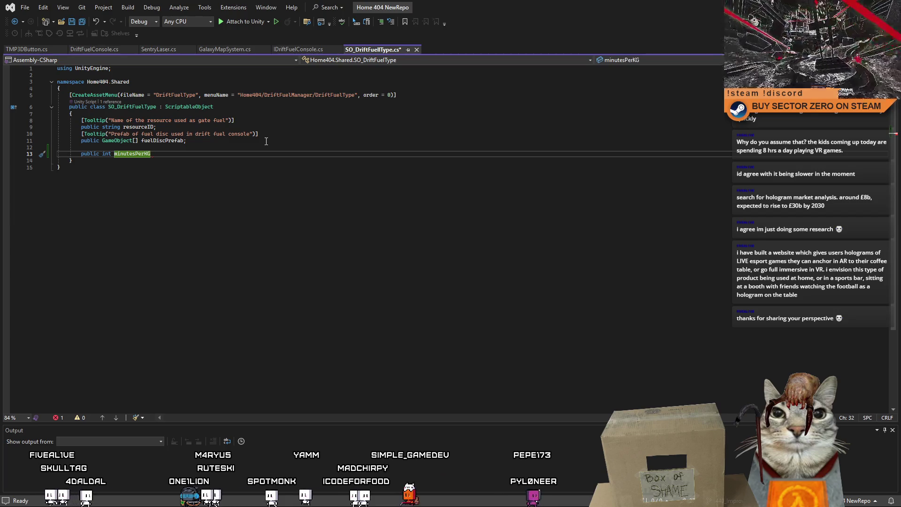
Step: Rename the minutesPerKG field to driftMinutesPerKG
{"action": "type", "text": ";"}
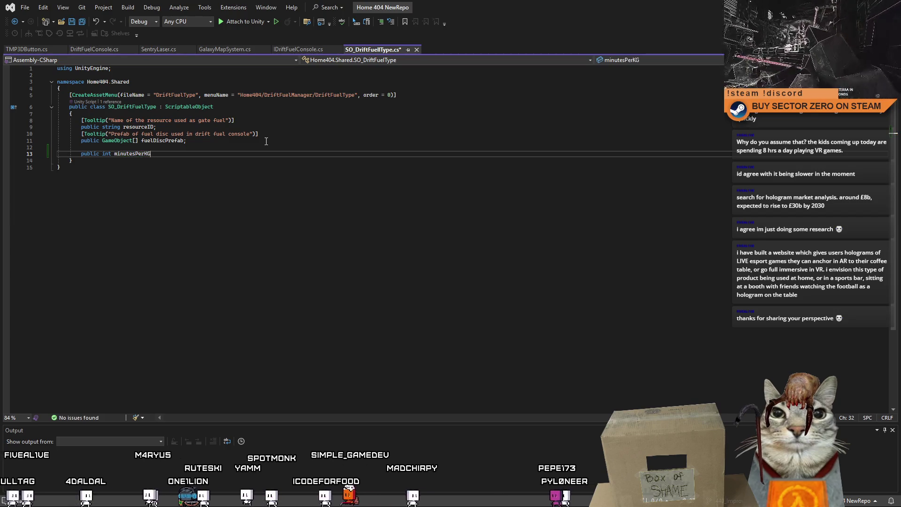
{"action": "key", "text": "ctrl+z"}
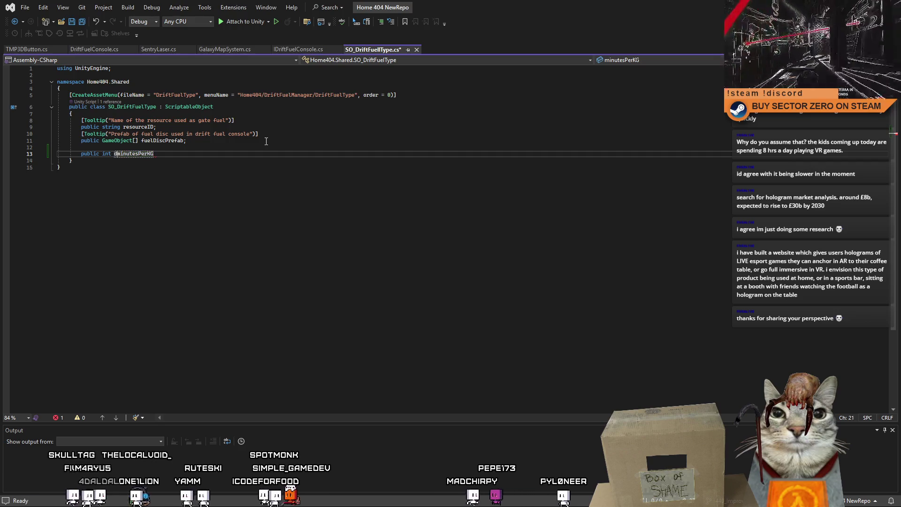
{"action": "type", "text": "drift"}
{"action": "key", "text": "BackSpace"}
{"action": "type", "text": "M"}
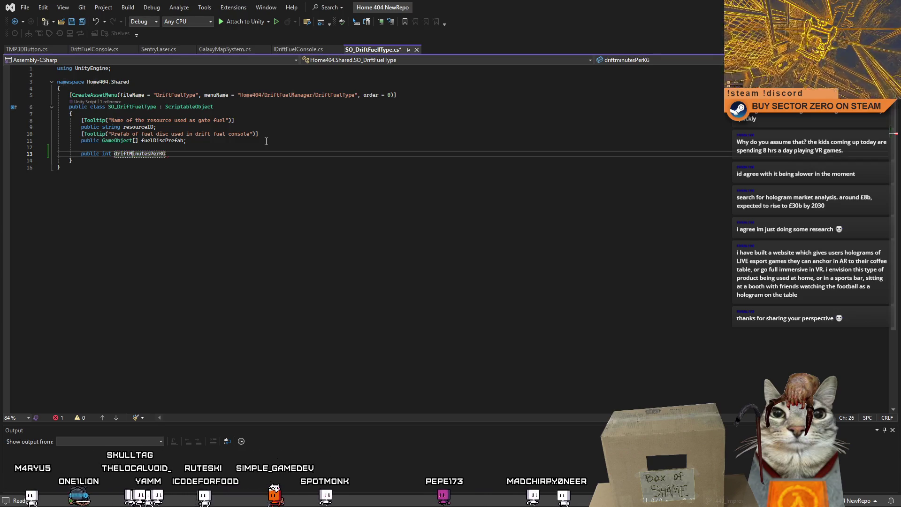
{"action": "left_click", "coordinate": [214, 153]}
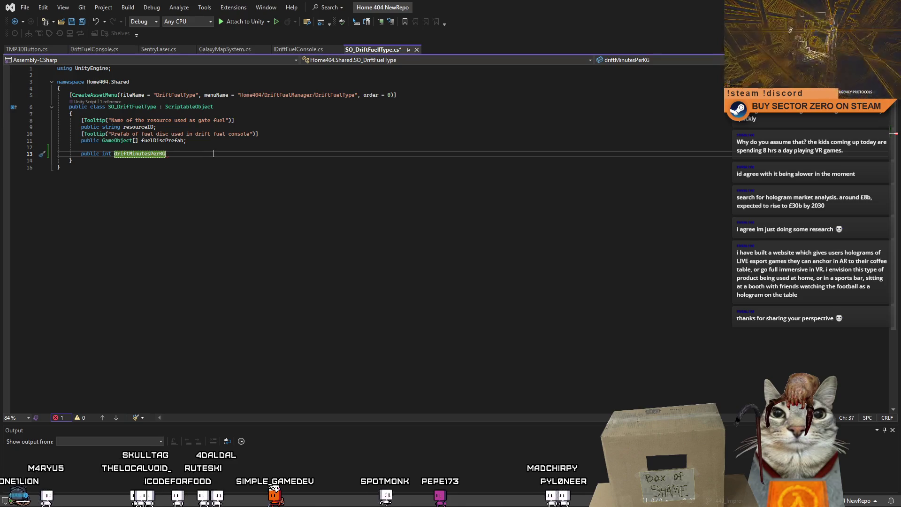
{"action": "type", "text": ";"}
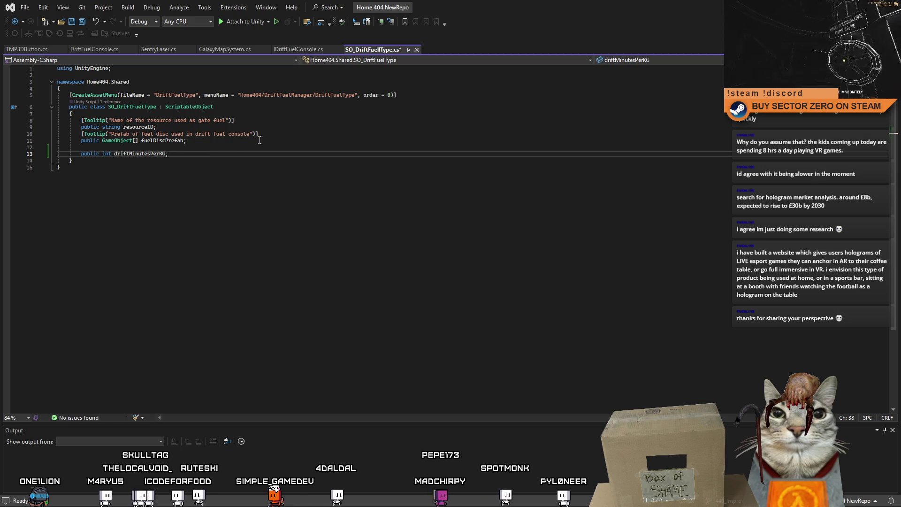
Step: Add a copied Tooltip reading 'How many minutes of fuel added per KG…' above it and save the script
{"action": "left_click_drag", "start_coordinate": [259, 134], "coordinate": [44, 134]}
{"action": "key", "text": "ctrl+c"}
{"action": "left_click", "coordinate": [116, 147]}
{"action": "key", "text": "ctrl+v"}
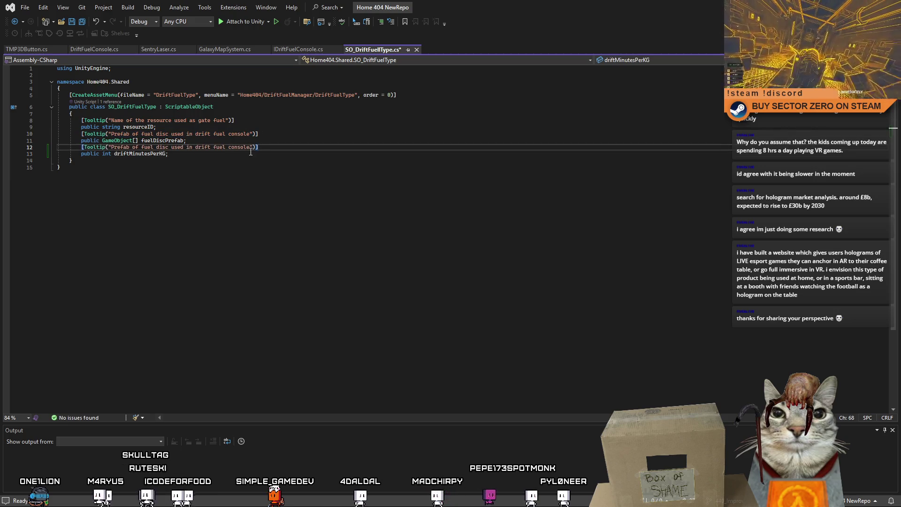
{"action": "left_click", "coordinate": [251, 149]}
{"action": "left_click", "coordinate": [251, 148]}
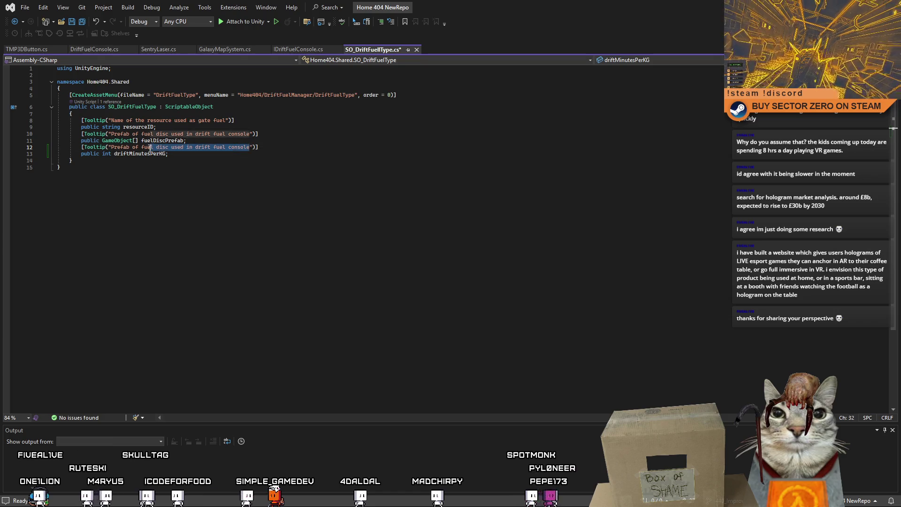
{"action": "type", "text": "How"}
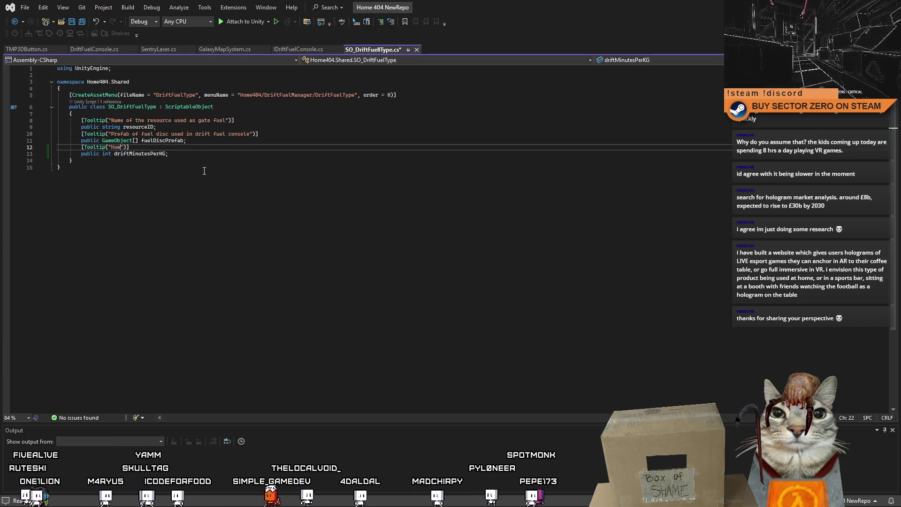
{"action": "type", "text": " many minutes of fuel added per "}
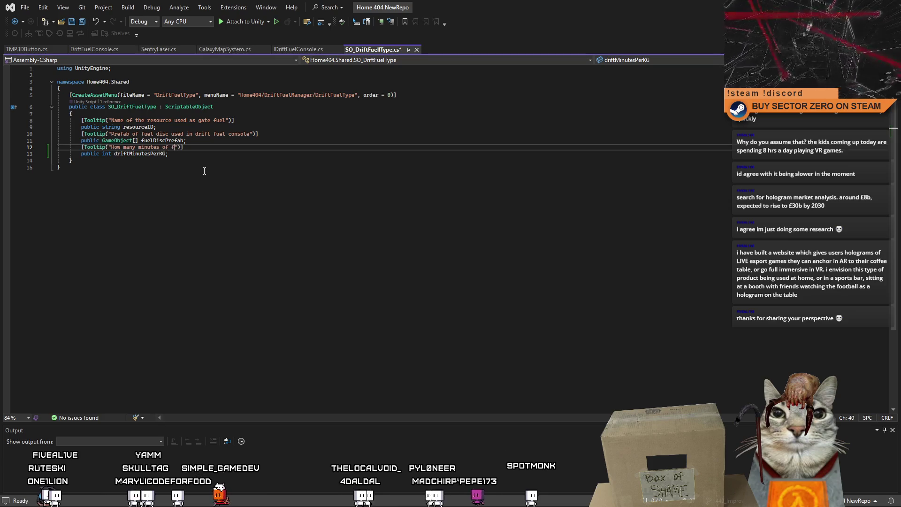
{"action": "type", "text": "KG fo"}
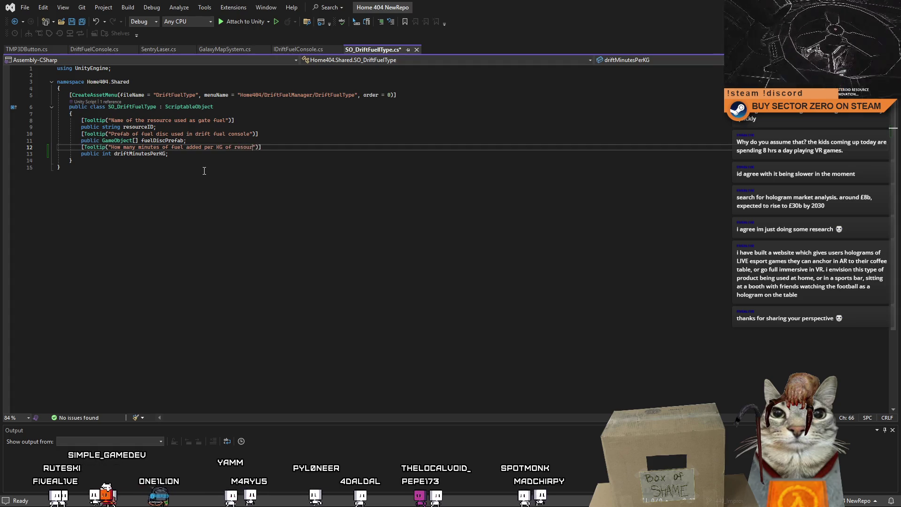
{"action": "left_click", "coordinate": [204, 171]}
{"action": "key", "text": "ctrl+s"}
{"action": "key", "text": "alt+Tab"}
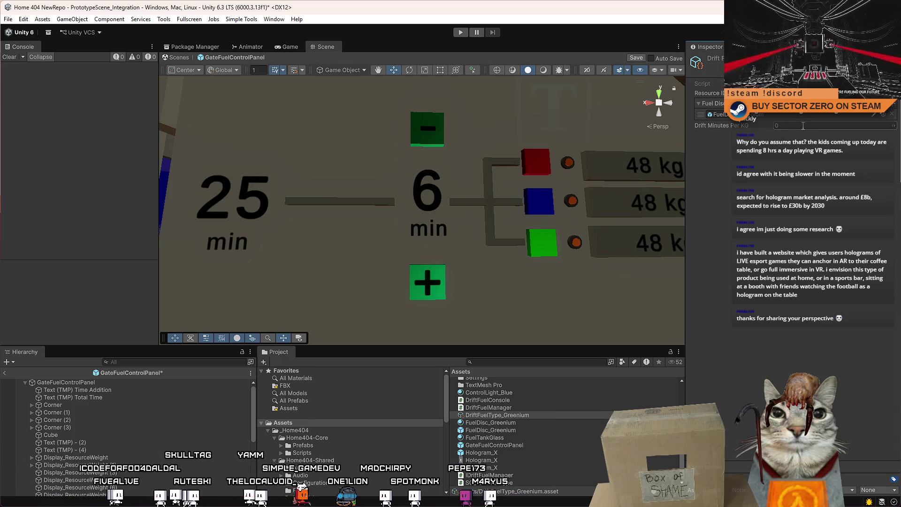
Step: Set Drift Minutes Per KG to 2, then duplicate FuelDisc_Greenium as FuelDisc_Redium and copy it again
{"action": "key", "text": "Return"}
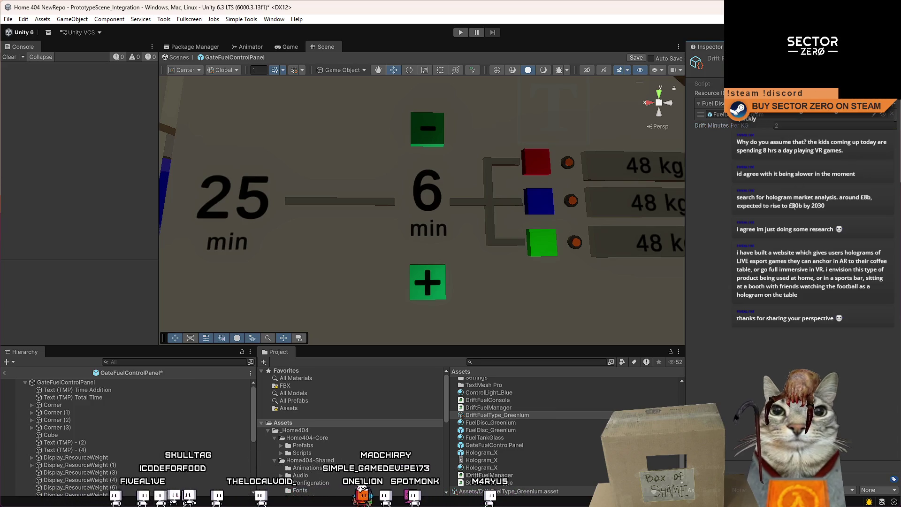
{"action": "left_click", "coordinate": [526, 429]}
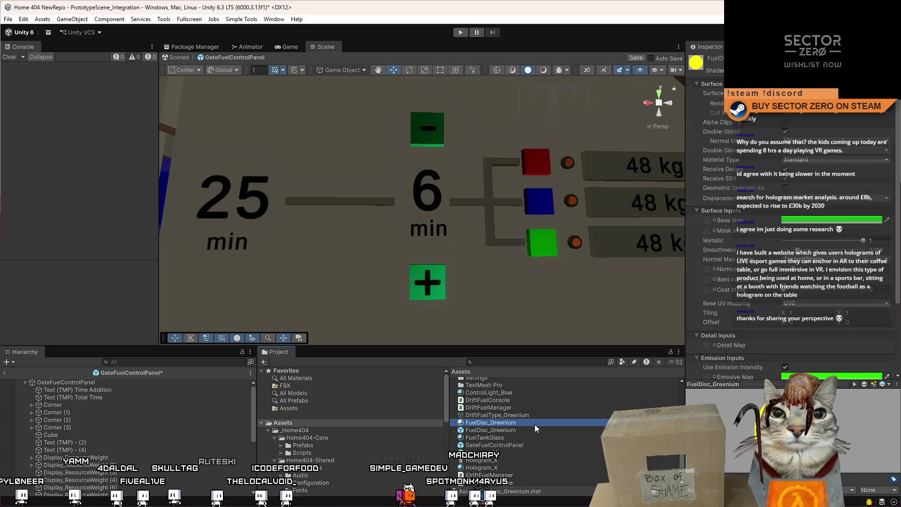
{"action": "key", "text": "ctrl+d"}
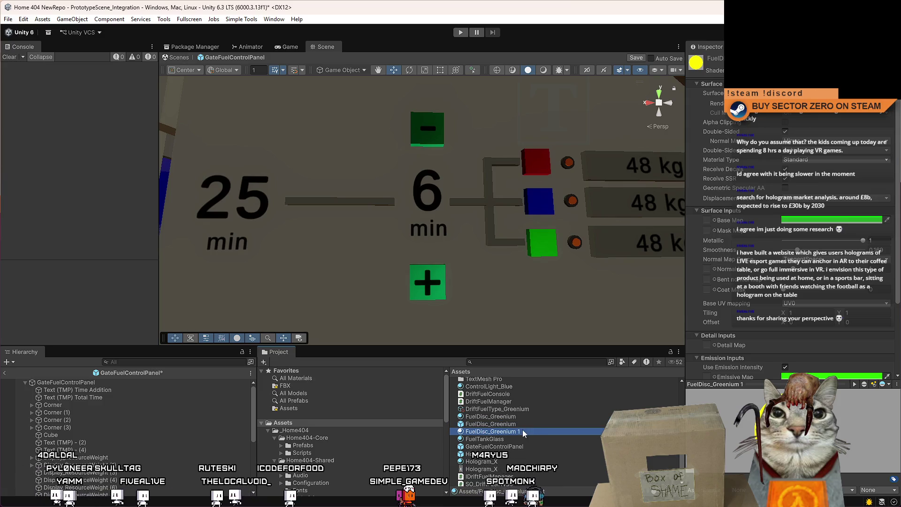
{"action": "left_click", "coordinate": [522, 429]}
{"action": "left_click_drag", "start_coordinate": [520, 431], "coordinate": [496, 438]}
{"action": "type", "text": "Redium"}
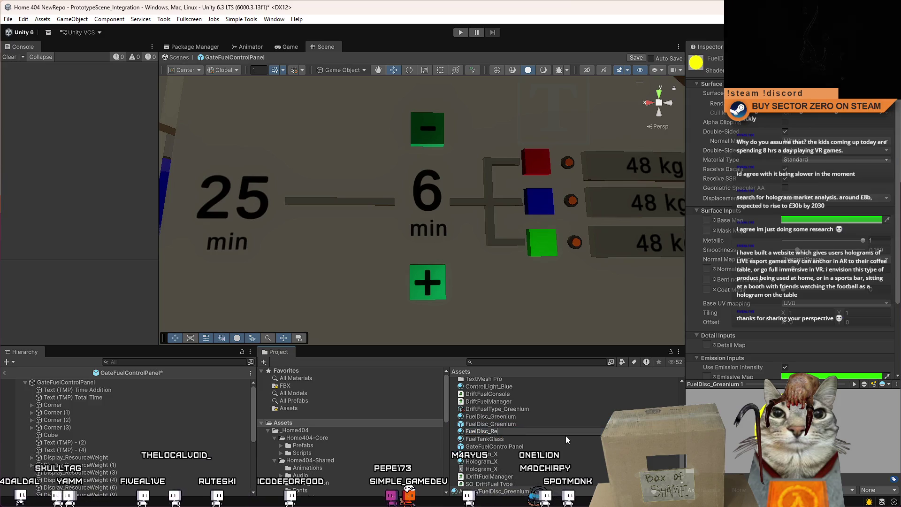
{"action": "key", "text": "Return"}
{"action": "key", "text": "ctrl+d"}
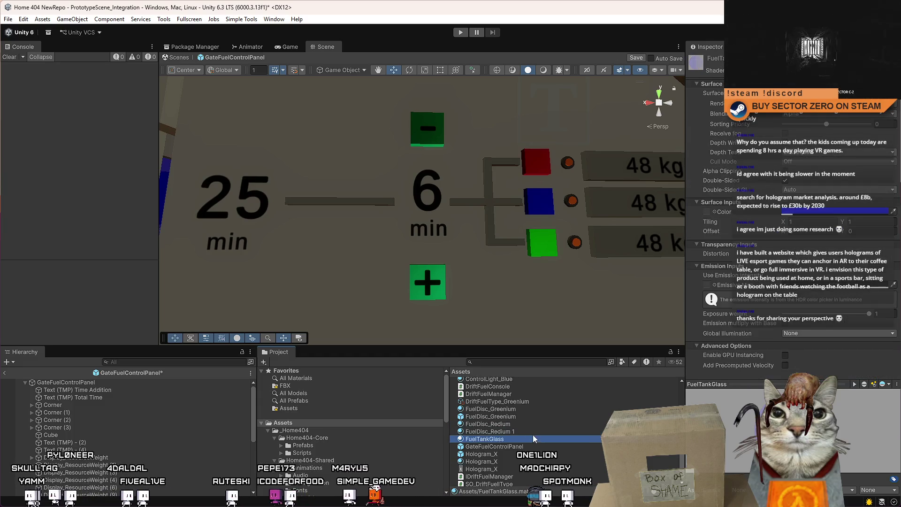
Step: Search the project for the Blumium material and browse the resource material folders
{"action": "left_click", "coordinate": [503, 362]}
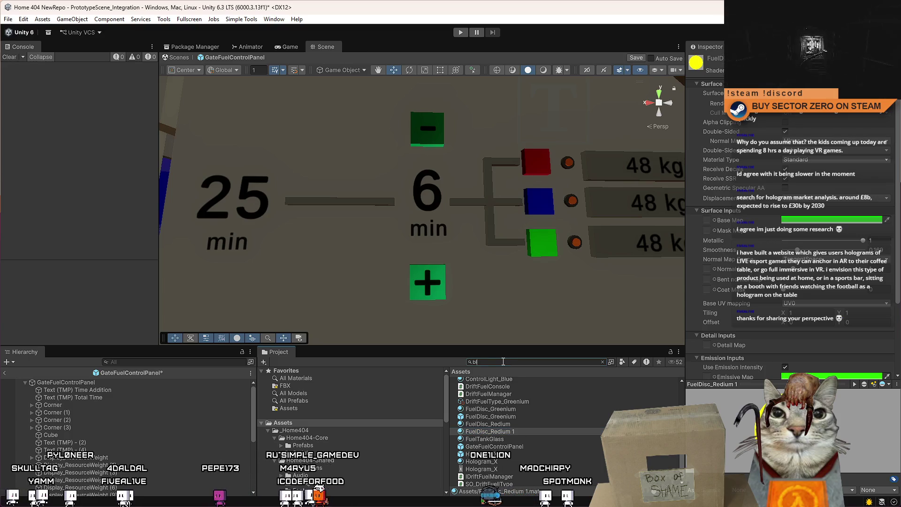
{"action": "type", "text": "blue"}
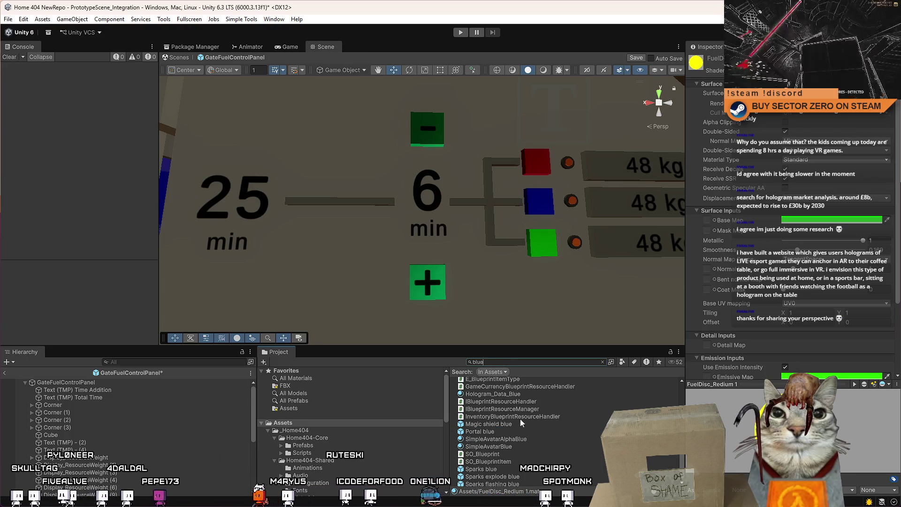
{"action": "scroll", "coordinate": [551, 452], "scroll_direction": "up", "scroll_amount": 2}
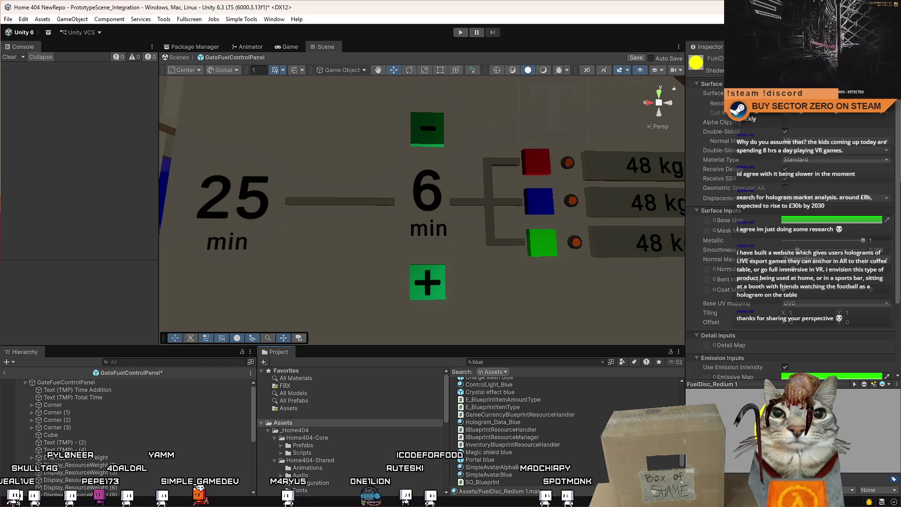
{"action": "scroll", "coordinate": [551, 452], "scroll_direction": "up", "scroll_amount": 3}
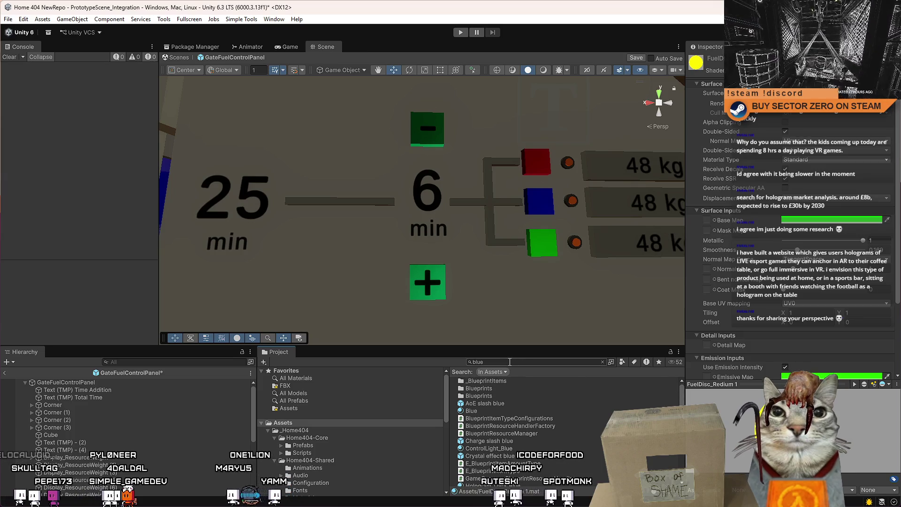
{"action": "key", "text": "BackSpace"}
{"action": "key", "text": "BackSpace"}
{"action": "key", "text": "BackSpace"}
{"action": "key", "text": "BackSpace"}
{"action": "key", "text": "BackSpace"}
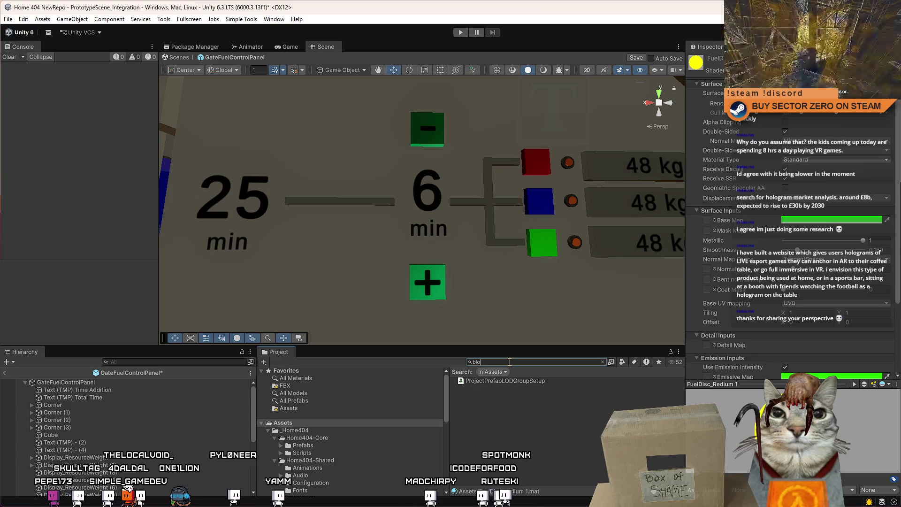
{"action": "key", "text": "BackSpace"}
{"action": "type", "text": "um"}
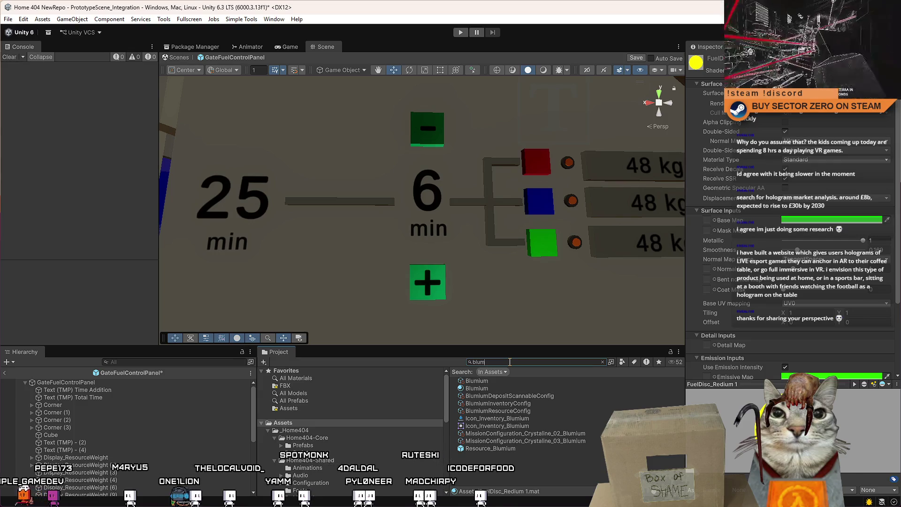
{"action": "left_click", "coordinate": [487, 388]}
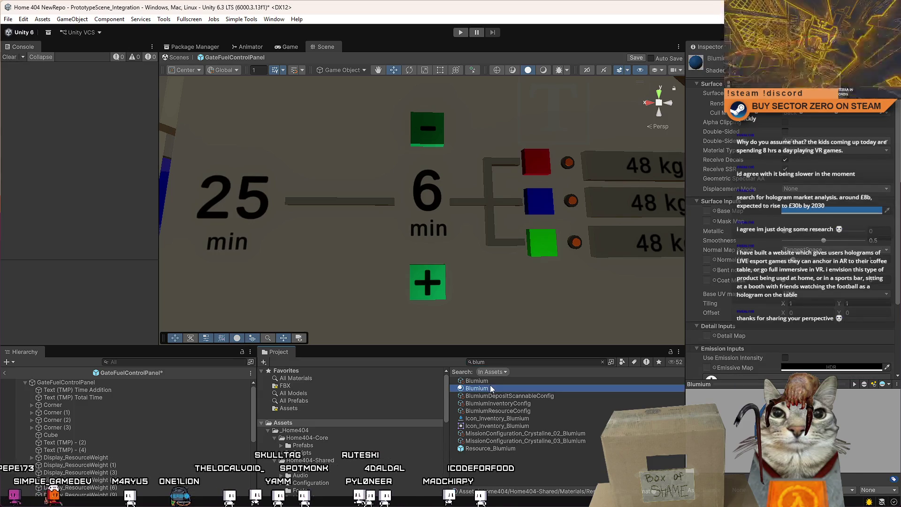
{"action": "left_click", "coordinate": [491, 388]}
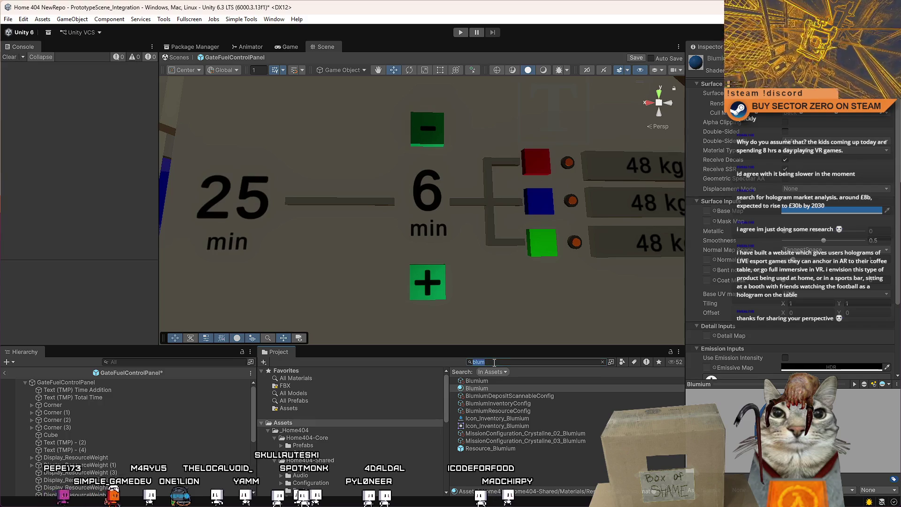
{"action": "key", "text": "Escape"}
{"action": "left_click", "coordinate": [492, 389]}
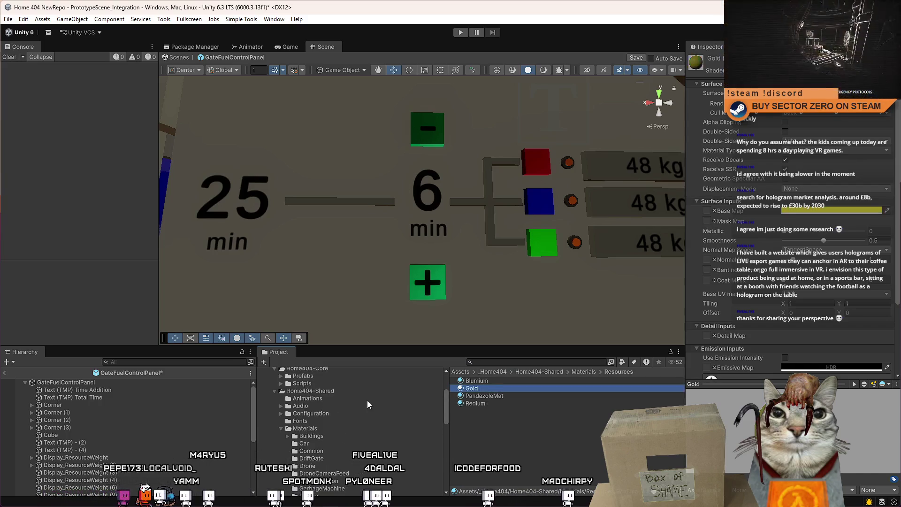
{"action": "scroll", "coordinate": [367, 401], "scroll_direction": "up", "scroll_amount": 5}
{"action": "left_click", "coordinate": [303, 422]}
{"action": "scroll", "coordinate": [522, 423], "scroll_direction": "down", "scroll_amount": 4}
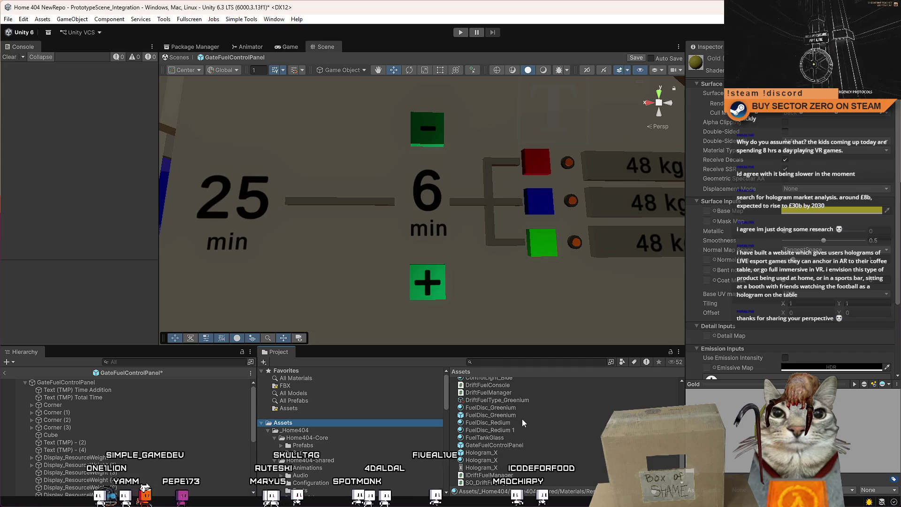
Step: Rename the FuelDisc_Redium 1 material copy to FuelDisc_Blumium
{"action": "left_click", "coordinate": [521, 422]}
{"action": "left_click", "coordinate": [519, 430]}
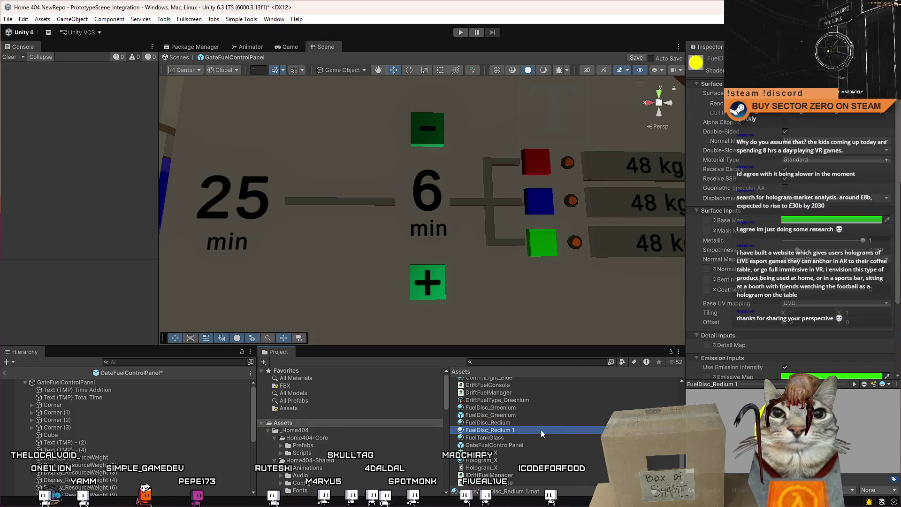
{"action": "left_click", "coordinate": [531, 430]}
{"action": "left_click_drag", "start_coordinate": [532, 430], "coordinate": [495, 439]}
{"action": "key", "text": "BackSpace"}
{"action": "key", "text": "BackSpace"}
{"action": "type", "text": "Blumium"}
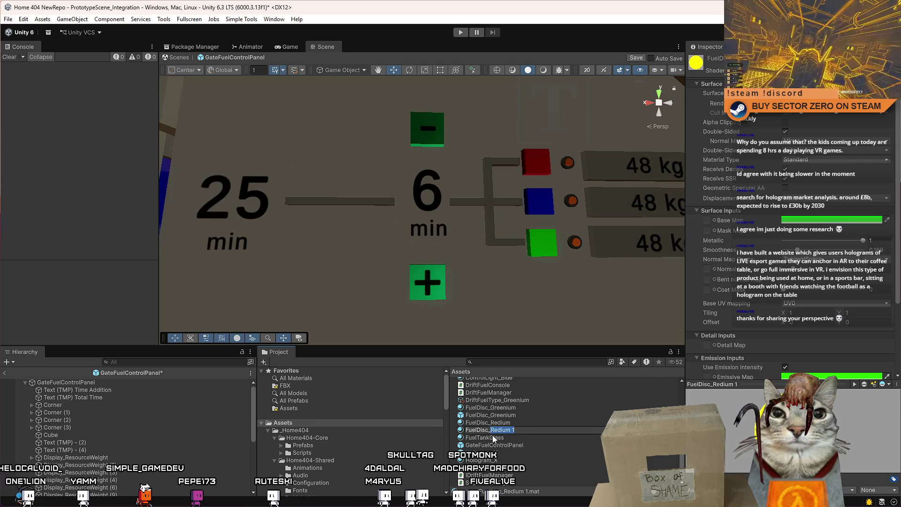
{"action": "key", "text": "Return"}
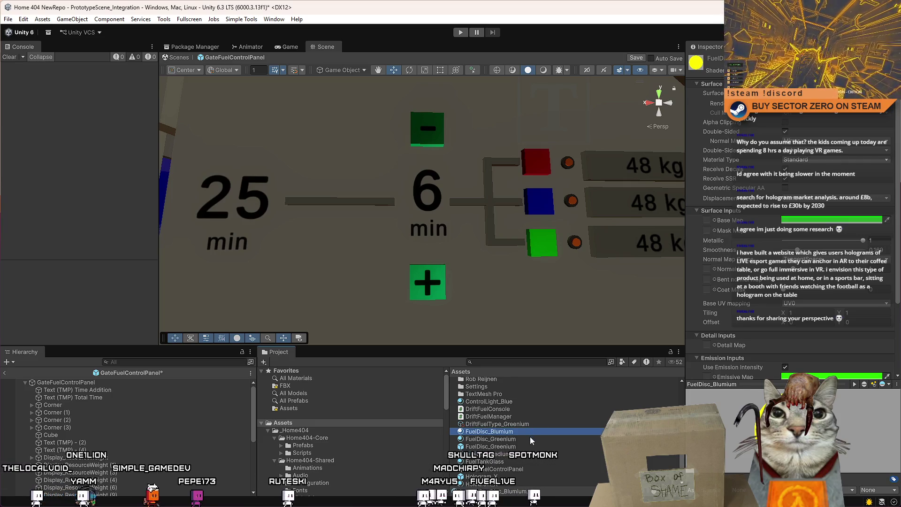
{"action": "left_click", "coordinate": [528, 438]}
{"action": "scroll", "coordinate": [776, 333], "scroll_direction": "down", "scroll_amount": 3}
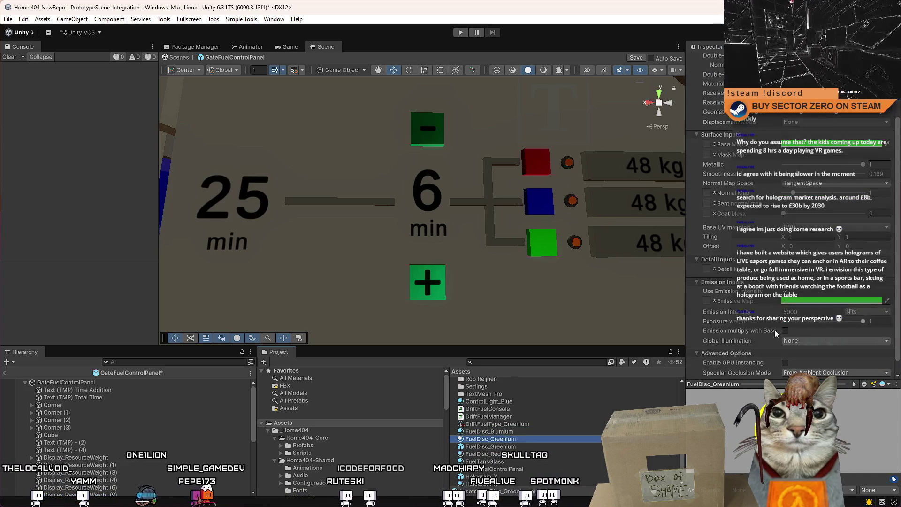
Step: Set FuelDisc_Redium's emission colour to red, leaving FuelDisc_Blumium's emission unchanged
{"action": "left_click", "coordinate": [522, 433]}
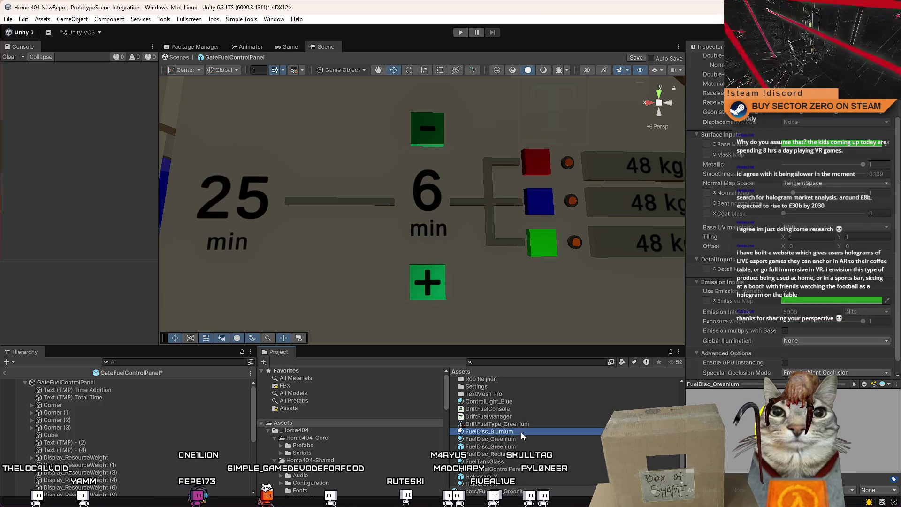
{"action": "left_click", "coordinate": [831, 300]}
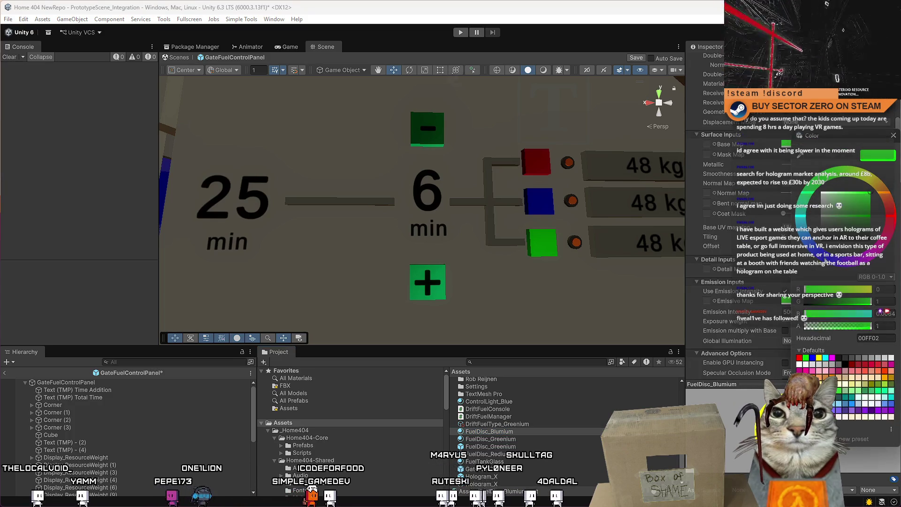
{"action": "left_click_drag", "start_coordinate": [812, 135], "coordinate": [812, 200]}
{"action": "left_click", "coordinate": [815, 348]}
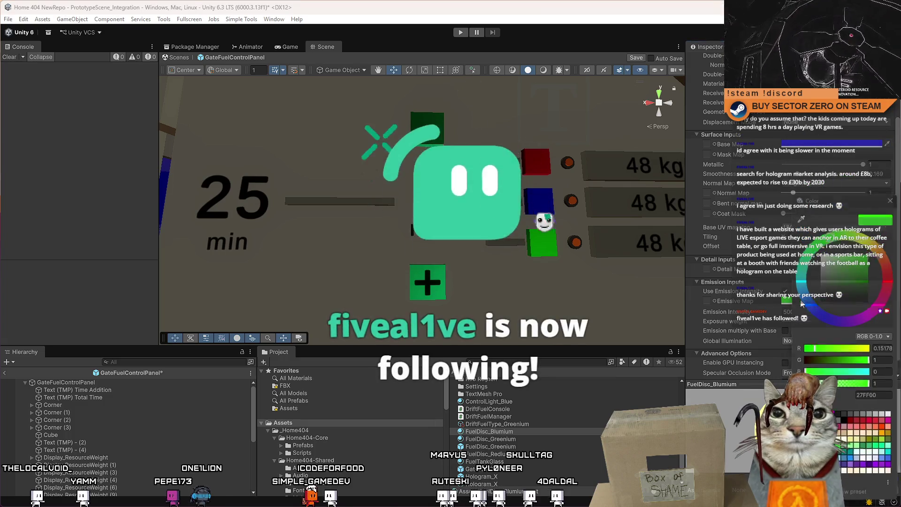
{"action": "key", "text": "Escape"}
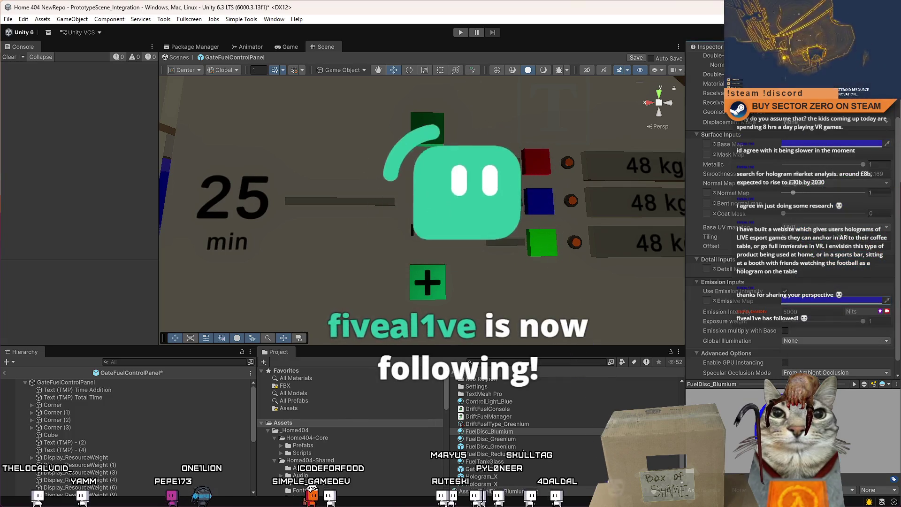
{"action": "left_click", "coordinate": [485, 454]}
{"action": "left_click", "coordinate": [833, 301]}
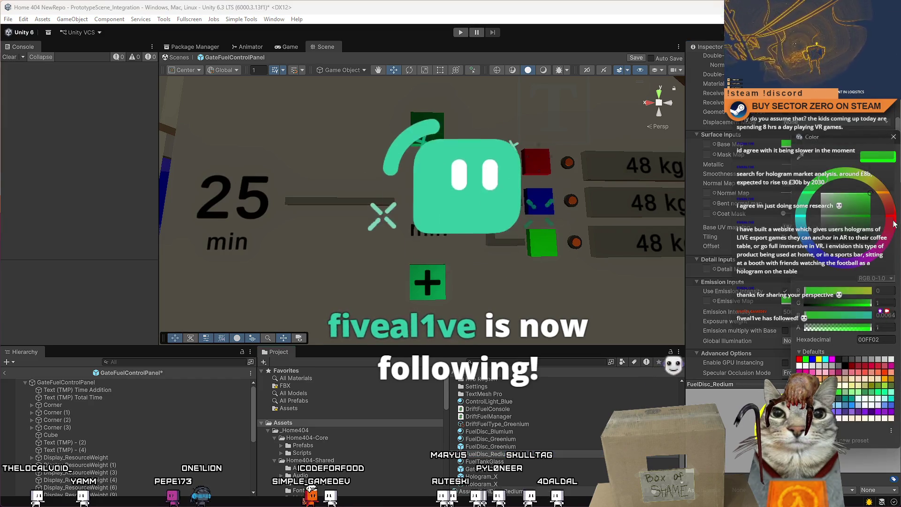
{"action": "key", "text": "Return"}
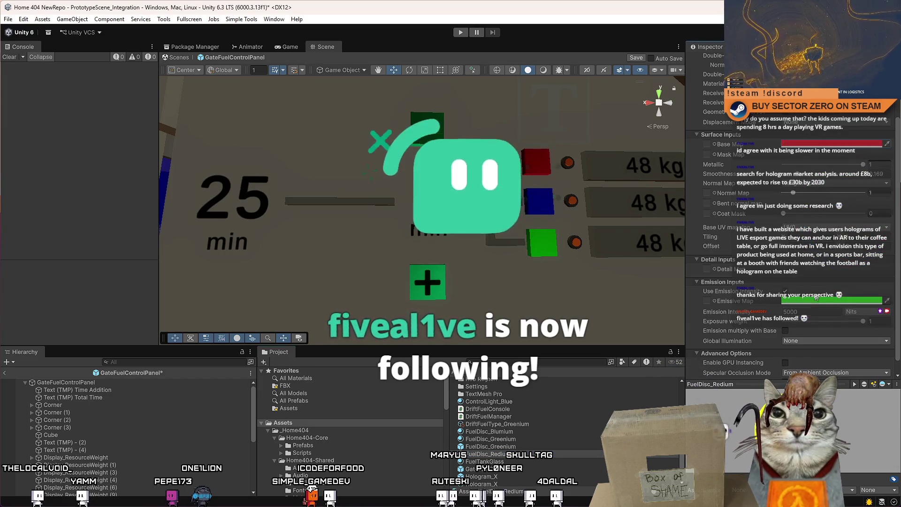
{"action": "left_click", "coordinate": [816, 297]}
{"action": "left_click", "coordinate": [898, 203]}
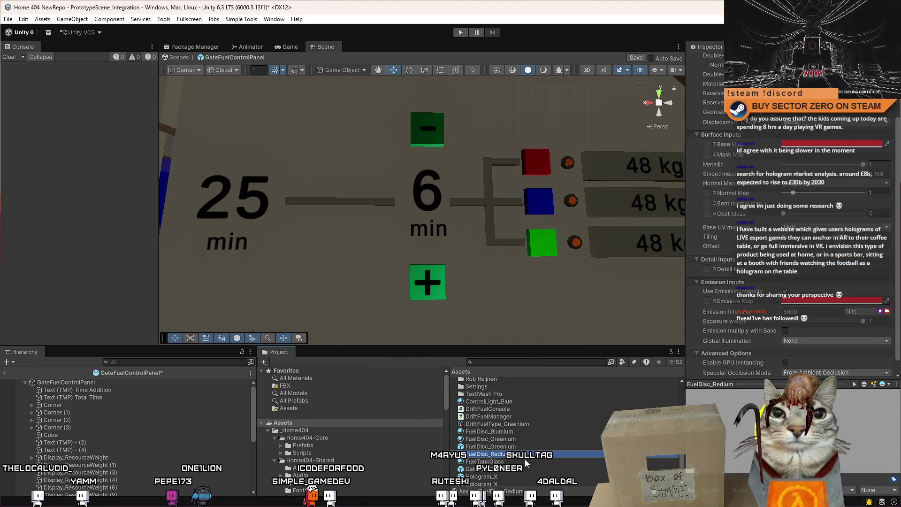
Step: Inspect the fuel type, control light and fuel disc assets, ending on the FuelDisc_Greenium prefab
{"action": "left_click", "coordinate": [525, 460]}
{"action": "left_click", "coordinate": [528, 423]}
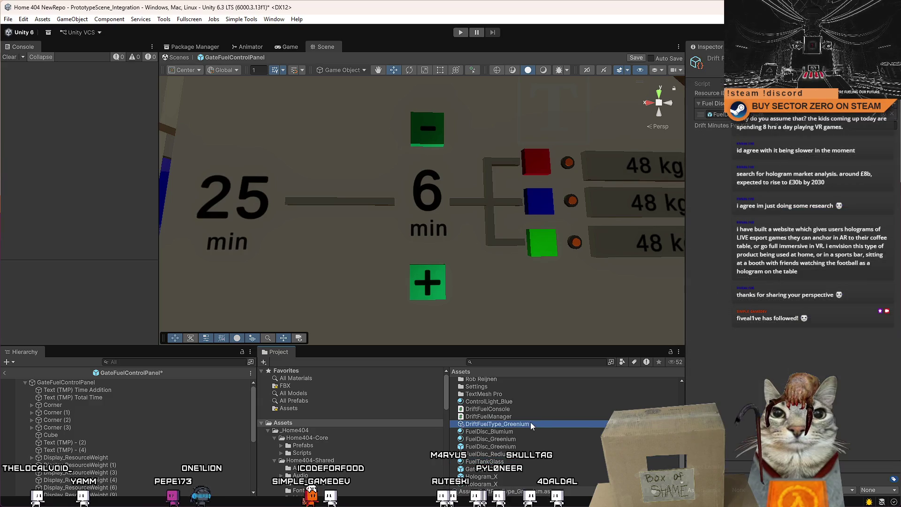
{"action": "left_click", "coordinate": [525, 402]}
{"action": "left_click", "coordinate": [531, 423]}
{"action": "scroll", "coordinate": [533, 437], "scroll_direction": "down", "scroll_amount": 2}
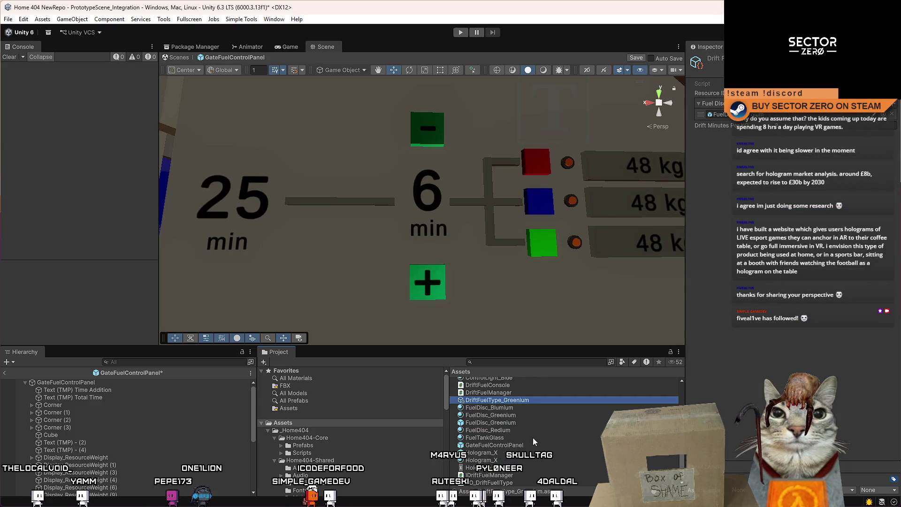
{"action": "left_click", "coordinate": [521, 416]}
{"action": "left_click", "coordinate": [515, 423]}
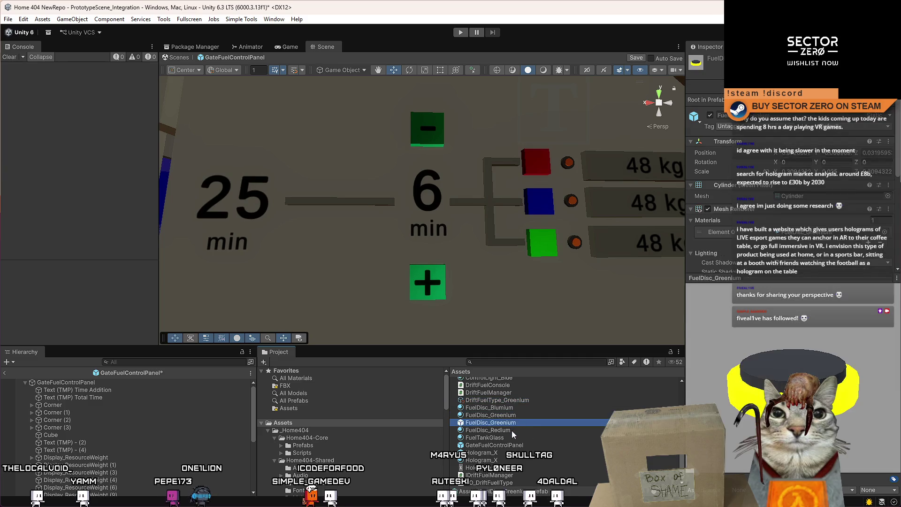
{"action": "left_click", "coordinate": [511, 430]}
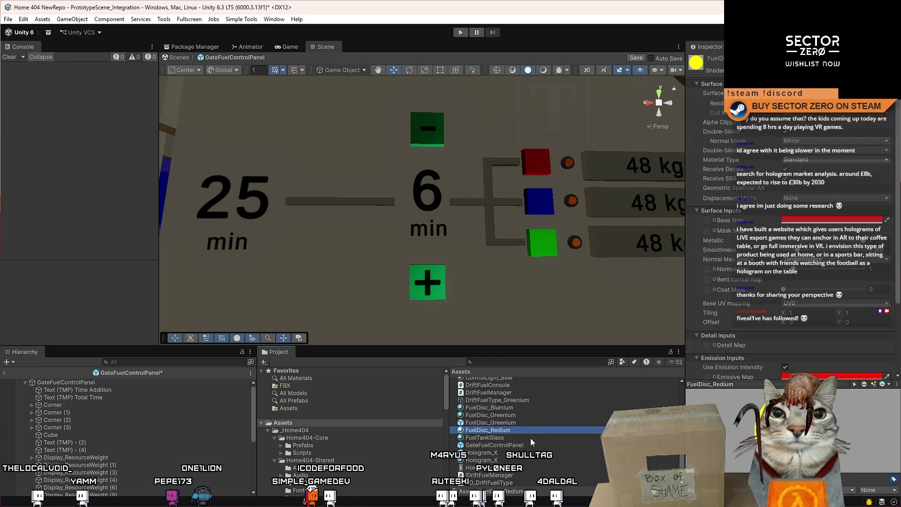
{"action": "left_click", "coordinate": [531, 437]}
{"action": "left_click", "coordinate": [532, 423]}
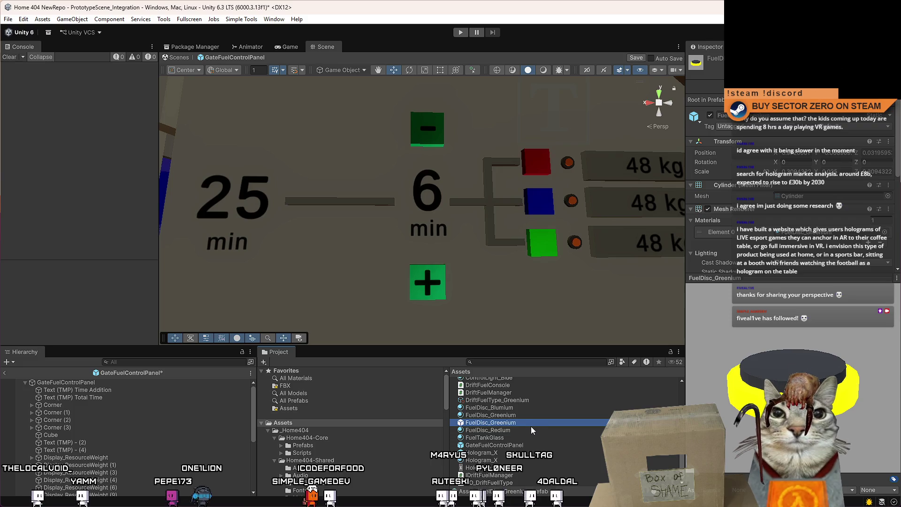
Step: Duplicate the FuelDisc_Greenium prefab, delete the extra FuelDisc_Greenium 3 copy, and name a copy FuelDisc_Redium
{"action": "key", "text": "ctrl+d"}
{"action": "key", "text": "ctrl+d"}
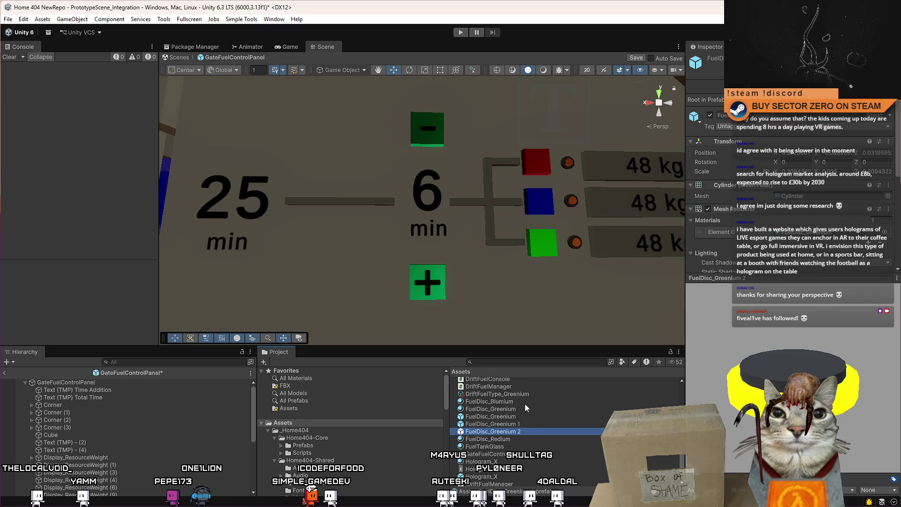
{"action": "left_click", "coordinate": [517, 402]}
{"action": "scroll", "coordinate": [534, 425], "scroll_direction": "up", "scroll_amount": 2}
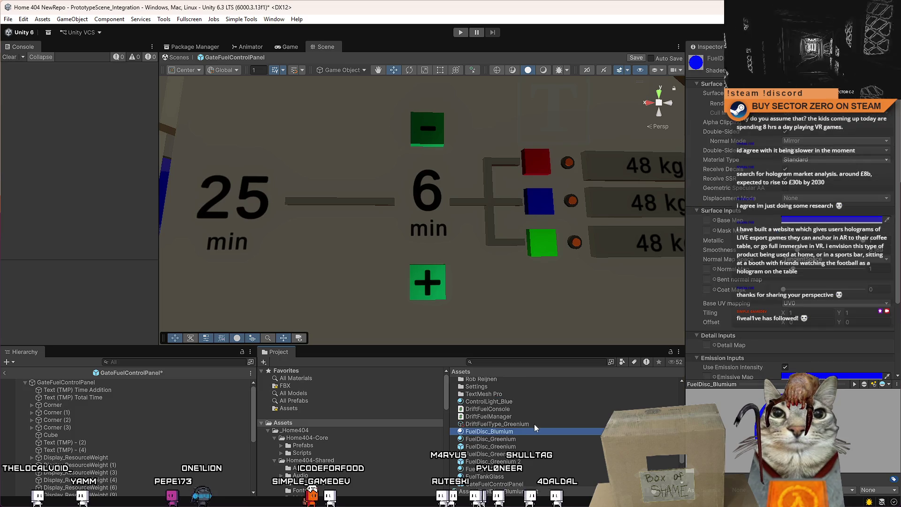
{"action": "left_click", "coordinate": [540, 462]}
{"action": "key", "text": "ctrl+d"}
{"action": "scroll", "coordinate": [541, 458], "scroll_direction": "down", "scroll_amount": 2}
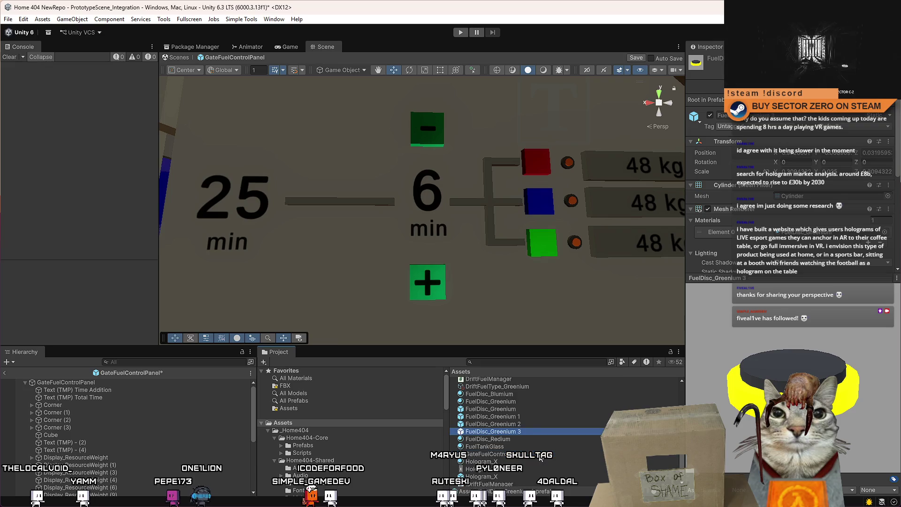
{"action": "key", "text": "Delete"}
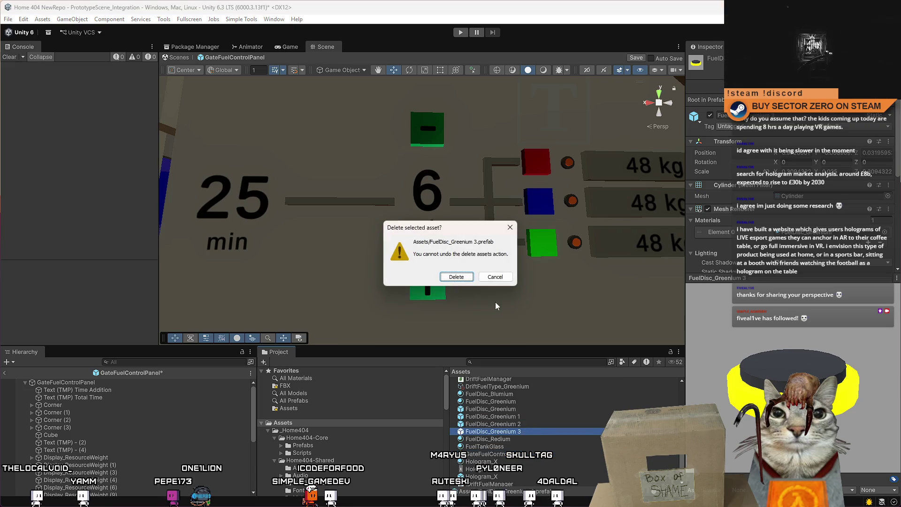
{"action": "left_click", "coordinate": [462, 281]}
{"action": "left_click", "coordinate": [502, 395]}
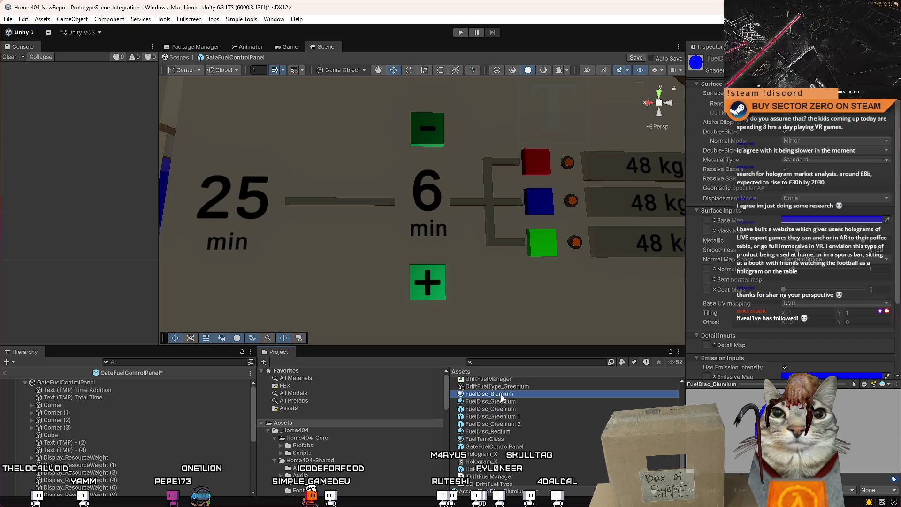
{"action": "scroll", "coordinate": [523, 413], "scroll_direction": "up", "scroll_amount": 2}
{"action": "left_click", "coordinate": [530, 455]}
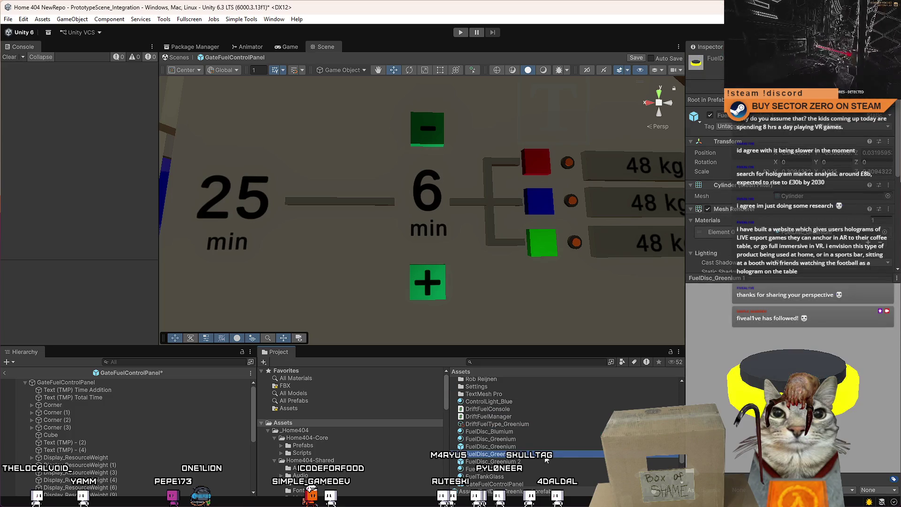
{"action": "scroll", "coordinate": [535, 446], "scroll_direction": "down", "scroll_amount": 1}
{"action": "left_click", "coordinate": [531, 462]}
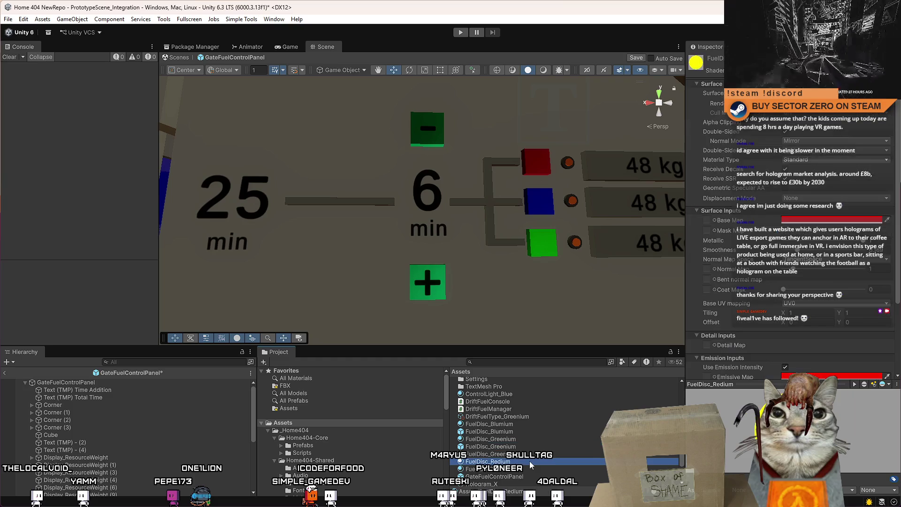
{"action": "scroll", "coordinate": [526, 461], "scroll_direction": "down", "scroll_amount": 2}
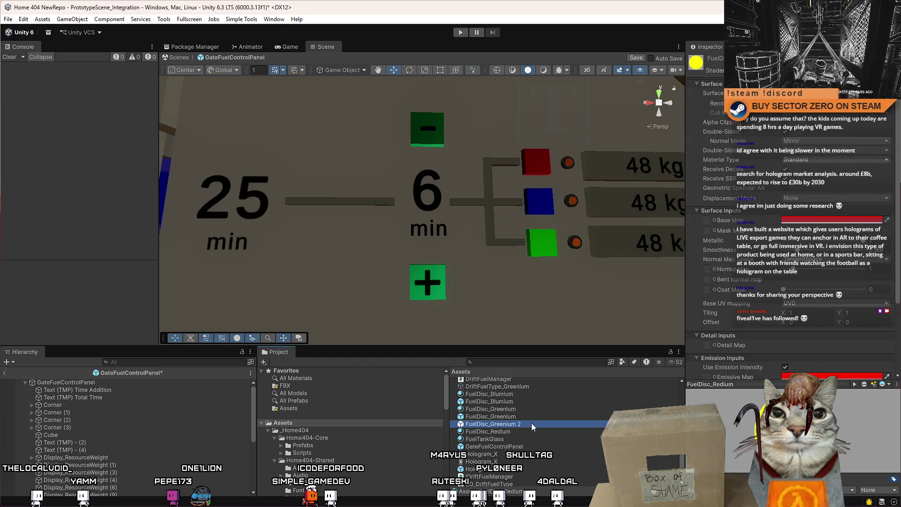
{"action": "left_click", "coordinate": [530, 417]}
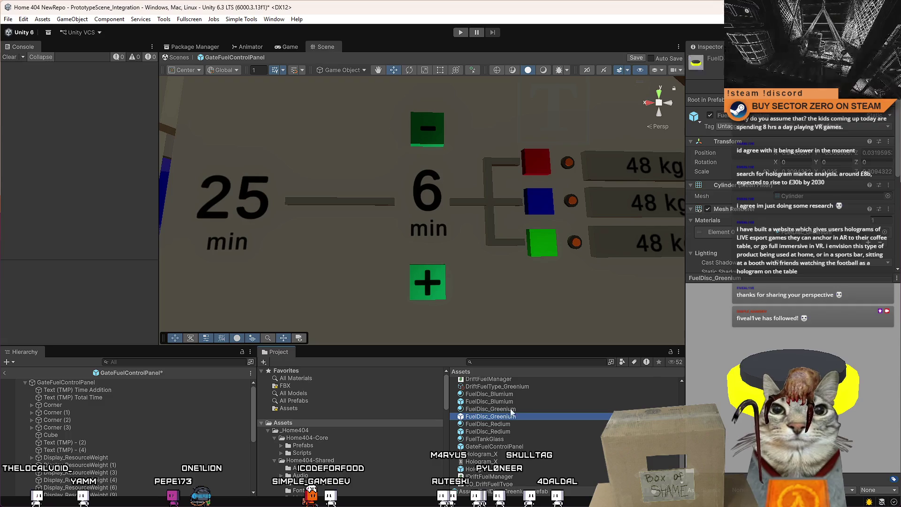
Step: Check which material each fuel disc prefab (Blumium, Greenium, Redium) is using
{"action": "left_click", "coordinate": [514, 394]}
{"action": "left_click", "coordinate": [522, 401]}
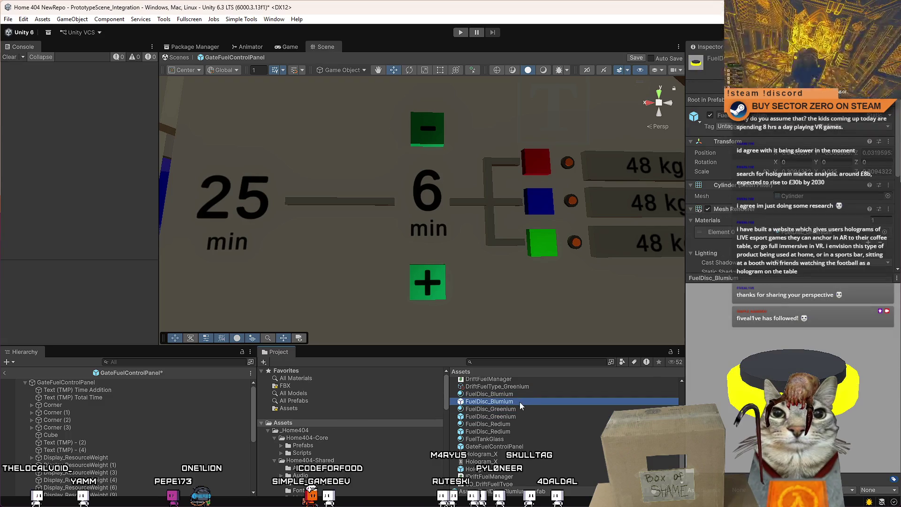
{"action": "scroll", "coordinate": [879, 188], "scroll_direction": "down", "scroll_amount": 3}
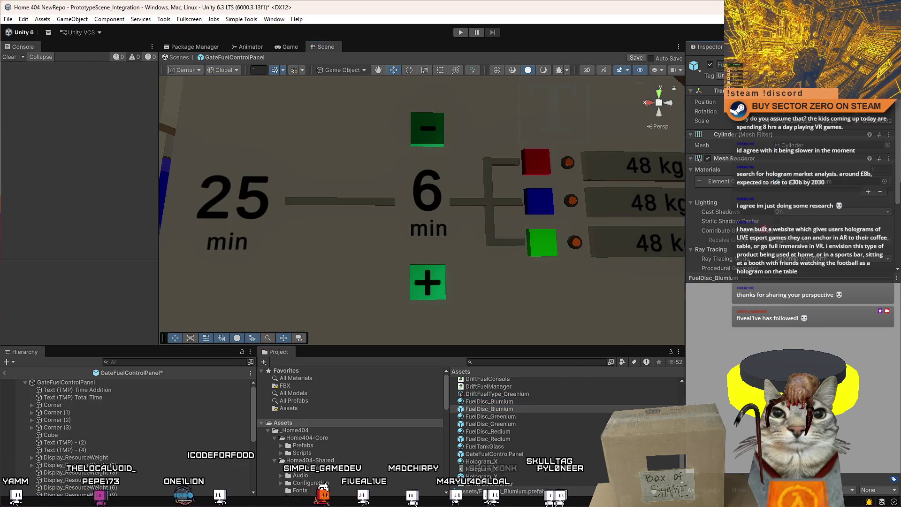
{"action": "left_click", "coordinate": [846, 182]}
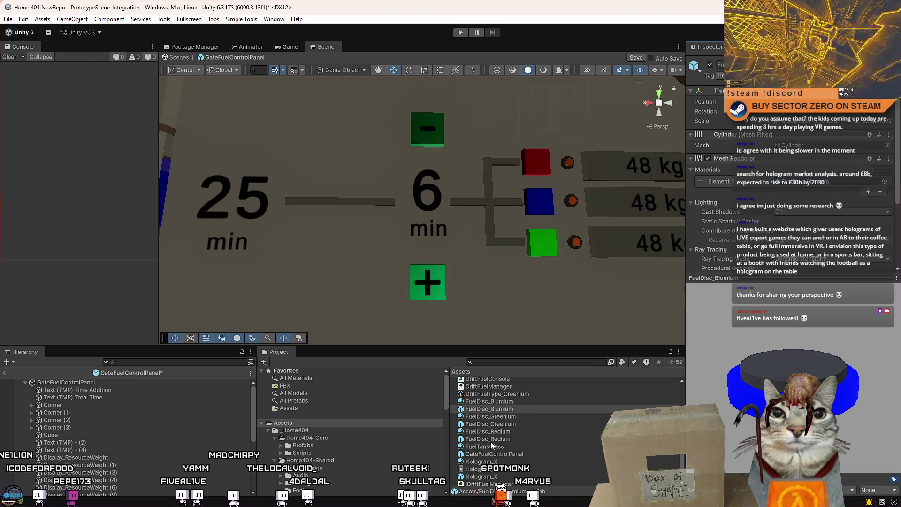
{"action": "left_click", "coordinate": [520, 415]}
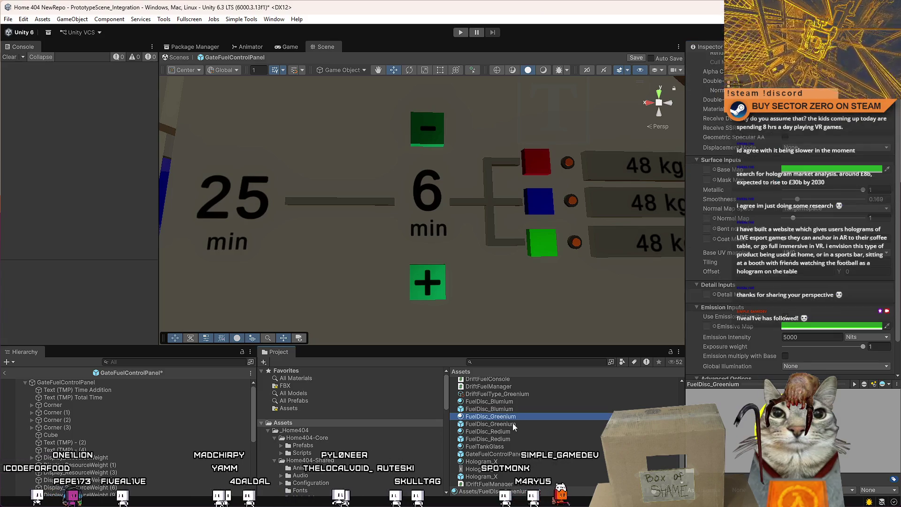
{"action": "left_click", "coordinate": [517, 424]}
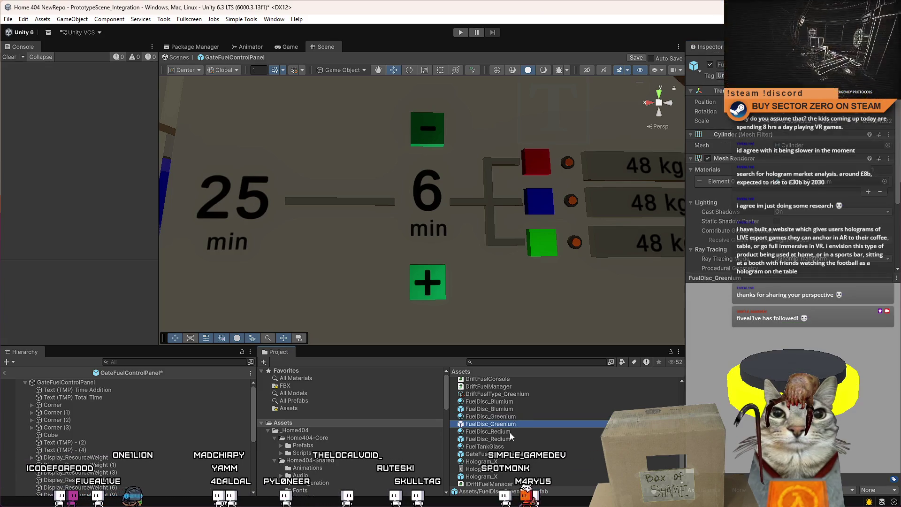
{"action": "left_click", "coordinate": [511, 438]}
{"action": "scroll", "coordinate": [488, 470], "scroll_direction": "up", "scroll_amount": 1}
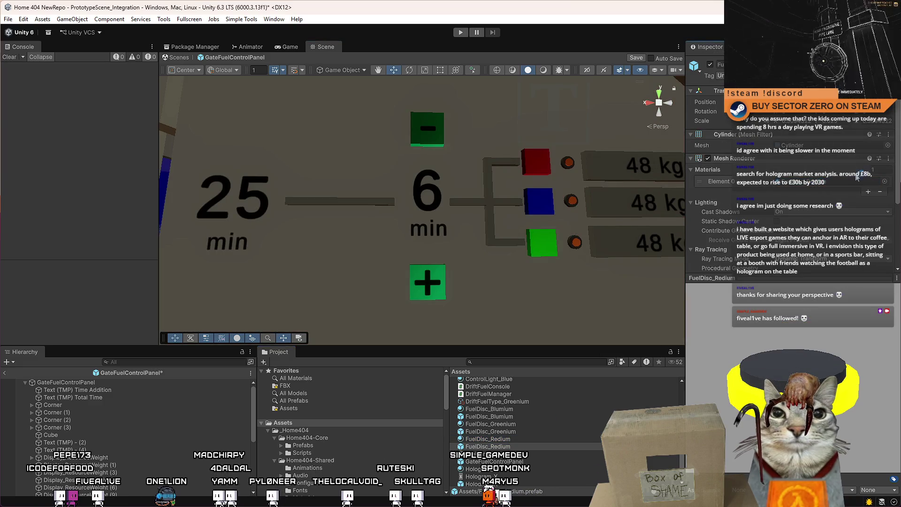
{"action": "left_click_drag", "start_coordinate": [898, 149], "coordinate": [898, 219]}
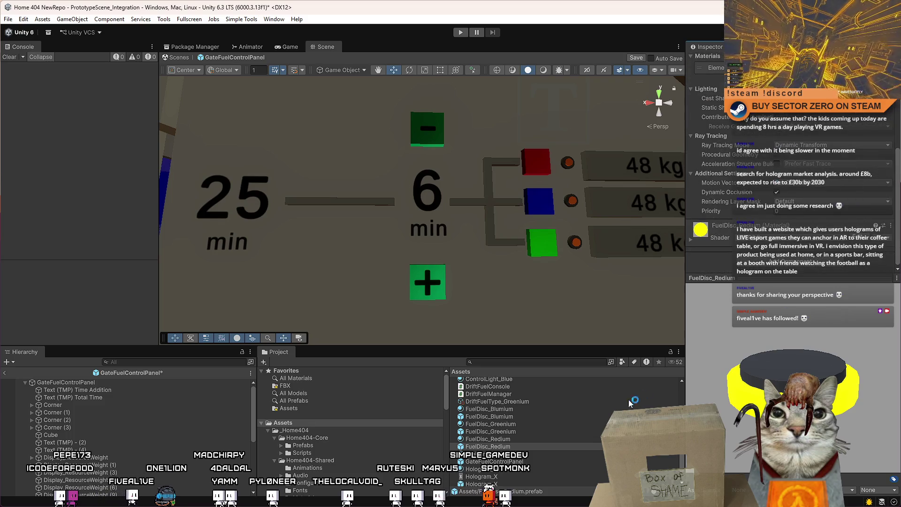
{"action": "left_click", "coordinate": [537, 437]}
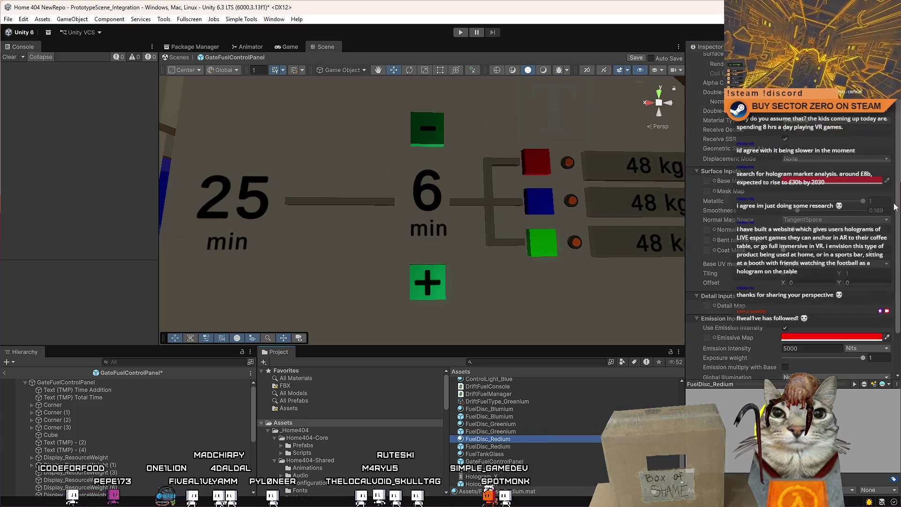
{"action": "left_click_drag", "start_coordinate": [900, 197], "coordinate": [897, 316]}
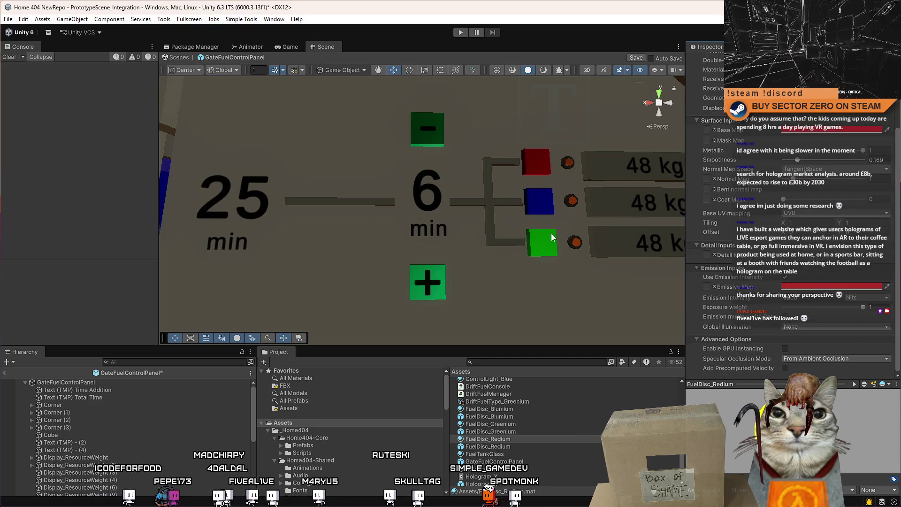
Step: Drop a fuel disc prefab into the scene beside the panel and frame it
{"action": "left_click_drag", "start_coordinate": [552, 238], "coordinate": [573, 332]}
{"action": "mouse_move", "coordinate": [516, 431]}
{"action": "left_mouse_down"}
{"action": "mouse_move", "coordinate": [308, 242]}
{"action": "mouse_move", "coordinate": [315, 231]}
{"action": "left_mouse_up"}
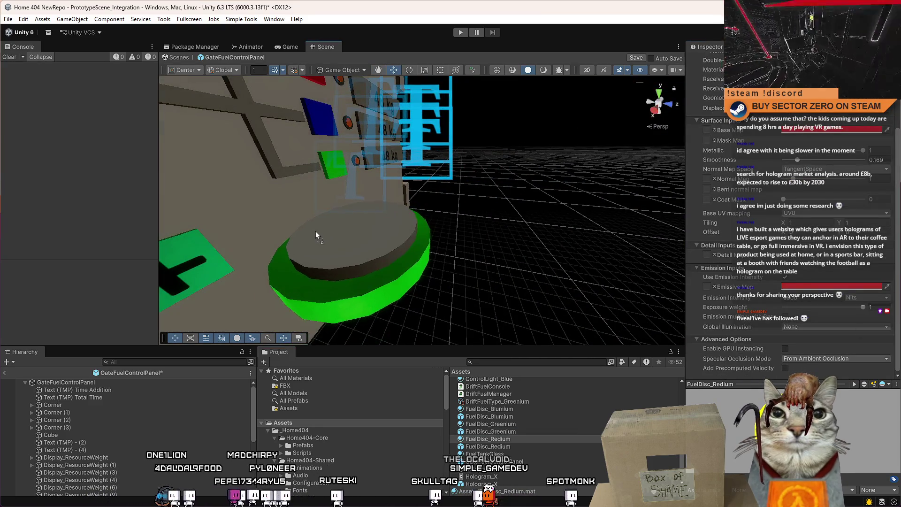
{"action": "key", "text": "f"}
{"action": "mouse_move", "coordinate": [500, 447]}
{"action": "left_mouse_down"}
{"action": "mouse_move", "coordinate": [434, 239]}
{"action": "mouse_move", "coordinate": [508, 417]}
{"action": "mouse_move", "coordinate": [442, 238]}
{"action": "mouse_move", "coordinate": [508, 446]}
{"action": "mouse_move", "coordinate": [443, 235]}
{"action": "left_mouse_up"}
Step: Remove the test disc from the scene and make two copies of DriftFuelType_Greenium
{"action": "key", "text": "ctrl+z"}
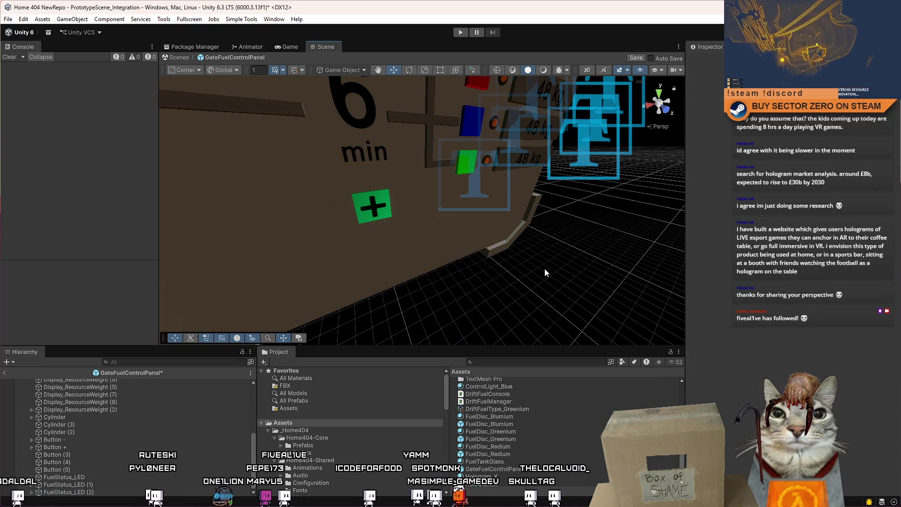
{"action": "left_click", "coordinate": [526, 410]}
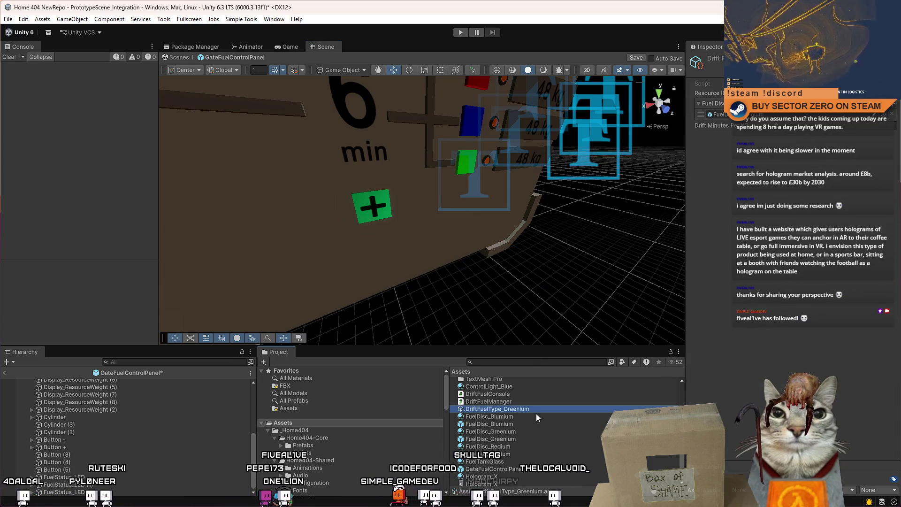
{"action": "key", "text": "ctrl+d"}
{"action": "key", "text": "ctrl+d"}
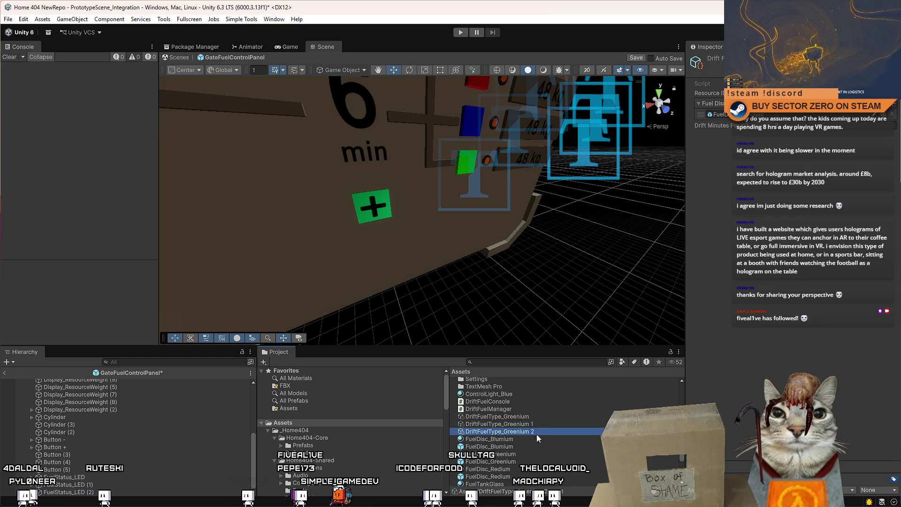
{"action": "left_click", "coordinate": [536, 438]}
{"action": "left_click", "coordinate": [537, 416]}
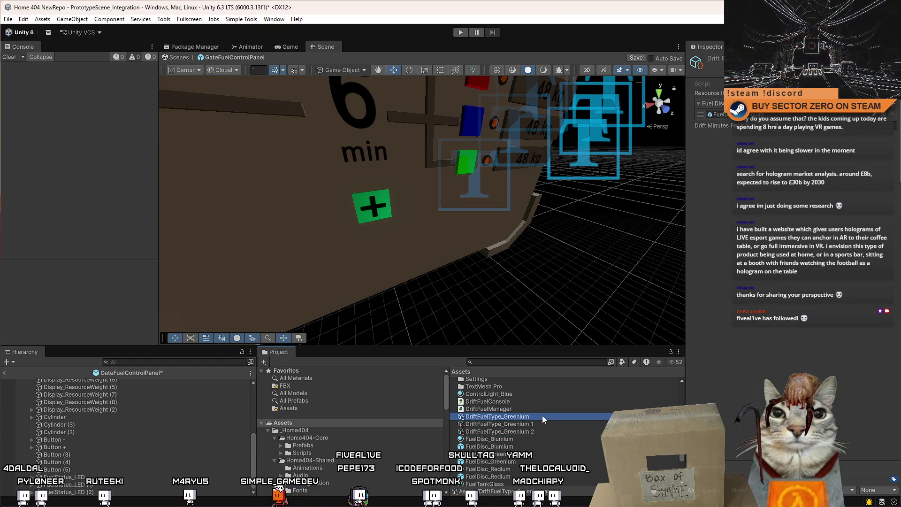
Step: Rename the copies to DriftFuelType_Blumium and DriftFuelType_Redium
{"action": "scroll", "coordinate": [517, 432], "scroll_direction": "up", "scroll_amount": 1}
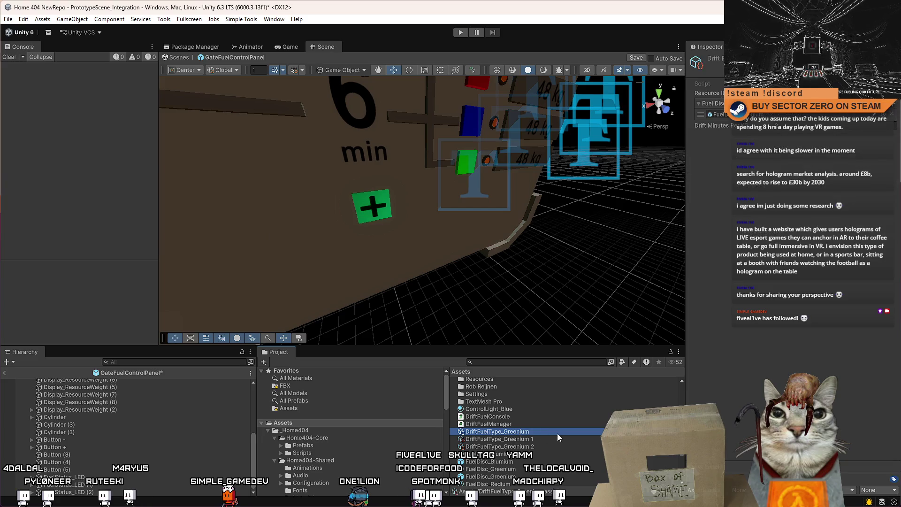
{"action": "left_click", "coordinate": [545, 439]}
{"action": "left_click", "coordinate": [542, 438]}
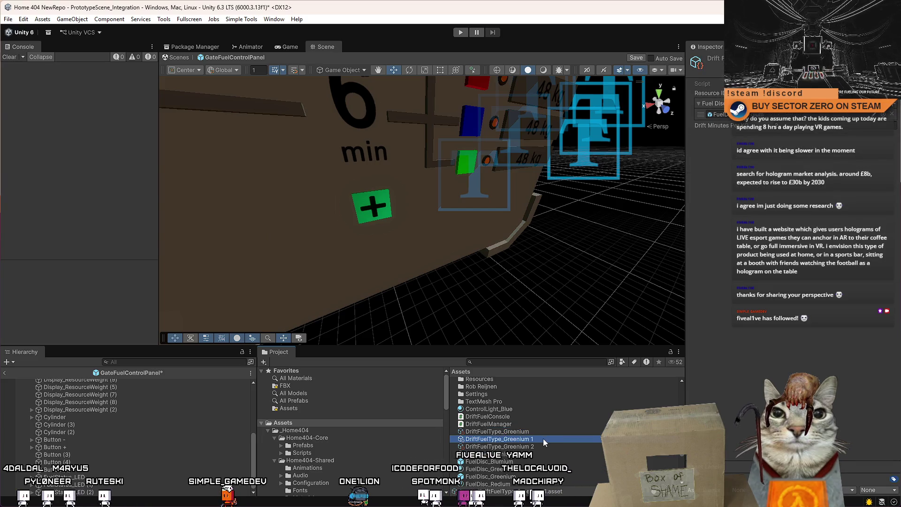
{"action": "left_click_drag", "start_coordinate": [543, 438], "coordinate": [506, 440]}
{"action": "type", "text": "Bl"}
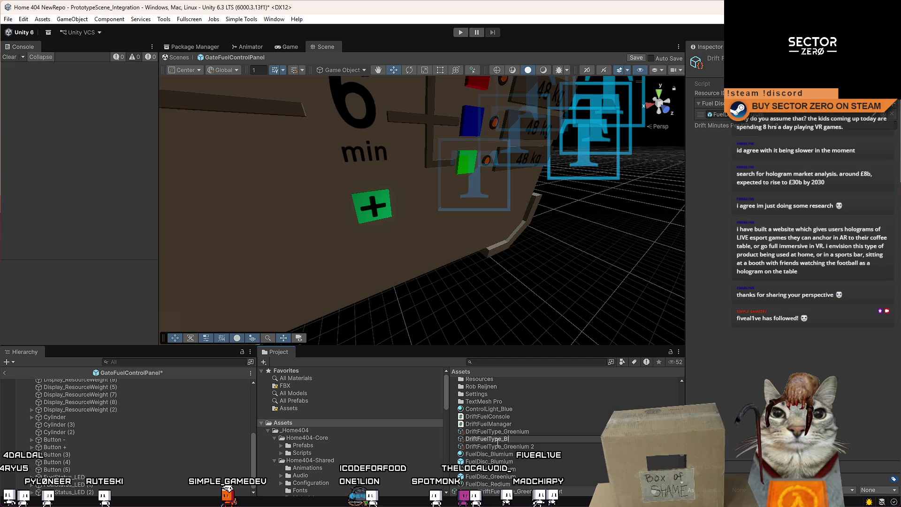
{"action": "type", "text": "umium"}
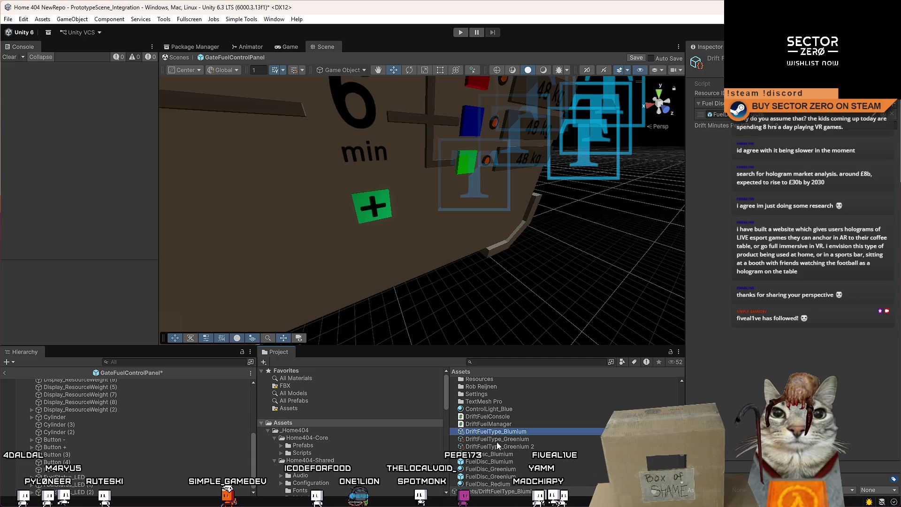
{"action": "left_click", "coordinate": [540, 447]}
{"action": "left_click", "coordinate": [545, 448]}
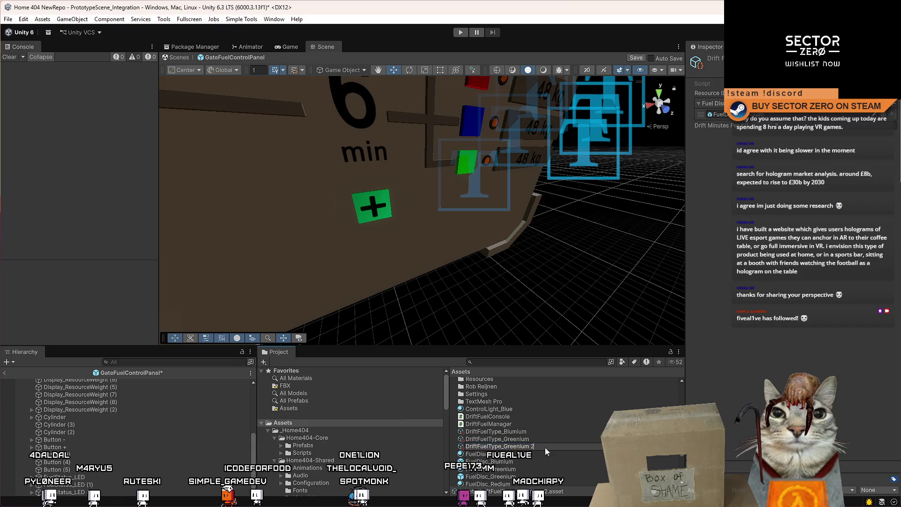
{"action": "key", "text": "BackSpace"}
{"action": "key", "text": "BackSpace"}
{"action": "key", "text": "BackSpace"}
{"action": "type", "text": "Redium"}
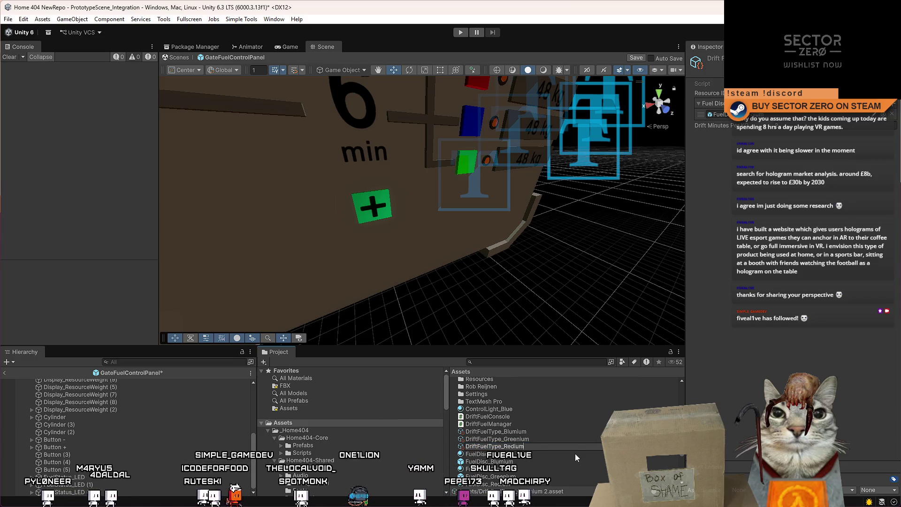
{"action": "key", "text": "Return"}
Step: Assign fuel disc prefabs to the new fuel type assets' Fuel Disc Prefab fields
{"action": "left_click", "coordinate": [528, 417]}
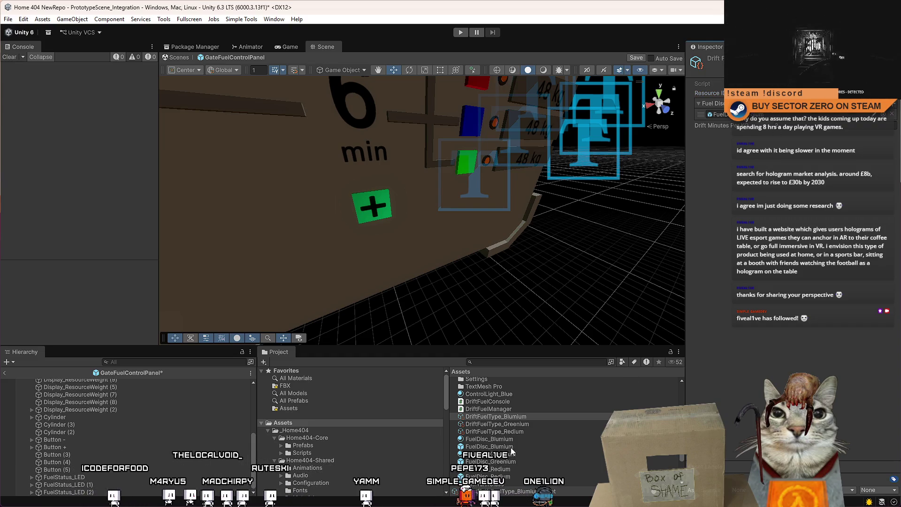
{"action": "mouse_move", "coordinate": [511, 447]}
{"action": "left_mouse_down"}
{"action": "mouse_move", "coordinate": [587, 305]}
{"action": "mouse_move", "coordinate": [718, 114]}
{"action": "left_mouse_up"}
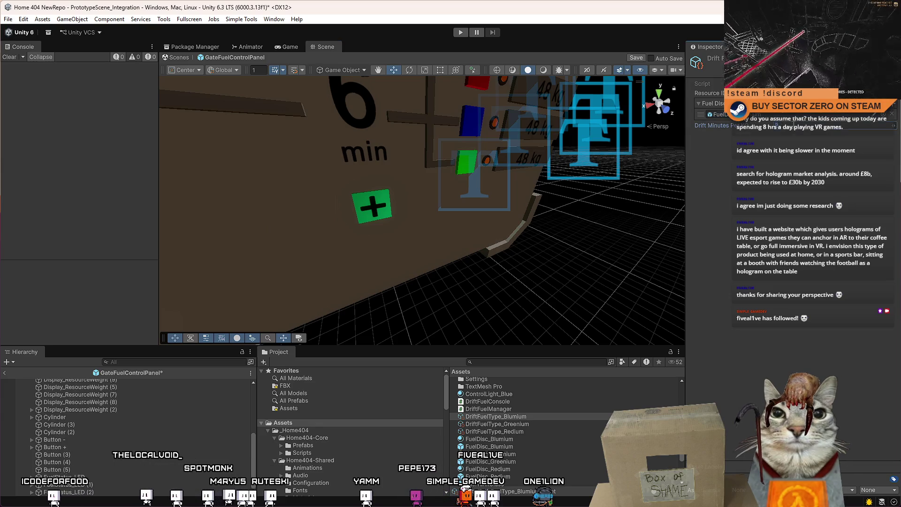
{"action": "left_click_drag", "start_coordinate": [777, 125], "coordinate": [778, 126]}
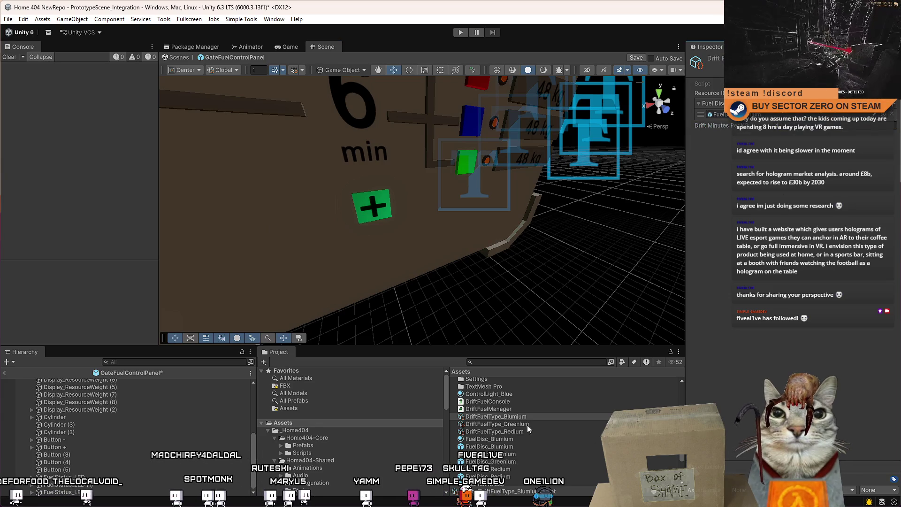
{"action": "left_click", "coordinate": [511, 461]}
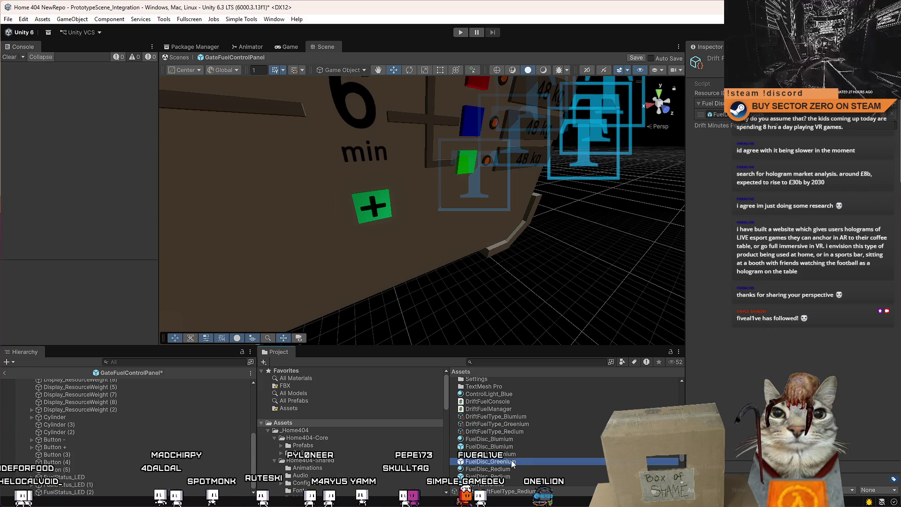
{"action": "left_click_drag", "start_coordinate": [495, 431], "coordinate": [732, 288]}
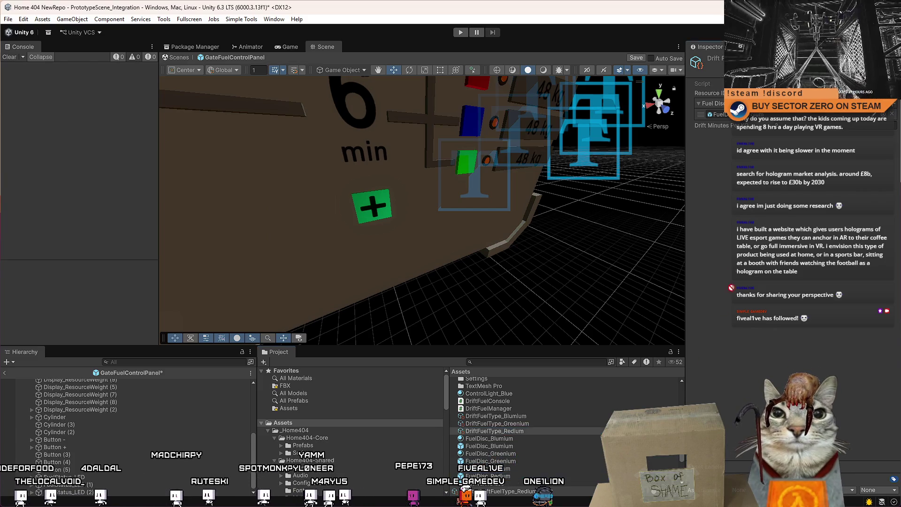
{"action": "left_click_drag", "start_coordinate": [772, 123], "coordinate": [807, 176]}
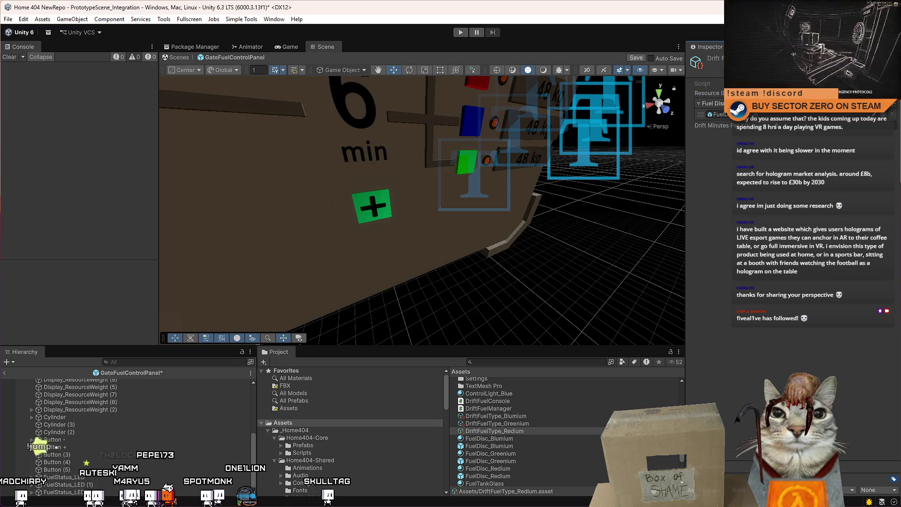
Step: Delete the [] after GameObject on line 11 so fuelDiscPrefab holds one prefab, then return to Unity
{"action": "key", "text": "alt+Tab"}
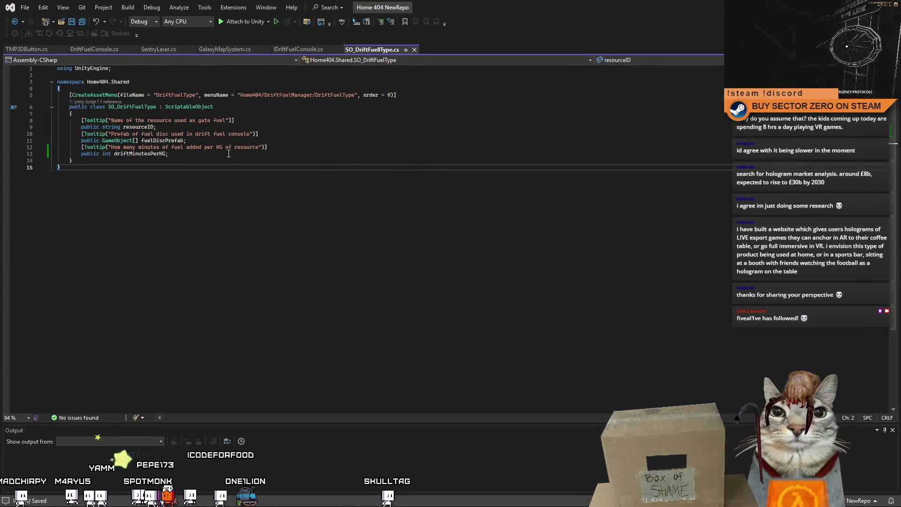
{"action": "left_click", "coordinate": [140, 140]}
{"action": "key", "text": "BackSpace"}
{"action": "key", "text": "BackSpace"}
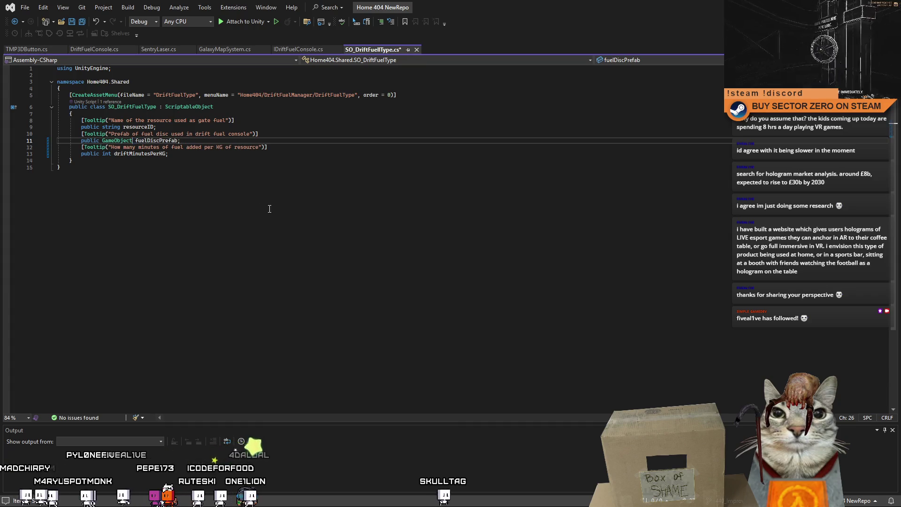
{"action": "left_click", "coordinate": [272, 209]}
{"action": "key", "text": "alt+Tab"}
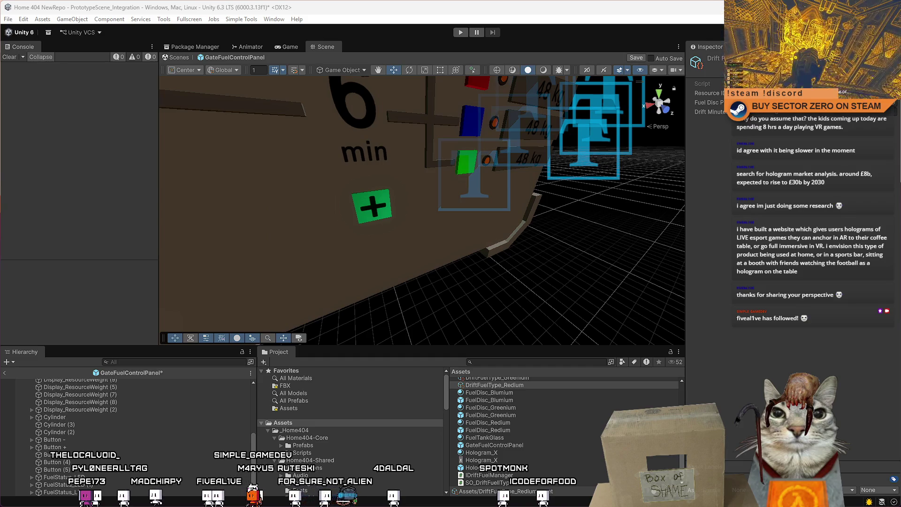
Step: Frame the fuel panel and inspect the Blumium, Greenium and Redium DriftFuelType assets
{"action": "left_click_drag", "start_coordinate": [454, 218], "coordinate": [418, 138]}
{"action": "key", "text": "f"}
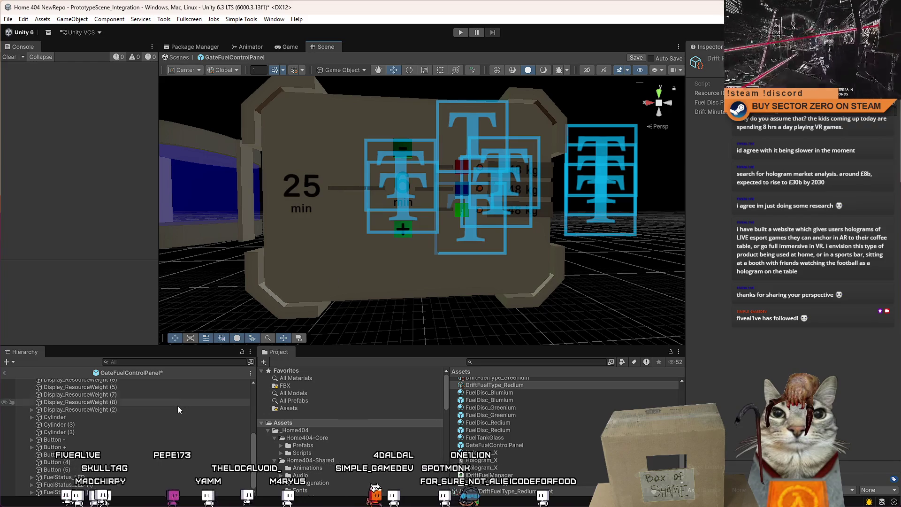
{"action": "scroll", "coordinate": [177, 407], "scroll_direction": "up", "scroll_amount": 5}
{"action": "left_click", "coordinate": [172, 432]}
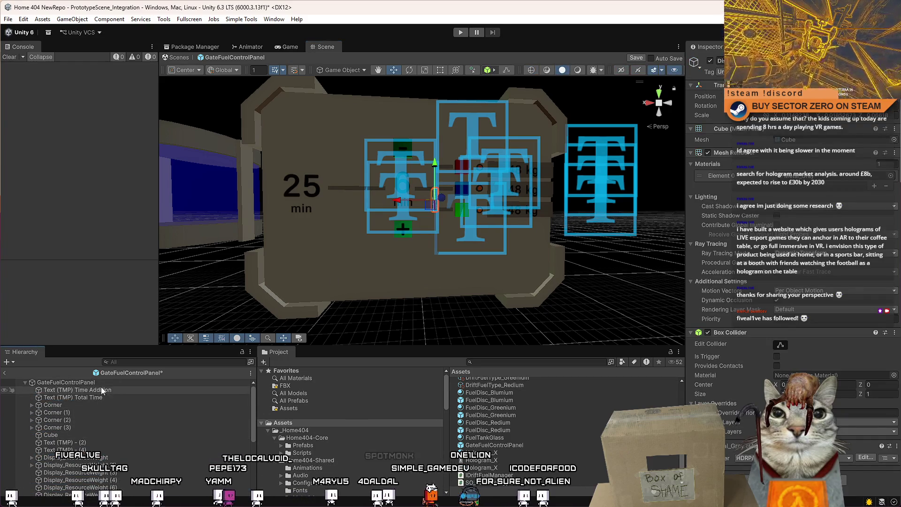
{"action": "left_click", "coordinate": [109, 382]}
{"action": "left_click", "coordinate": [123, 442]}
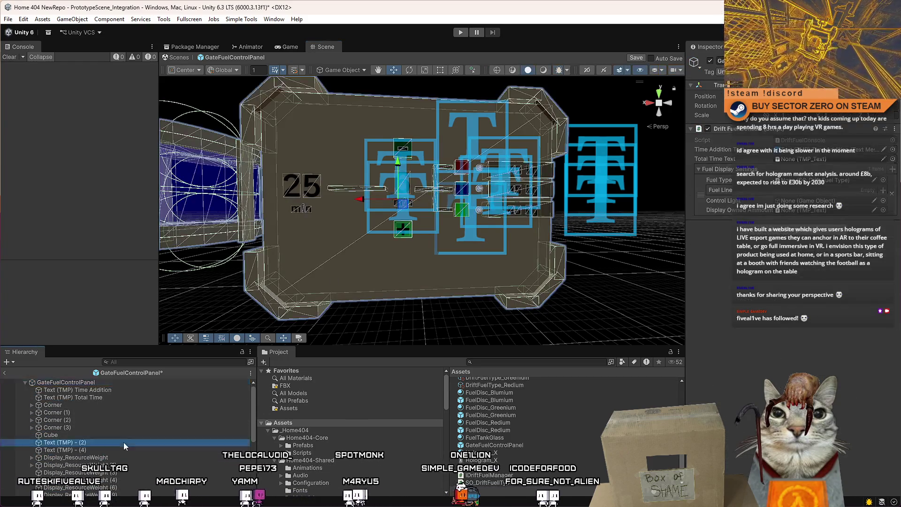
{"action": "left_click", "coordinate": [111, 383]}
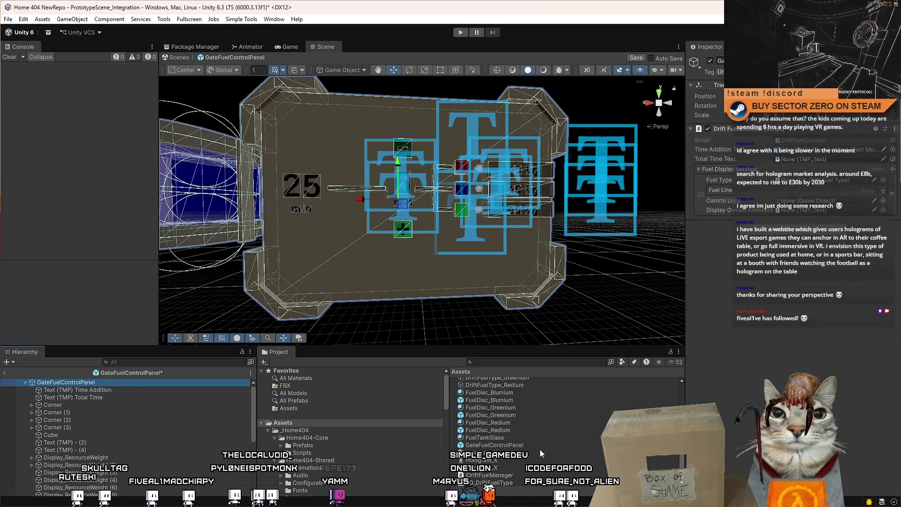
{"action": "scroll", "coordinate": [511, 429], "scroll_direction": "up", "scroll_amount": 2}
{"action": "left_click", "coordinate": [534, 398]}
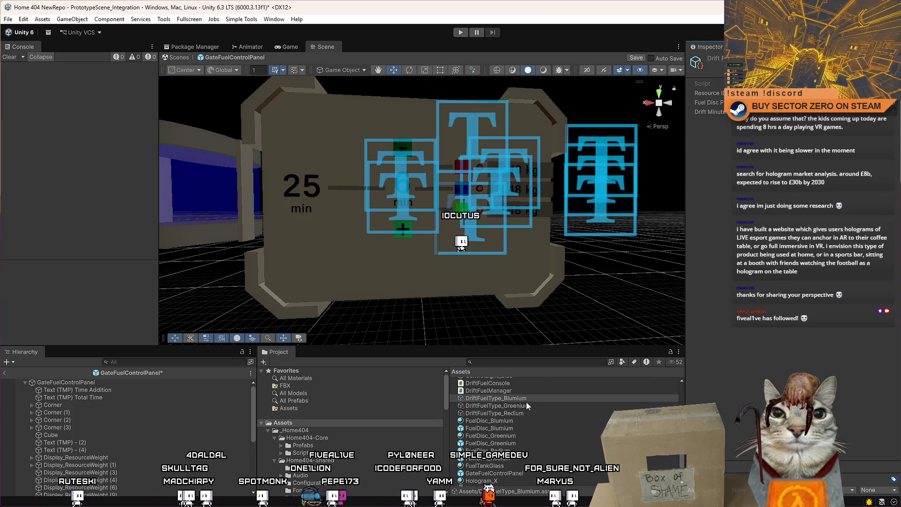
{"action": "left_click", "coordinate": [521, 406]}
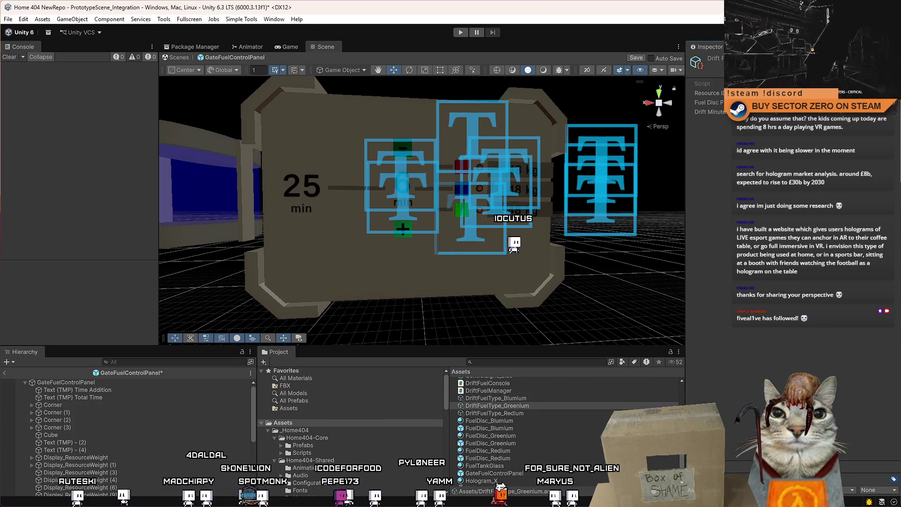
{"action": "left_click", "coordinate": [522, 413]}
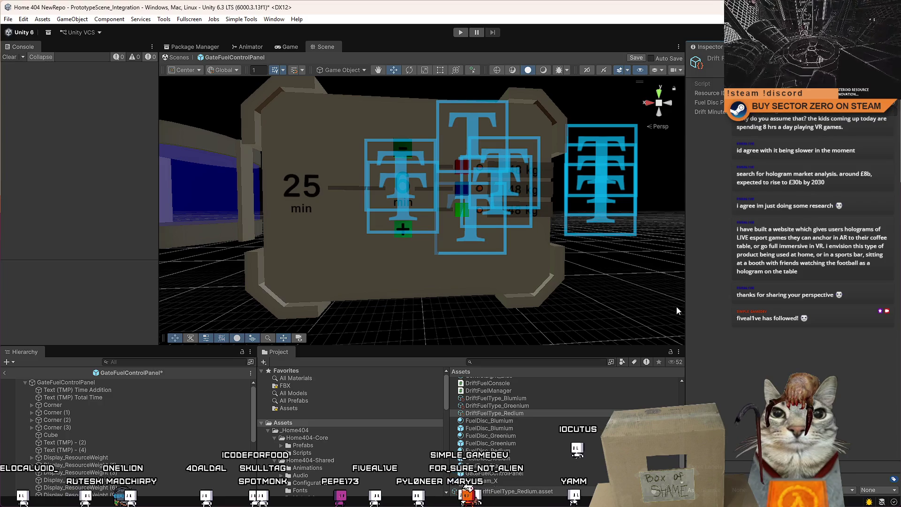
Step: On GateFuelControlPanel's console, assign the Total Time text and set Fuel Type to DriftFuelType_Greenium
{"action": "left_click", "coordinate": [99, 382]}
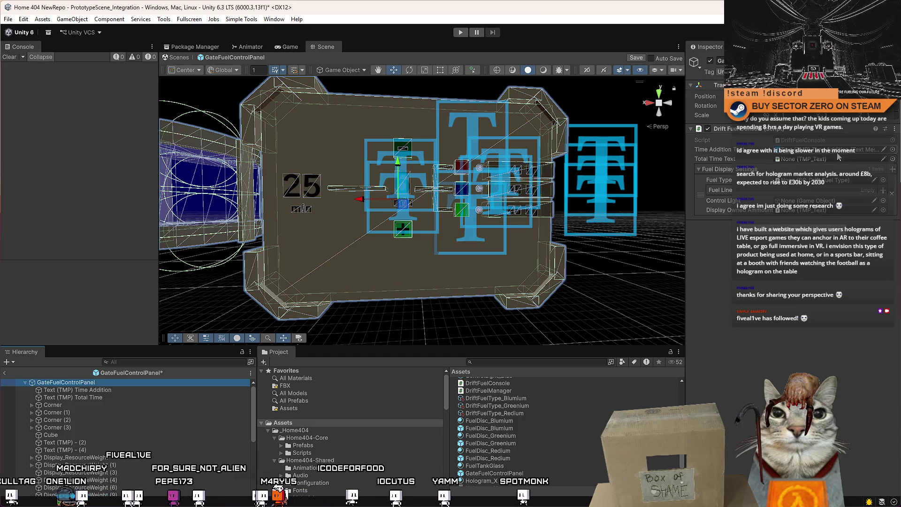
{"action": "left_click", "coordinate": [120, 397]}
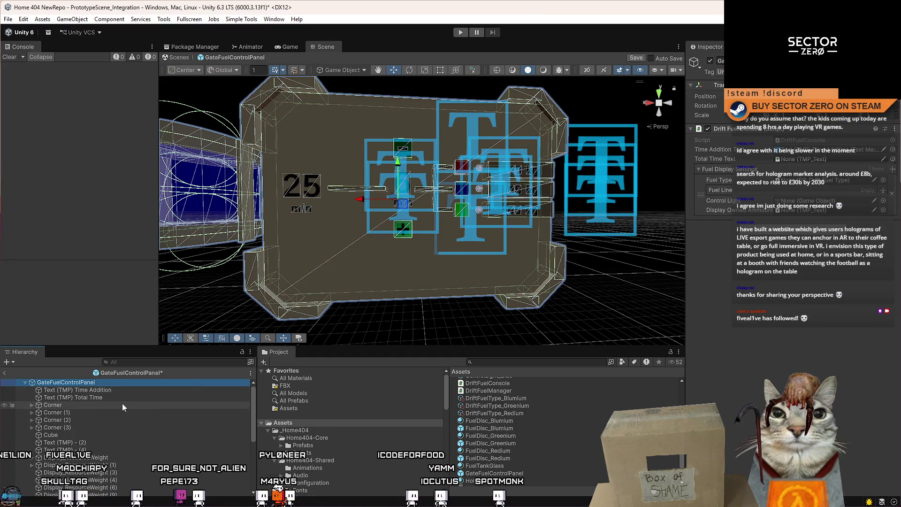
{"action": "left_click_drag", "start_coordinate": [143, 398], "coordinate": [798, 158]}
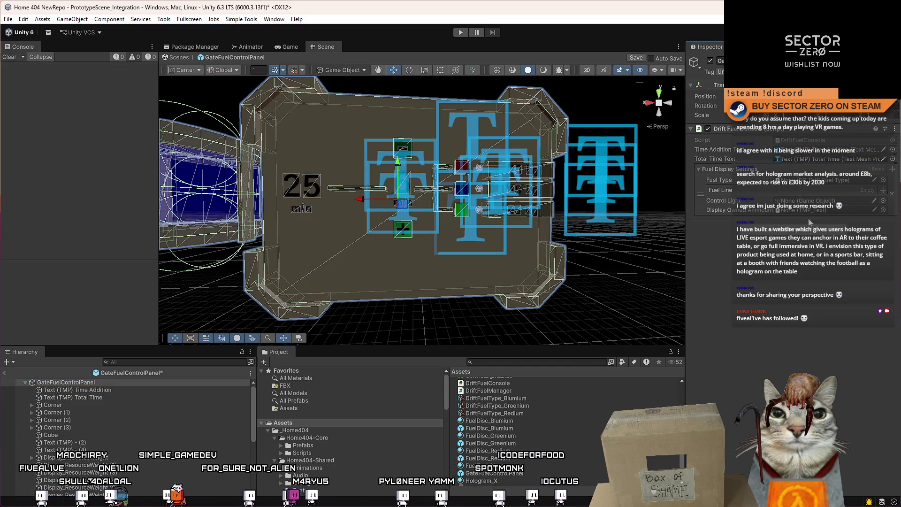
{"action": "left_click_drag", "start_coordinate": [831, 189], "coordinate": [826, 181]}
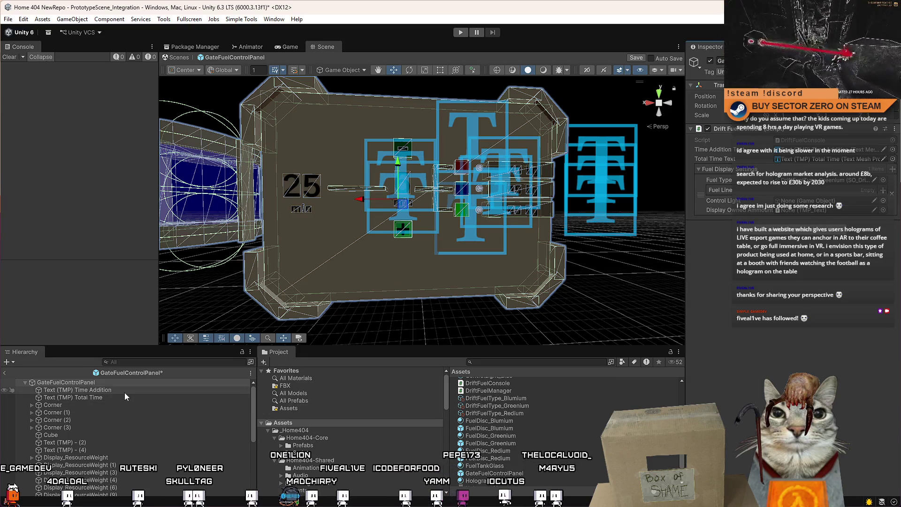
Step: Locate and frame the top 48 kg weight text below the Time Addition text
{"action": "left_click", "coordinate": [106, 412]}
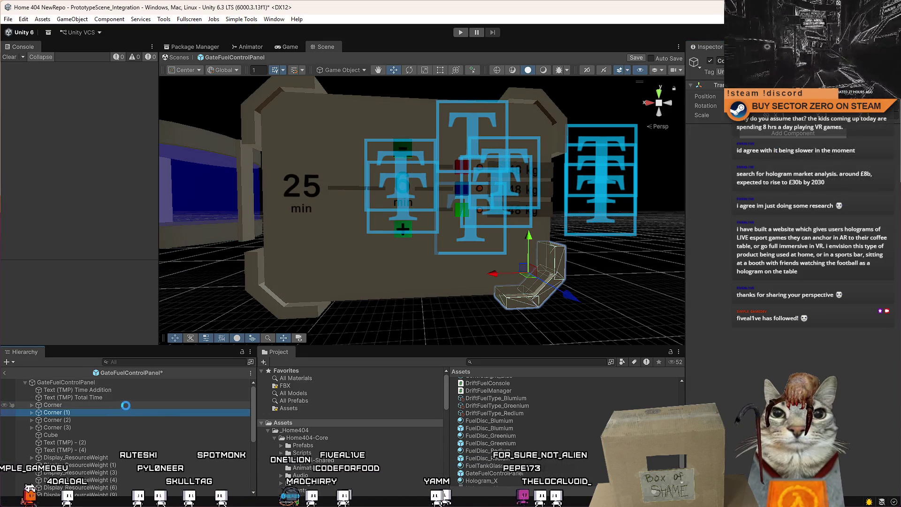
{"action": "left_click", "coordinate": [114, 398]}
{"action": "mouse_move", "coordinate": [422, 235]}
{"action": "left_mouse_down"}
{"action": "mouse_move", "coordinate": [444, 241]}
{"action": "mouse_move", "coordinate": [415, 199]}
{"action": "left_mouse_up"}
{"action": "key", "text": "Up"}
{"action": "left_click", "coordinate": [416, 198]}
{"action": "key", "text": "f"}
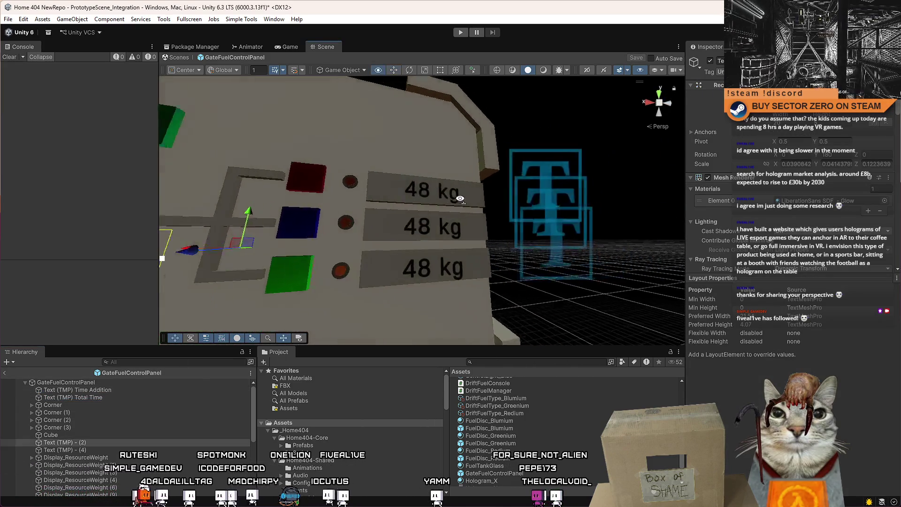
{"action": "left_click", "coordinate": [421, 193]}
{"action": "scroll", "coordinate": [182, 428], "scroll_direction": "down", "scroll_amount": 2}
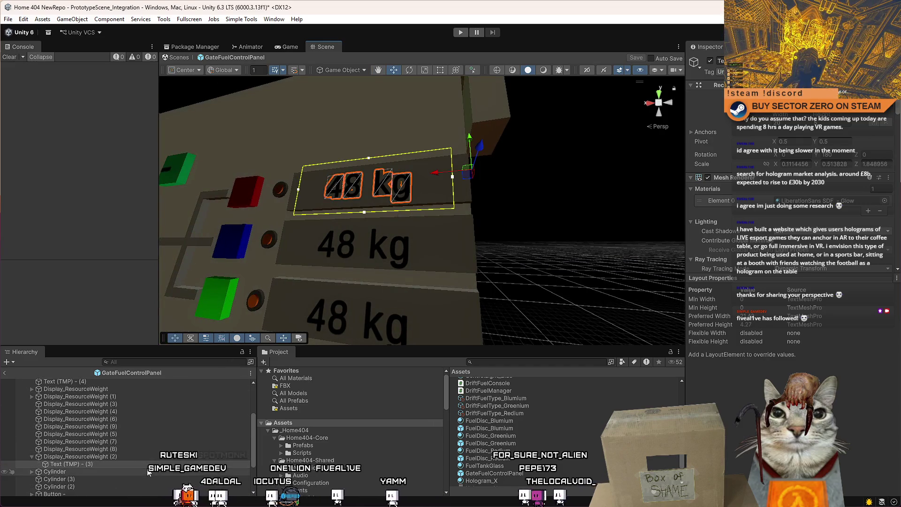
Step: Multi-select Display_ResourceWeight, (1) and (2) and drag them together above Corner
{"action": "left_click", "coordinate": [136, 458]}
{"action": "left_click", "coordinate": [31, 457]}
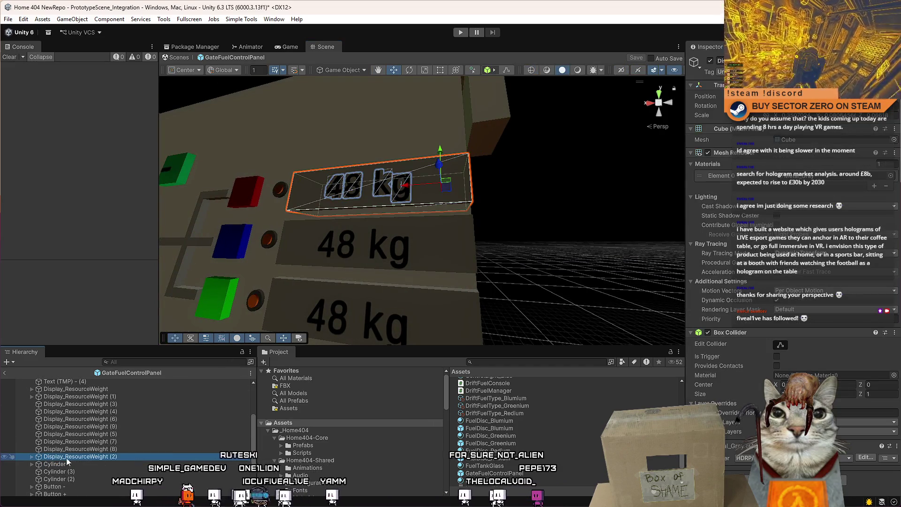
{"action": "left_click", "coordinate": [116, 396], "text": "ctrl"}
{"action": "left_click", "coordinate": [76, 389], "text": "ctrl"}
{"action": "mouse_move", "coordinate": [75, 389]}
{"action": "left_mouse_down"}
{"action": "mouse_move", "coordinate": [94, 383]}
{"action": "mouse_move", "coordinate": [100, 410]}
{"action": "mouse_move", "coordinate": [118, 402]}
{"action": "mouse_move", "coordinate": [118, 424]}
{"action": "mouse_move", "coordinate": [129, 409]}
{"action": "mouse_move", "coordinate": [121, 420]}
{"action": "left_mouse_up"}
{"action": "left_click", "coordinate": [123, 412]}
{"action": "key", "text": "f"}
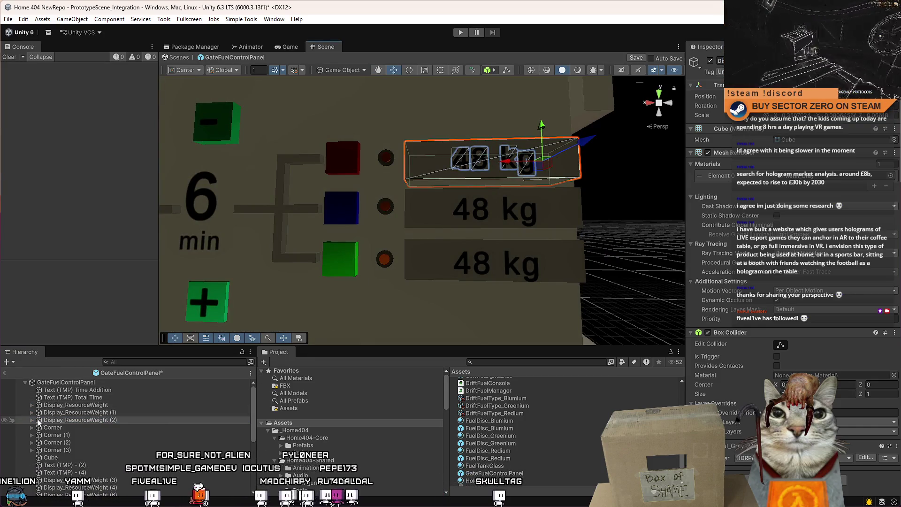
{"action": "mouse_move", "coordinate": [460, 195]}
{"action": "left_mouse_down"}
{"action": "mouse_move", "coordinate": [470, 193]}
{"action": "mouse_move", "coordinate": [422, 190]}
{"action": "left_mouse_up"}
{"action": "left_click", "coordinate": [260, 201]}
Step: Select all three FuelStatus_LED lights and place them right after Display_ResourceWeight (2)
{"action": "left_click", "coordinate": [406, 173]}
{"action": "left_click", "coordinate": [83, 485]}
{"action": "left_click", "coordinate": [71, 477]}
{"action": "left_click", "coordinate": [70, 492], "text": "shift"}
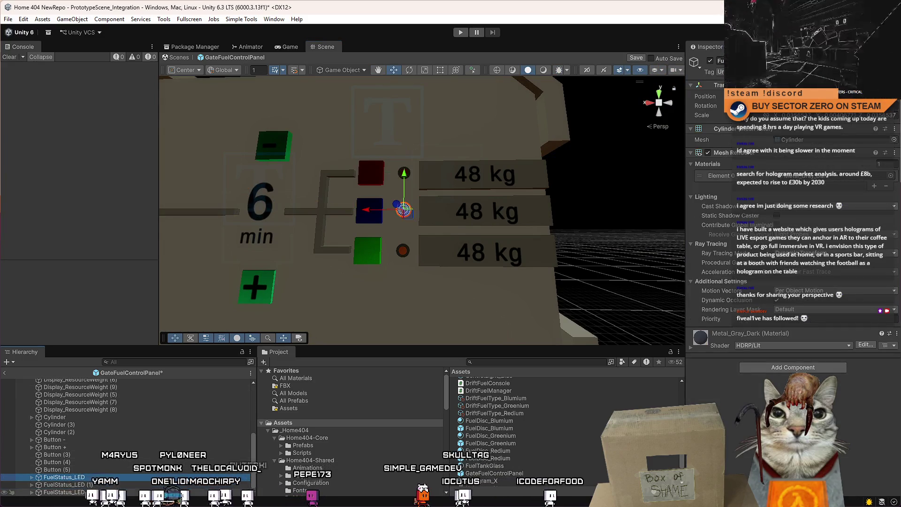
{"action": "left_click_drag", "start_coordinate": [252, 449], "coordinate": [270, 382]}
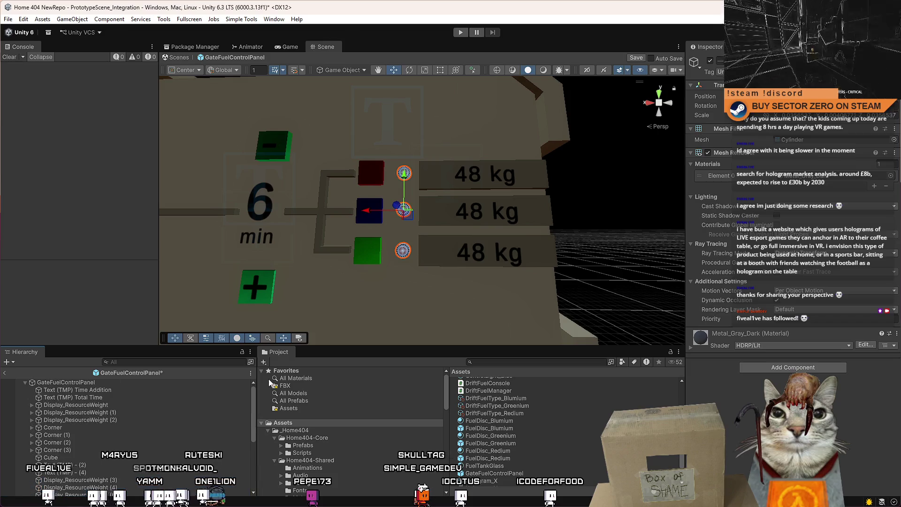
{"action": "left_click", "coordinate": [110, 420], "text": "ctrl"}
{"action": "left_click_drag", "start_coordinate": [109, 424], "coordinate": [128, 419]}
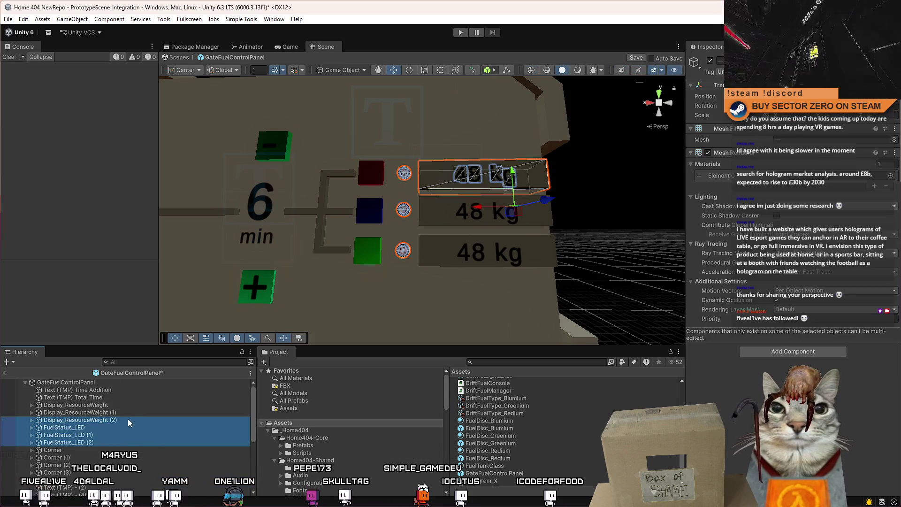
Step: Click through each weight display and its FuelStatus_LED to verify their pairing
{"action": "left_click", "coordinate": [98, 436]}
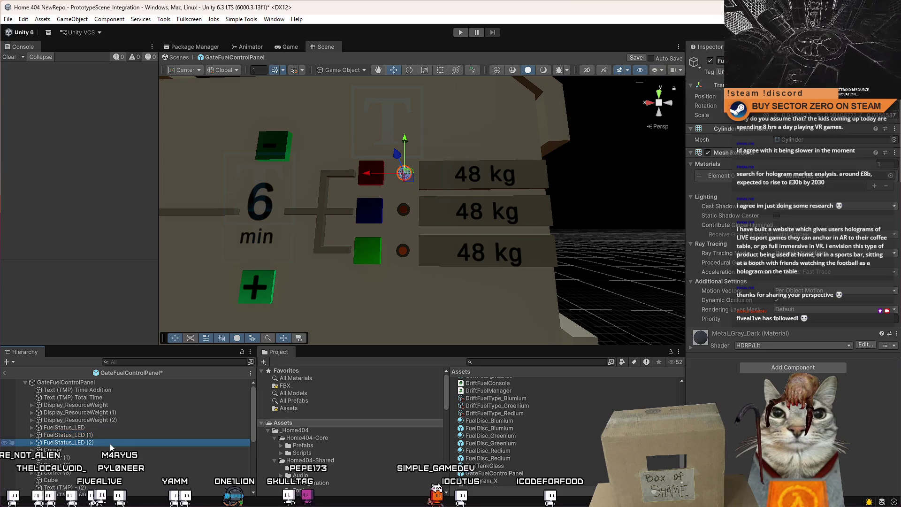
{"action": "left_click", "coordinate": [94, 404]}
{"action": "left_click", "coordinate": [109, 418]}
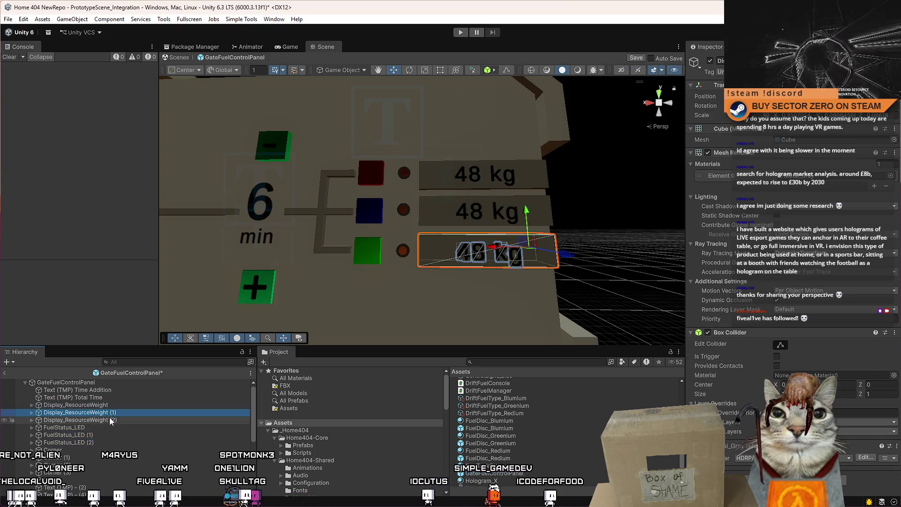
{"action": "left_click", "coordinate": [118, 405]}
{"action": "left_click", "coordinate": [92, 427]}
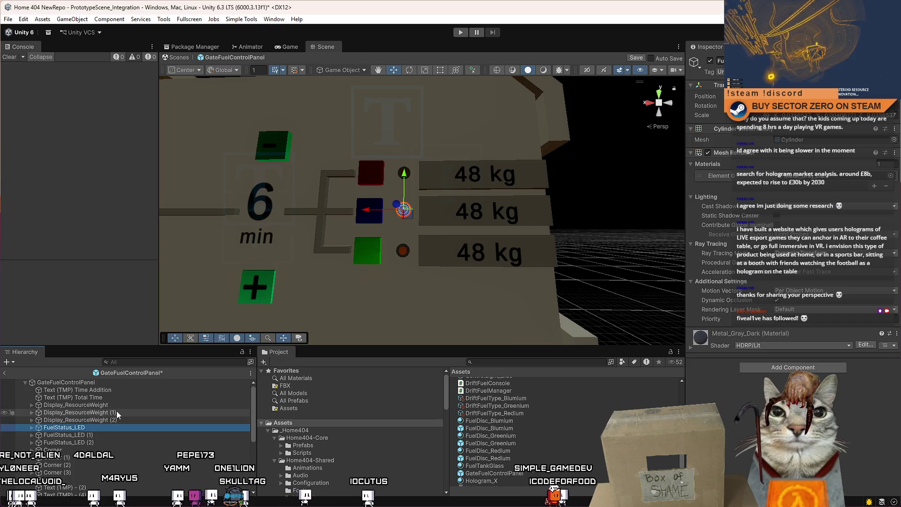
{"action": "left_click", "coordinate": [116, 413]}
{"action": "left_click", "coordinate": [104, 436]}
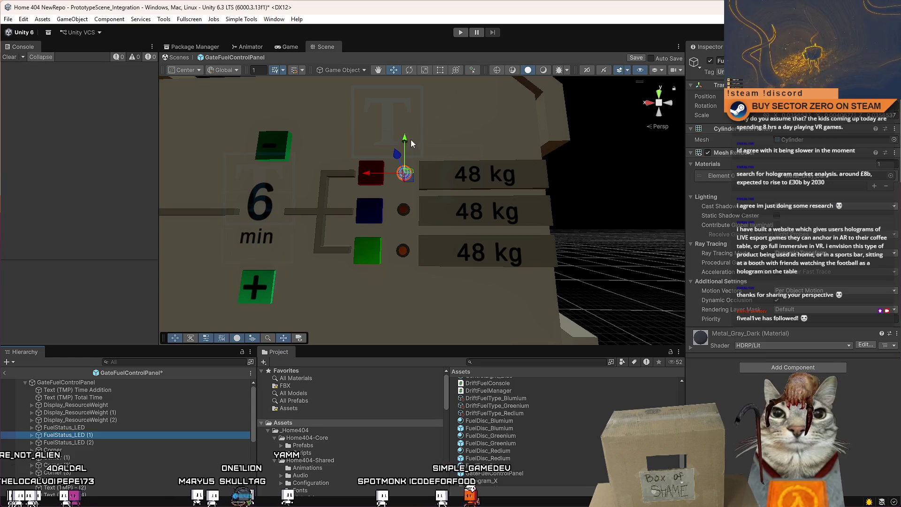
{"action": "left_click", "coordinate": [143, 404]}
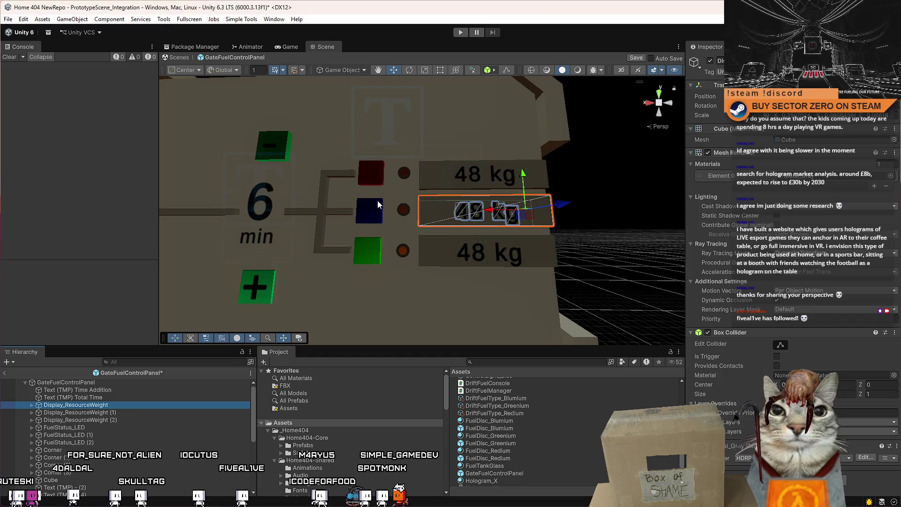
Step: Orbit and zoom around the weight displays, FuelStatus_LED (2) and the time labels
{"action": "mouse_move", "coordinate": [388, 300]}
{"action": "left_mouse_down"}
{"action": "mouse_move", "coordinate": [272, 347]}
{"action": "mouse_move", "coordinate": [221, 396]}
{"action": "left_mouse_up"}
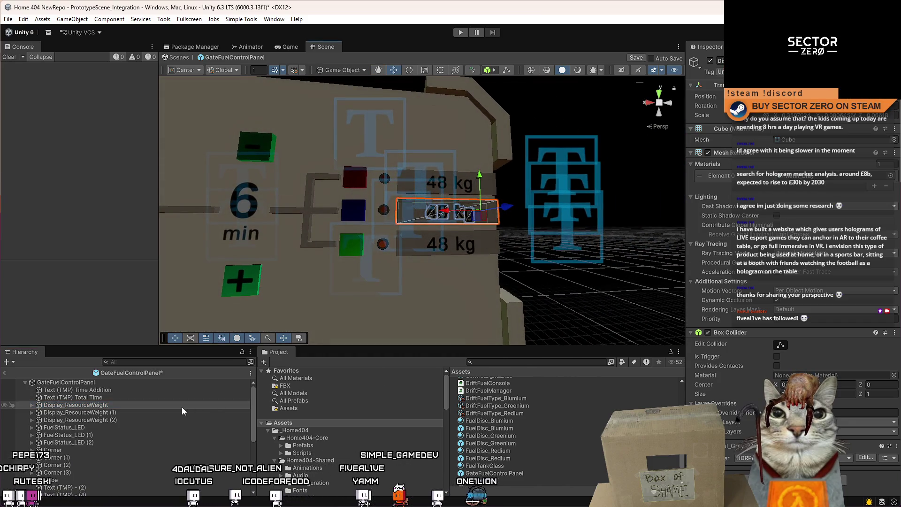
{"action": "left_click", "coordinate": [134, 406]}
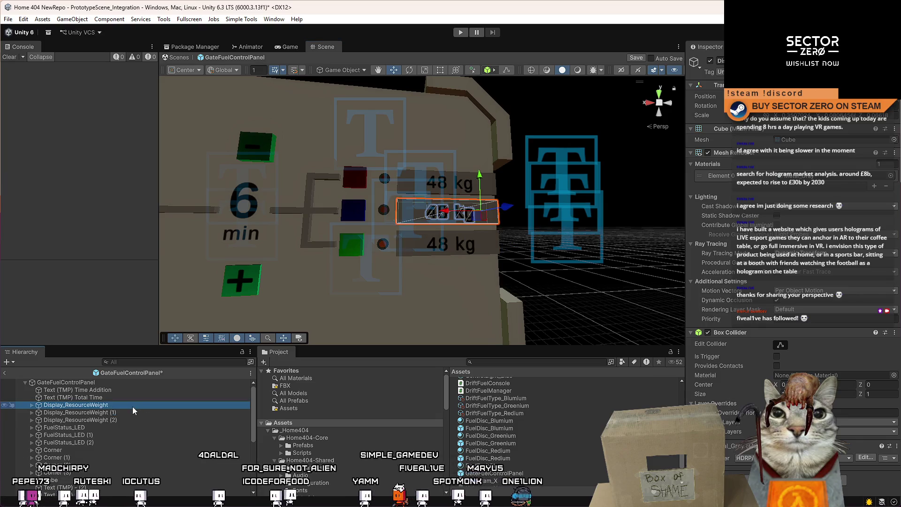
{"action": "left_click", "coordinate": [132, 398]}
{"action": "left_click", "coordinate": [124, 406]}
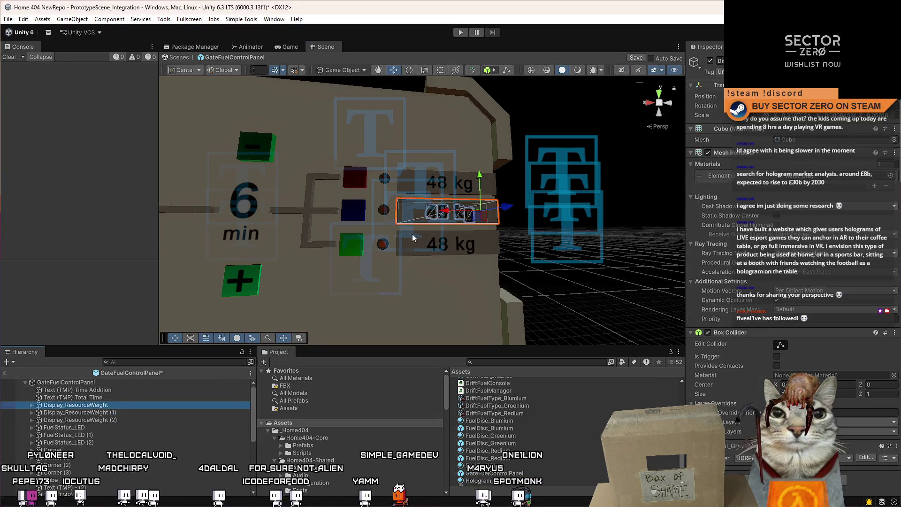
{"action": "key", "text": "f"}
{"action": "scroll", "coordinate": [424, 238], "scroll_direction": "down", "scroll_amount": 2}
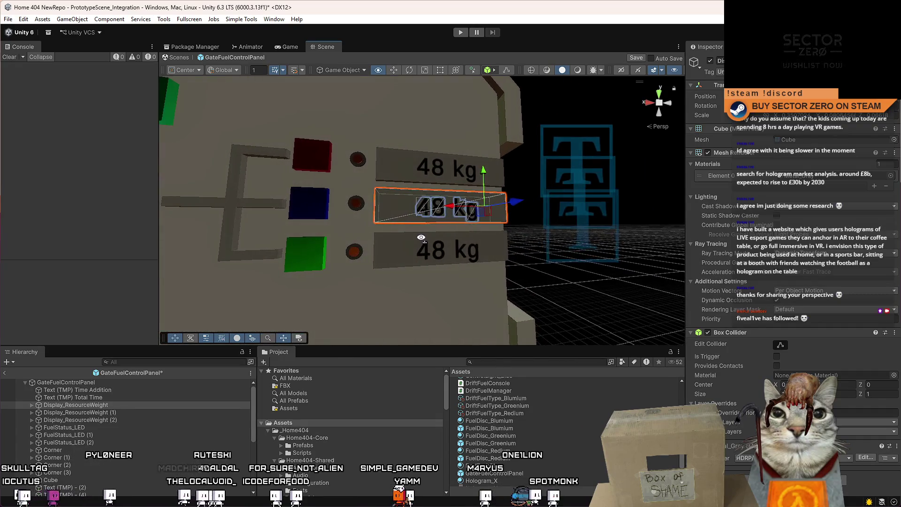
{"action": "left_click", "coordinate": [114, 441]}
{"action": "scroll", "coordinate": [422, 211], "scroll_direction": "down", "scroll_amount": 3}
{"action": "left_click", "coordinate": [285, 239]}
{"action": "left_click", "coordinate": [410, 257]}
{"action": "scroll", "coordinate": [423, 234], "scroll_direction": "up", "scroll_amount": 5}
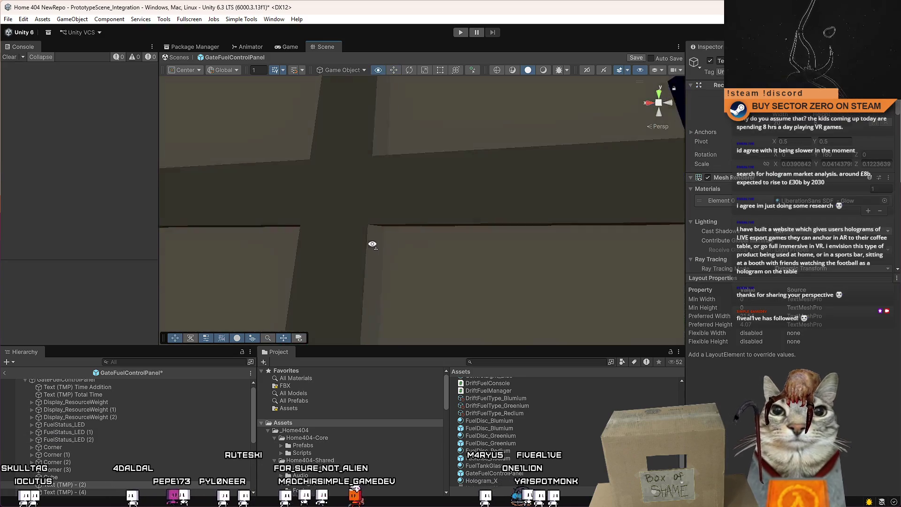
{"action": "mouse_move", "coordinate": [444, 194]}
{"action": "left_mouse_down"}
{"action": "mouse_move", "coordinate": [451, 179]}
{"action": "mouse_move", "coordinate": [456, 196]}
{"action": "left_mouse_up"}
{"action": "mouse_move", "coordinate": [412, 279]}
{"action": "left_mouse_down"}
{"action": "mouse_move", "coordinate": [396, 174]}
{"action": "mouse_move", "coordinate": [430, 193]}
{"action": "mouse_move", "coordinate": [403, 365]}
{"action": "mouse_move", "coordinate": [391, 367]}
{"action": "mouse_move", "coordinate": [423, 353]}
{"action": "mouse_move", "coordinate": [396, 227]}
{"action": "mouse_move", "coordinate": [437, 249]}
{"action": "left_mouse_up"}
Step: Select and frame the panel's Cube, then bring up its Hierarchy options
{"action": "left_click", "coordinate": [405, 187]}
{"action": "left_click", "coordinate": [394, 223]}
{"action": "left_click", "coordinate": [435, 246]}
{"action": "key", "text": "f"}
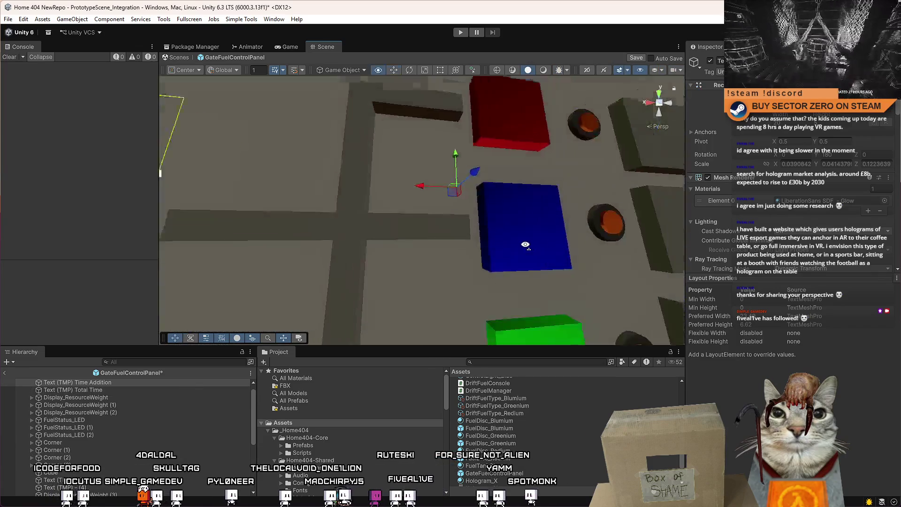
{"action": "right_click", "coordinate": [75, 474]}
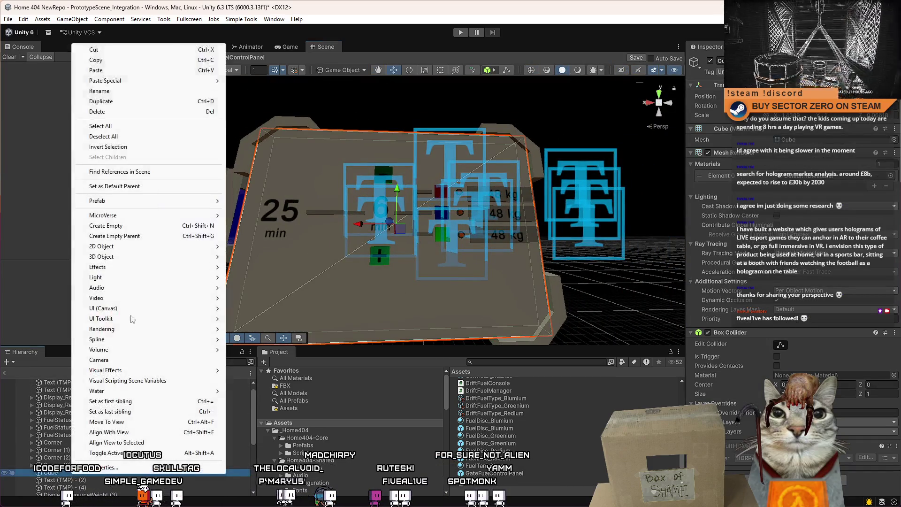
Step: Create an empty GameObject and name it Fuel Line [0]
{"action": "left_click", "coordinate": [130, 227]}
{"action": "left_click", "coordinate": [78, 480]}
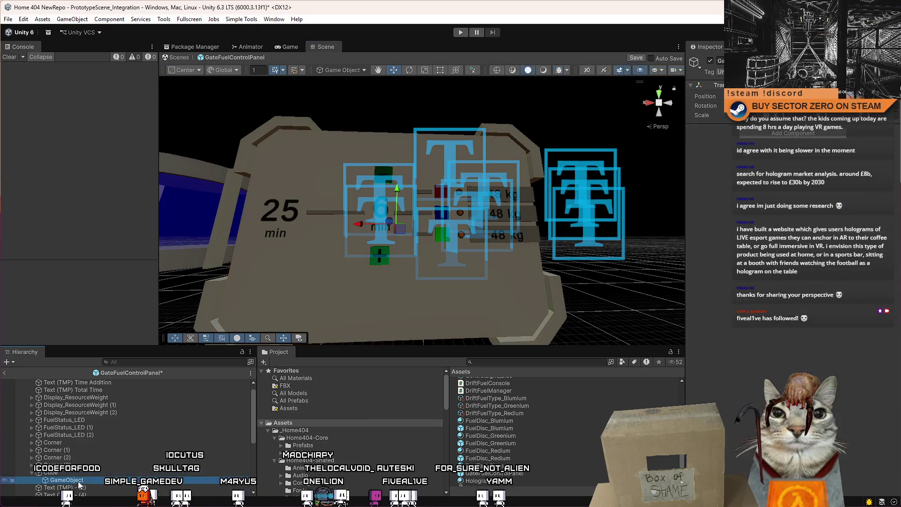
{"action": "left_click_drag", "start_coordinate": [86, 474], "coordinate": [80, 473]}
{"action": "left_click", "coordinate": [80, 473]}
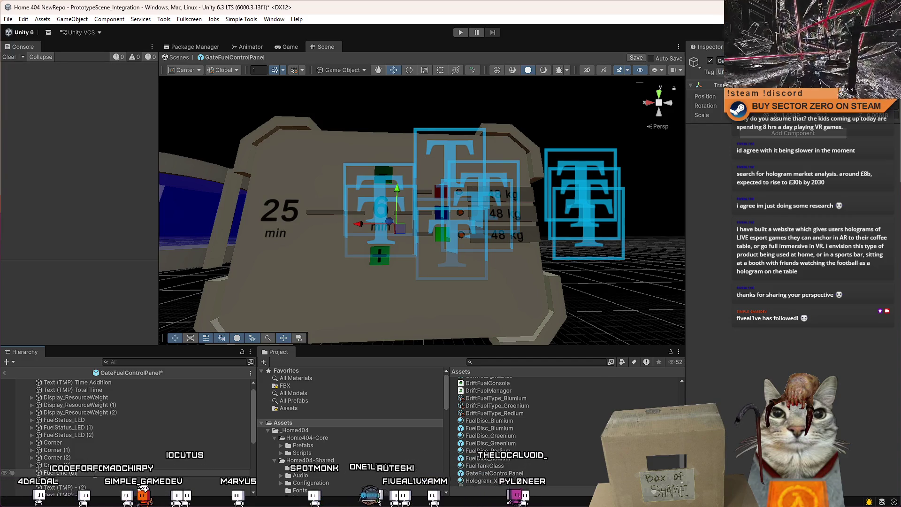
{"action": "key", "text": "Return"}
{"action": "left_click", "coordinate": [96, 473]}
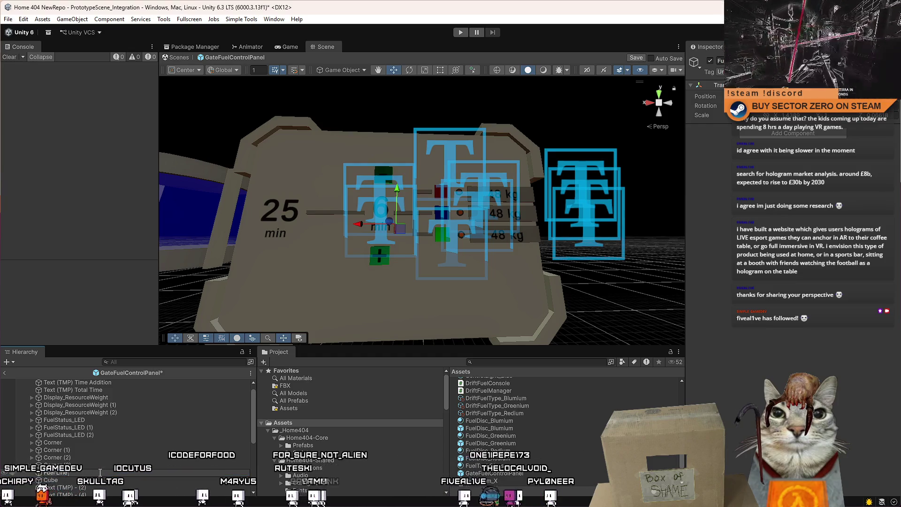
{"action": "key", "text": "Escape"}
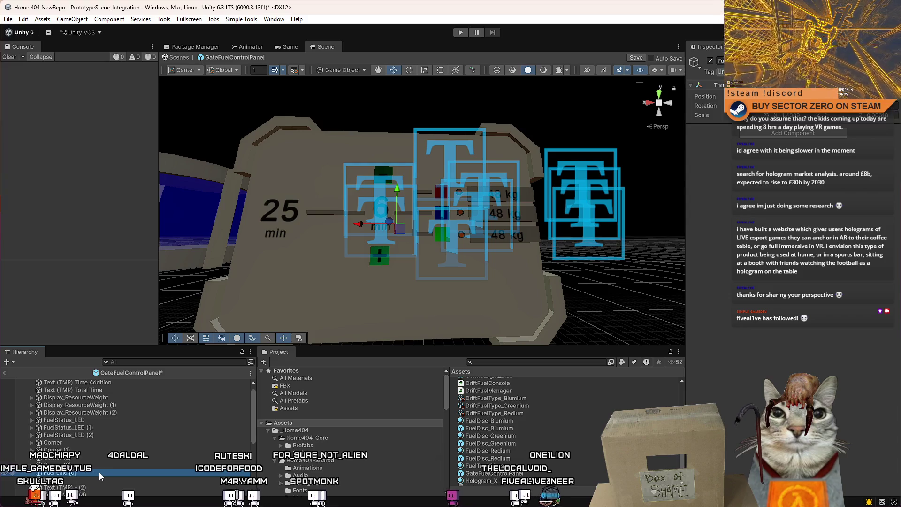
Step: Find the small bar Cube beside the 6 min readout and parent it under Fuel Line [0]
{"action": "left_click_drag", "start_coordinate": [366, 240], "coordinate": [389, 247]}
{"action": "scroll", "coordinate": [389, 247], "scroll_direction": "up", "scroll_amount": 5}
{"action": "scroll", "coordinate": [399, 235], "scroll_direction": "down", "scroll_amount": 5}
{"action": "scroll", "coordinate": [412, 225], "scroll_direction": "up", "scroll_amount": 5}
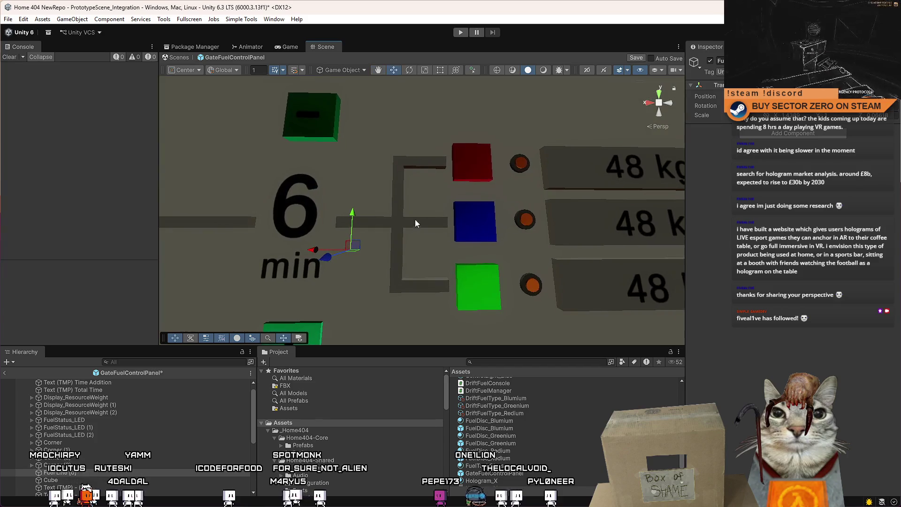
{"action": "scroll", "coordinate": [113, 418], "scroll_direction": "down", "scroll_amount": 2}
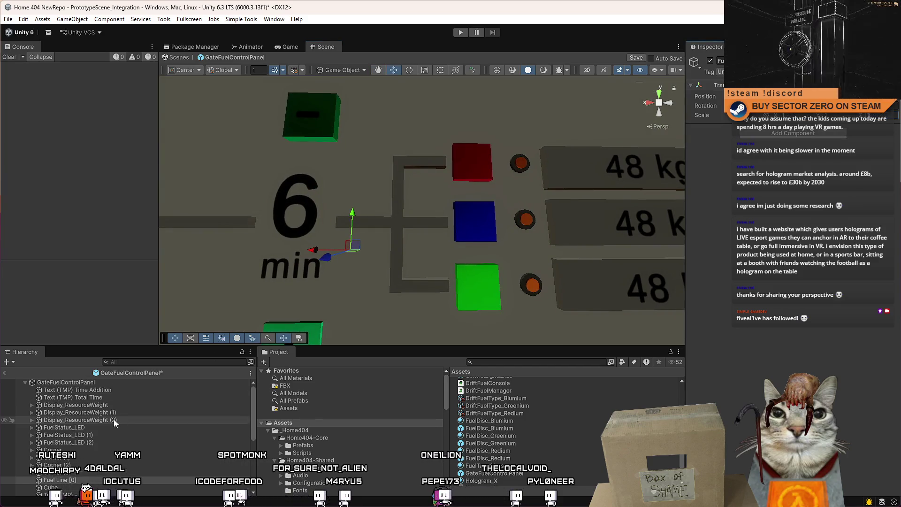
{"action": "left_click", "coordinate": [104, 436]}
{"action": "left_click", "coordinate": [83, 454]}
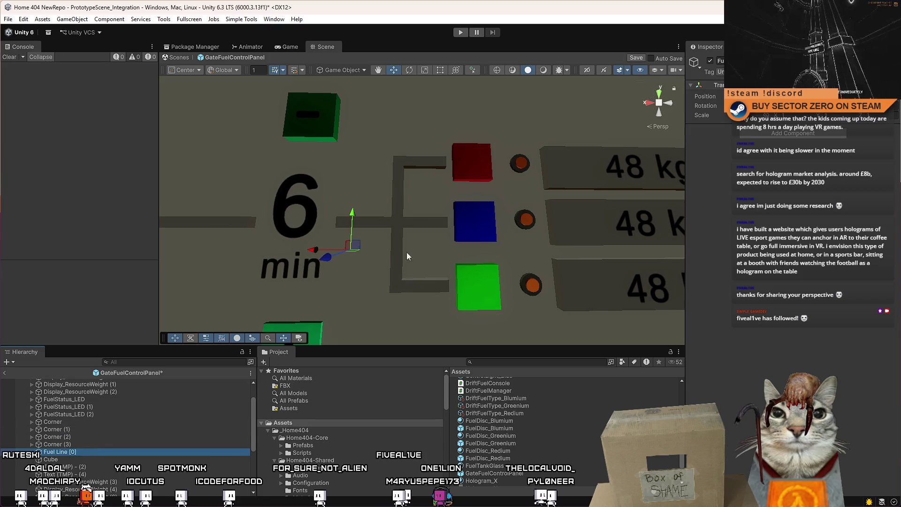
{"action": "key", "text": "Up"}
{"action": "key", "text": "Up"}
{"action": "key", "text": "Up"}
{"action": "key", "text": "f"}
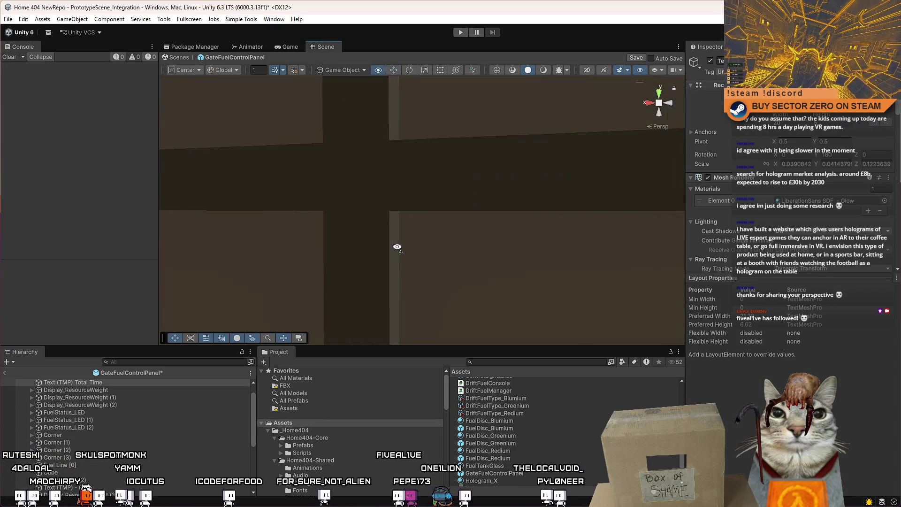
{"action": "key", "text": "Down"}
{"action": "key", "text": "Down"}
{"action": "key", "text": "Down"}
{"action": "key", "text": "f"}
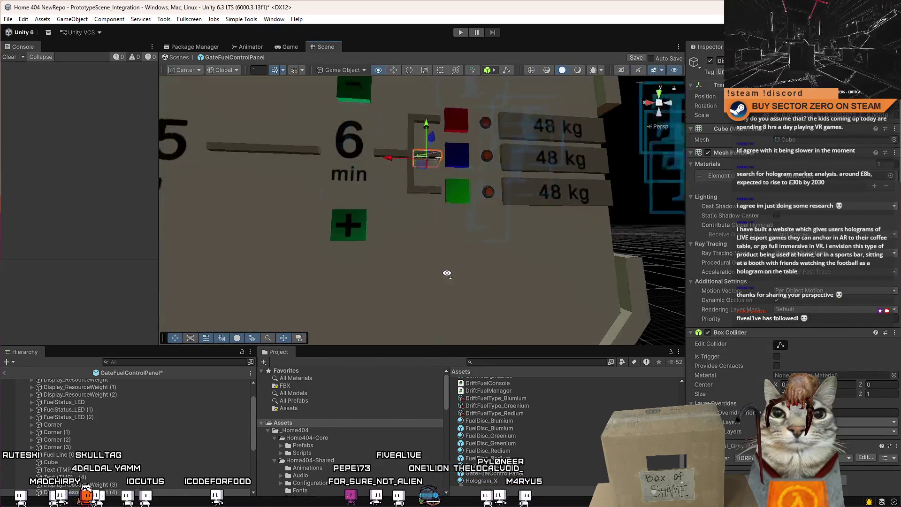
{"action": "scroll", "coordinate": [136, 471], "scroll_direction": "down", "scroll_amount": 1}
{"action": "left_click_drag", "start_coordinate": [80, 463], "coordinate": [95, 453]}
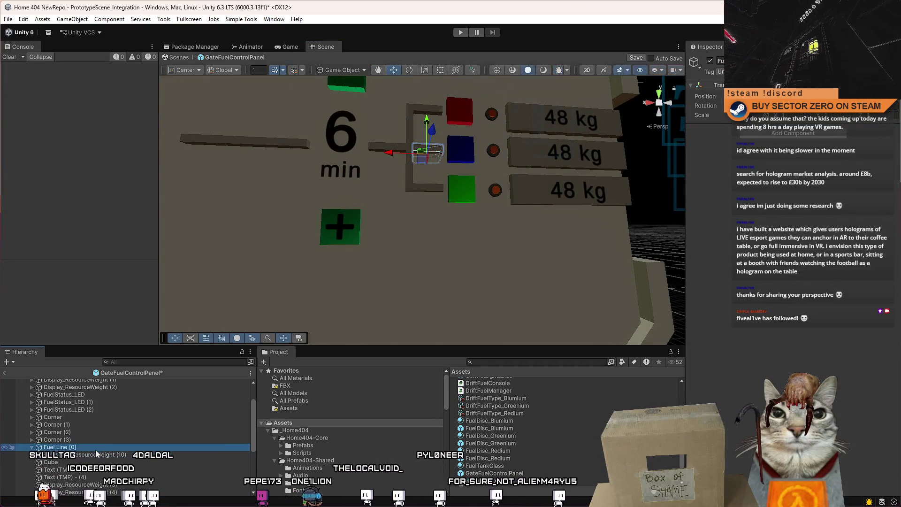
{"action": "left_click", "coordinate": [96, 455]}
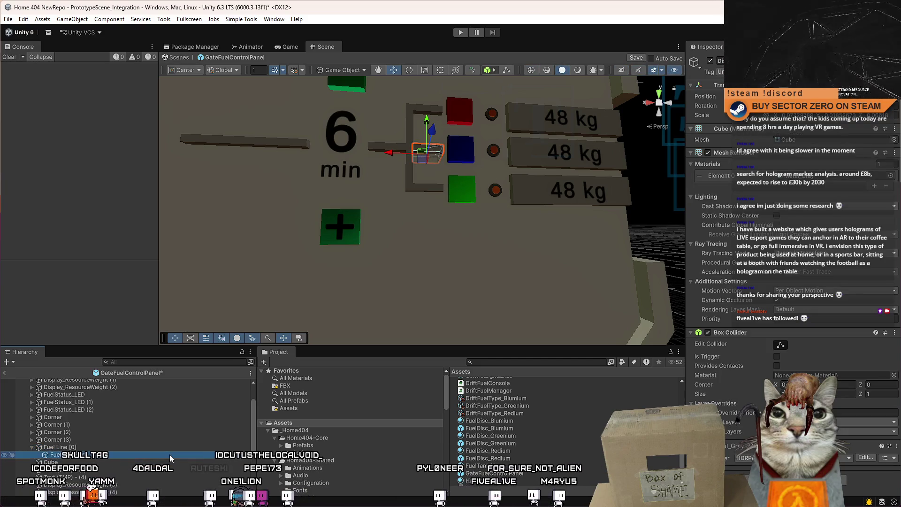
Step: Orbit around the bar piece and drag it down inside the panel's channel
{"action": "left_click_drag", "start_coordinate": [461, 306], "coordinate": [490, 215]}
{"action": "scroll", "coordinate": [489, 215], "scroll_direction": "up", "scroll_amount": 5}
{"action": "scroll", "coordinate": [484, 221], "scroll_direction": "down", "scroll_amount": 5}
{"action": "scroll", "coordinate": [474, 228], "scroll_direction": "up", "scroll_amount": 5}
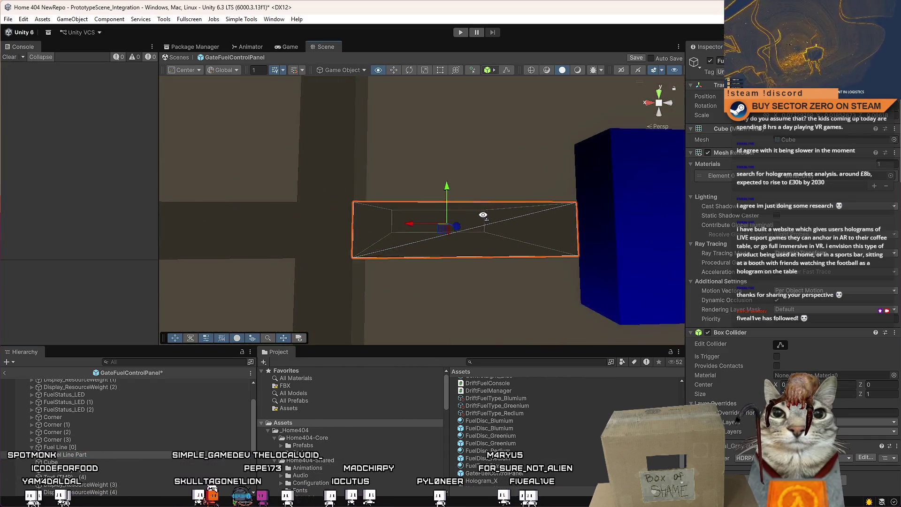
{"action": "scroll", "coordinate": [474, 228], "scroll_direction": "down", "scroll_amount": 5}
{"action": "mouse_move", "coordinate": [483, 286]}
{"action": "left_mouse_down"}
{"action": "mouse_move", "coordinate": [484, 216]}
{"action": "mouse_move", "coordinate": [418, 248]}
{"action": "mouse_move", "coordinate": [445, 225]}
{"action": "mouse_move", "coordinate": [574, 219]}
{"action": "mouse_move", "coordinate": [492, 199]}
{"action": "mouse_move", "coordinate": [487, 207]}
{"action": "left_mouse_up"}
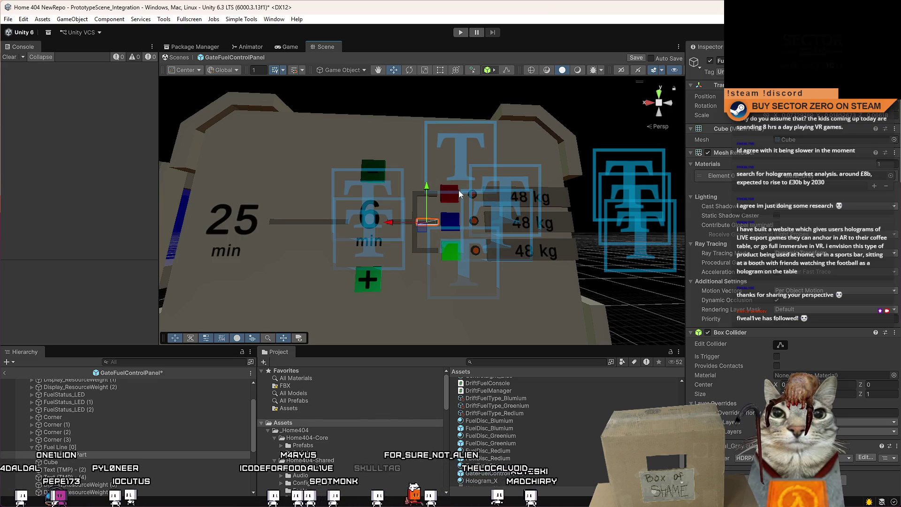
{"action": "mouse_move", "coordinate": [457, 194]}
{"action": "left_mouse_down"}
{"action": "mouse_move", "coordinate": [390, 109]}
{"action": "mouse_move", "coordinate": [443, 214]}
{"action": "mouse_move", "coordinate": [486, 155]}
{"action": "mouse_move", "coordinate": [484, 166]}
{"action": "mouse_move", "coordinate": [493, 164]}
{"action": "left_mouse_up"}
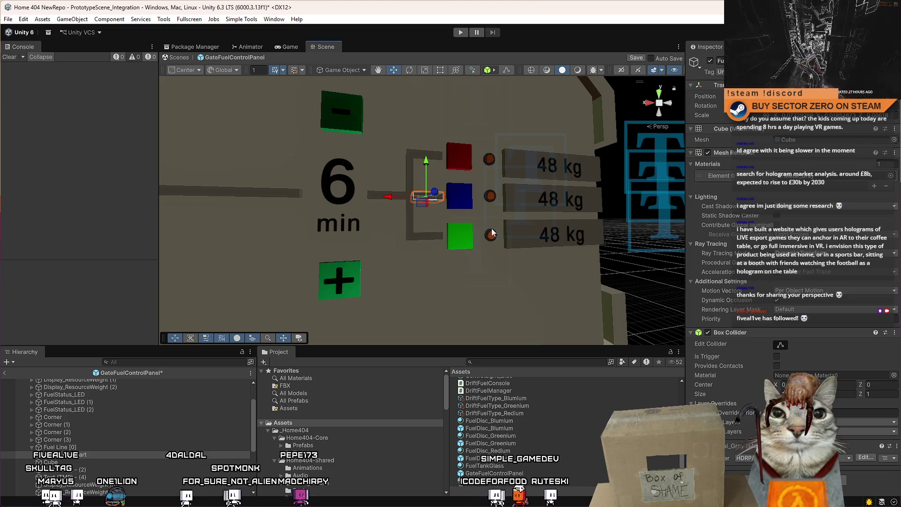
{"action": "mouse_move", "coordinate": [467, 157]}
{"action": "left_mouse_down"}
{"action": "mouse_move", "coordinate": [473, 190]}
{"action": "mouse_move", "coordinate": [458, 178]}
{"action": "left_mouse_up"}
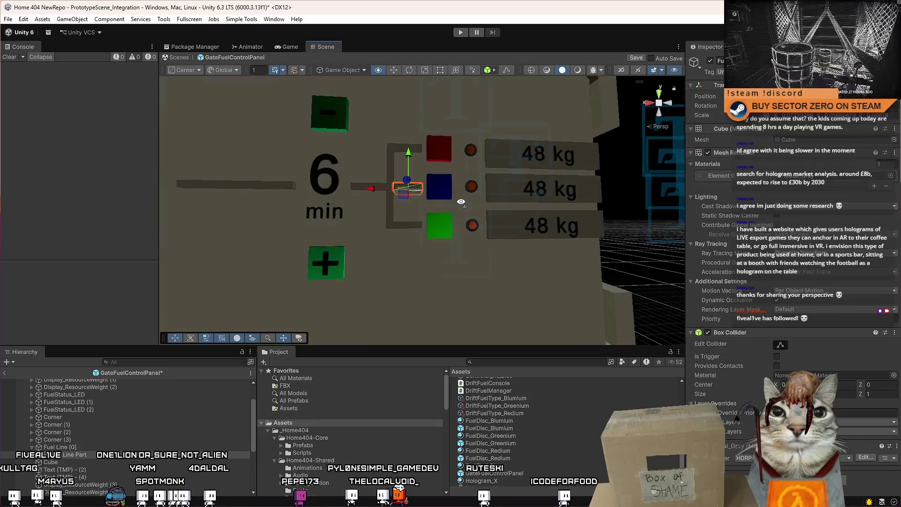
{"action": "scroll", "coordinate": [458, 179], "scroll_direction": "up", "scroll_amount": 5}
{"action": "mouse_move", "coordinate": [396, 148]}
{"action": "left_mouse_down"}
{"action": "mouse_move", "coordinate": [401, 215]}
{"action": "mouse_move", "coordinate": [429, 261]}
{"action": "left_mouse_up"}
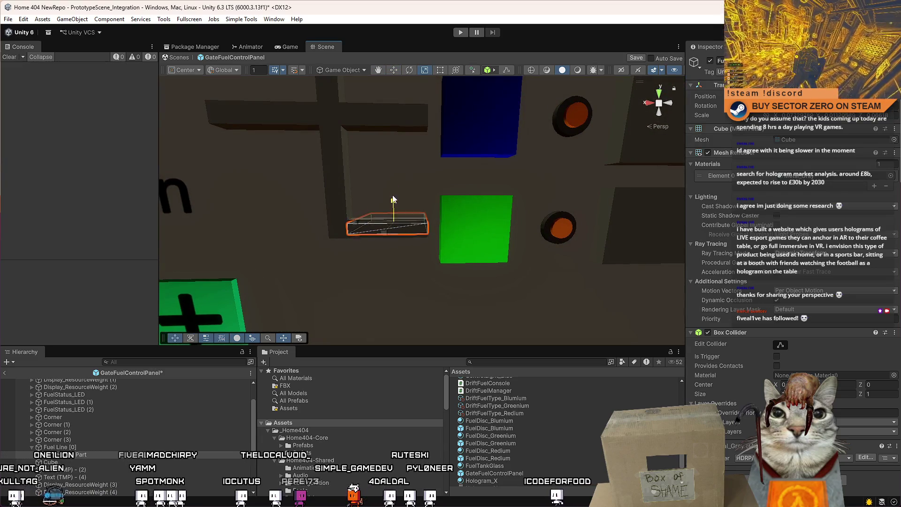
Step: Scale the bar slightly wider along X, then return to the move tool
{"action": "mouse_move", "coordinate": [408, 202]}
{"action": "left_mouse_down"}
{"action": "mouse_move", "coordinate": [328, 294]}
{"action": "mouse_move", "coordinate": [333, 268]}
{"action": "mouse_move", "coordinate": [425, 223]}
{"action": "mouse_move", "coordinate": [485, 141]}
{"action": "left_mouse_up"}
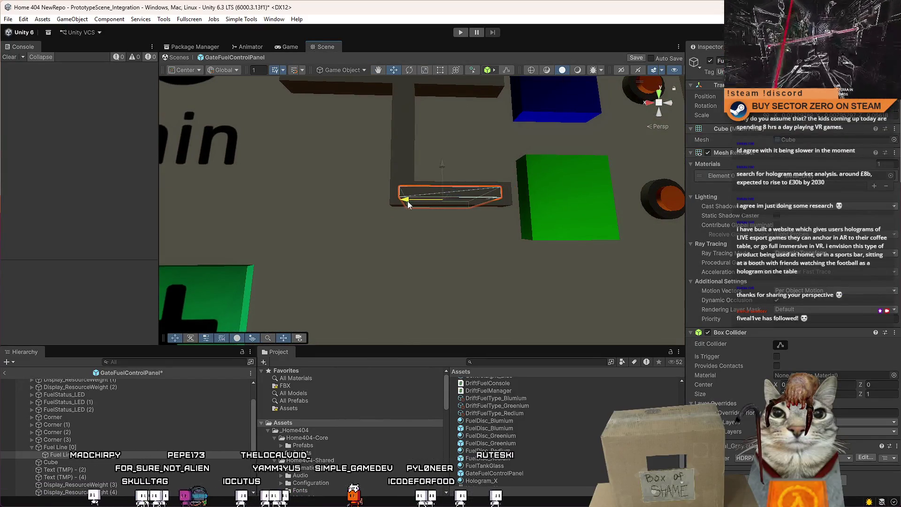
{"action": "key", "text": "r"}
{"action": "left_click_drag", "start_coordinate": [410, 200], "coordinate": [407, 200]}
{"action": "key", "text": "w"}
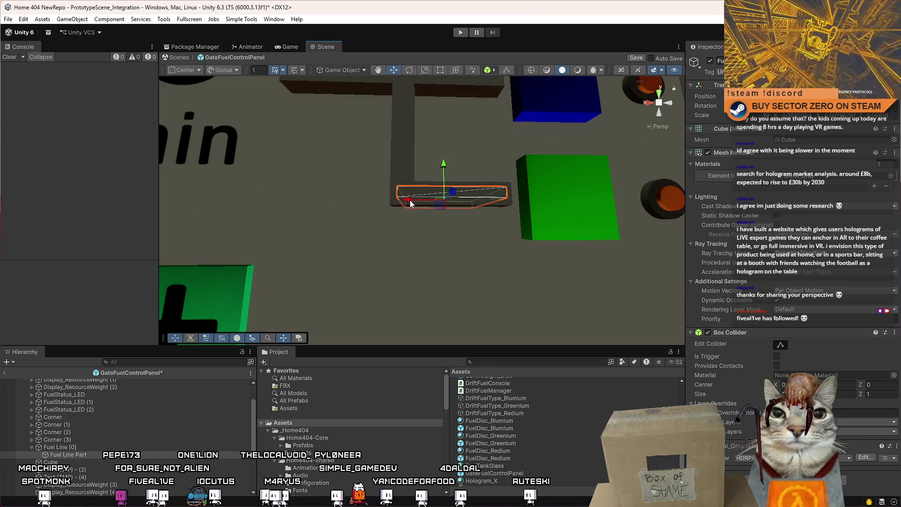
{"action": "left_click", "coordinate": [891, 176]}
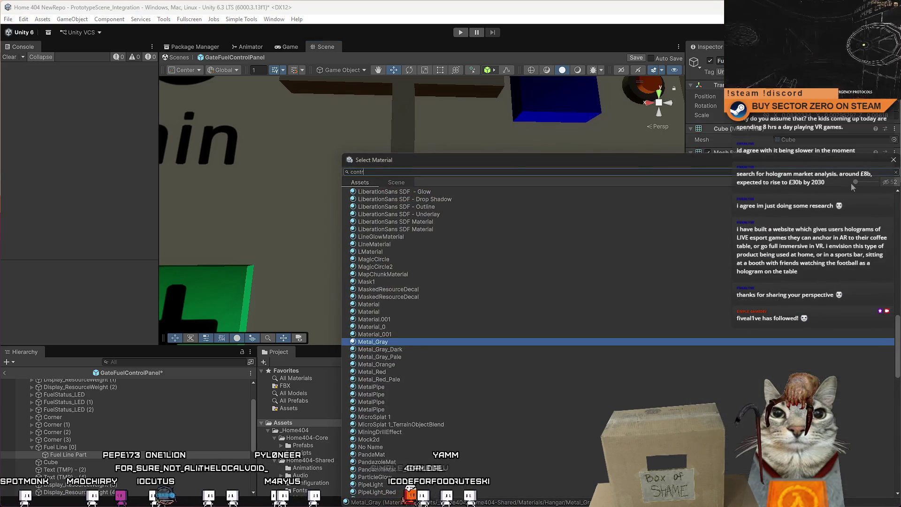
Step: Apply the green ControlLight material and stand a bar upright, sliding it down into the slot
{"action": "type", "text": "ol gre"}
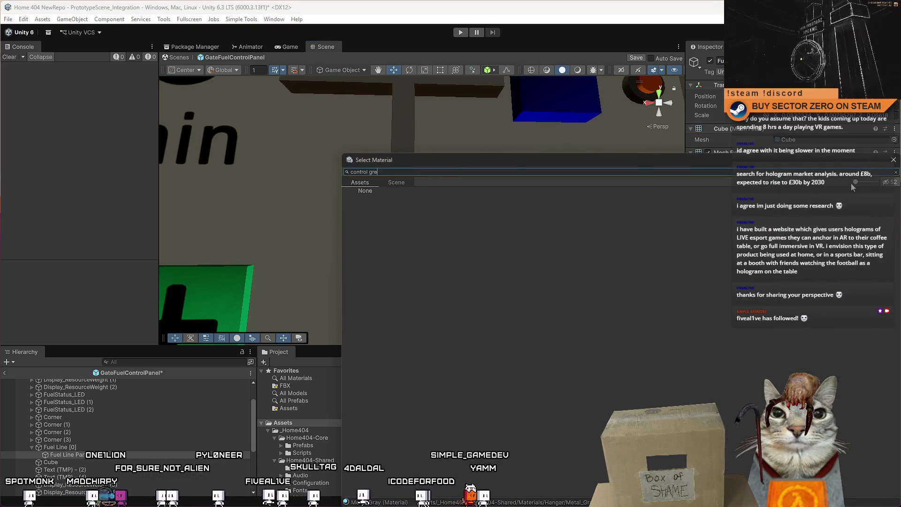
{"action": "key", "text": "Return"}
{"action": "left_click_drag", "start_coordinate": [363, 146], "coordinate": [359, 109]}
{"action": "key", "text": "e"}
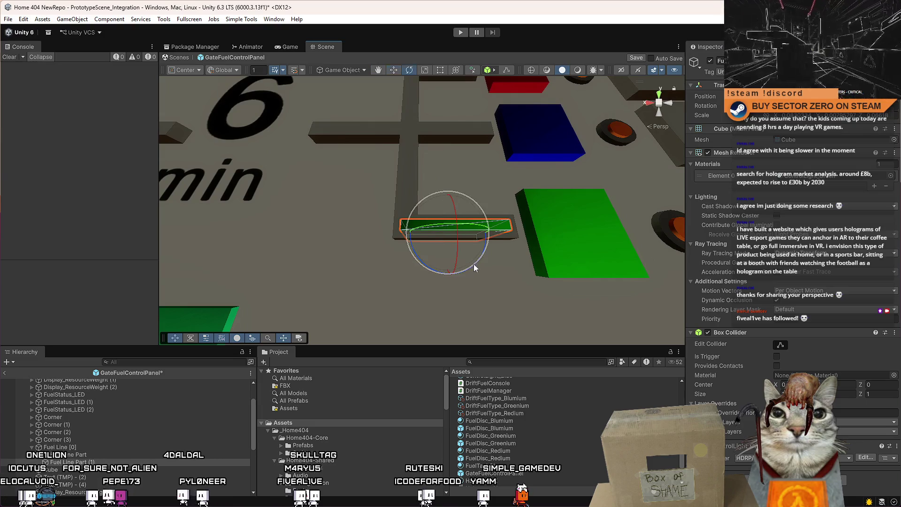
{"action": "mouse_move", "coordinate": [489, 240]}
{"action": "left_mouse_down"}
{"action": "mouse_move", "coordinate": [461, 301]}
{"action": "mouse_move", "coordinate": [545, 281]}
{"action": "left_mouse_up"}
{"action": "key", "text": "w"}
{"action": "mouse_move", "coordinate": [465, 286]}
{"action": "left_mouse_down"}
{"action": "mouse_move", "coordinate": [422, 249]}
{"action": "mouse_move", "coordinate": [430, 207]}
{"action": "mouse_move", "coordinate": [414, 178]}
{"action": "left_mouse_up"}
{"action": "key", "text": "r"}
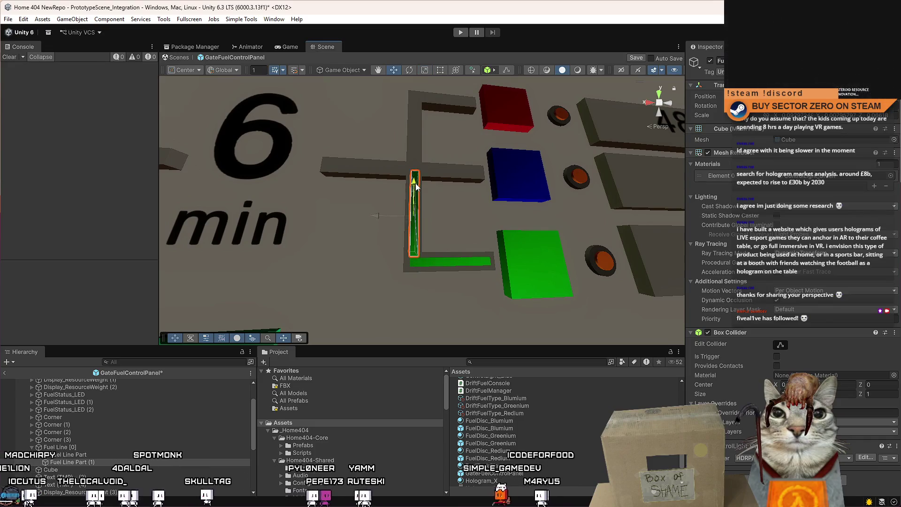
{"action": "key", "text": "w"}
{"action": "left_click", "coordinate": [415, 184]}
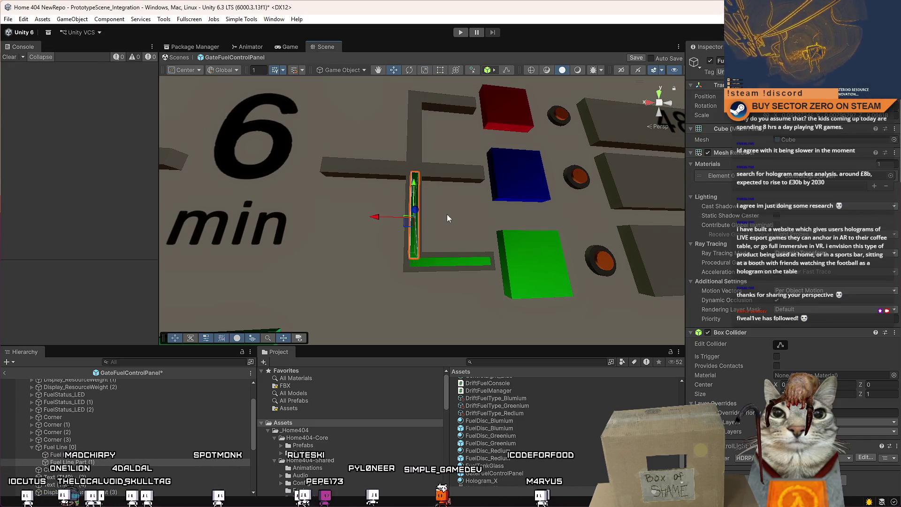
{"action": "left_click_drag", "start_coordinate": [415, 184], "coordinate": [410, 262]}
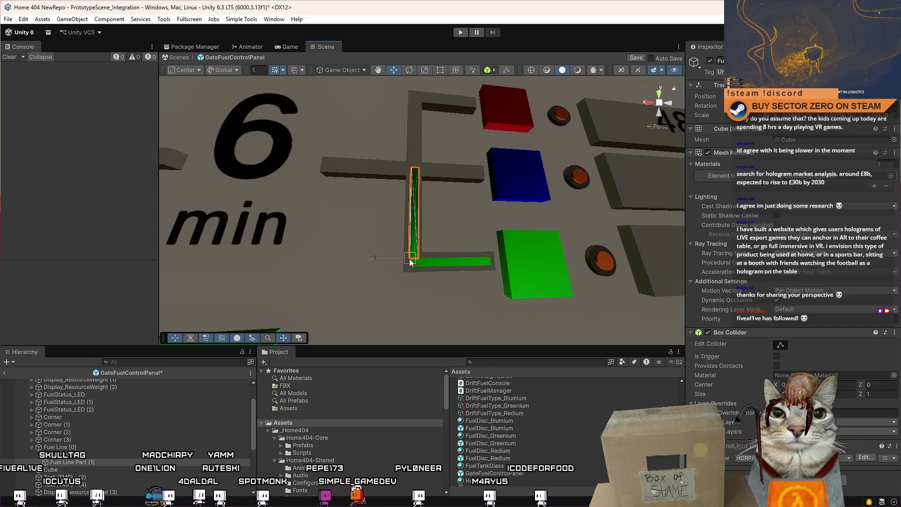
{"action": "left_click", "coordinate": [447, 262]}
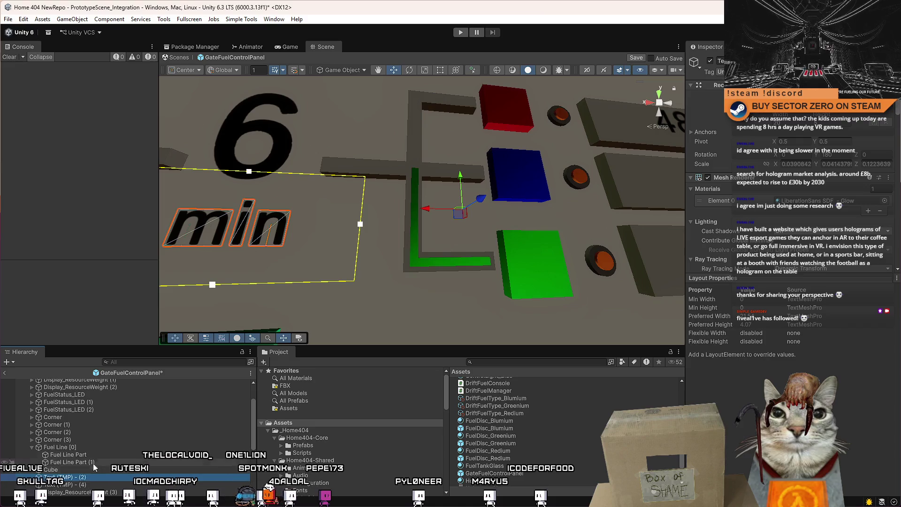
Step: Move the horizontal bar to the top of the L, stretch it to meet the corner, then frame Fuel Line [0]
{"action": "left_click", "coordinate": [70, 454]}
{"action": "mouse_move", "coordinate": [439, 257]}
{"action": "left_mouse_down"}
{"action": "mouse_move", "coordinate": [373, 176]}
{"action": "mouse_move", "coordinate": [419, 192]}
{"action": "mouse_move", "coordinate": [417, 251]}
{"action": "mouse_move", "coordinate": [394, 176]}
{"action": "left_mouse_up"}
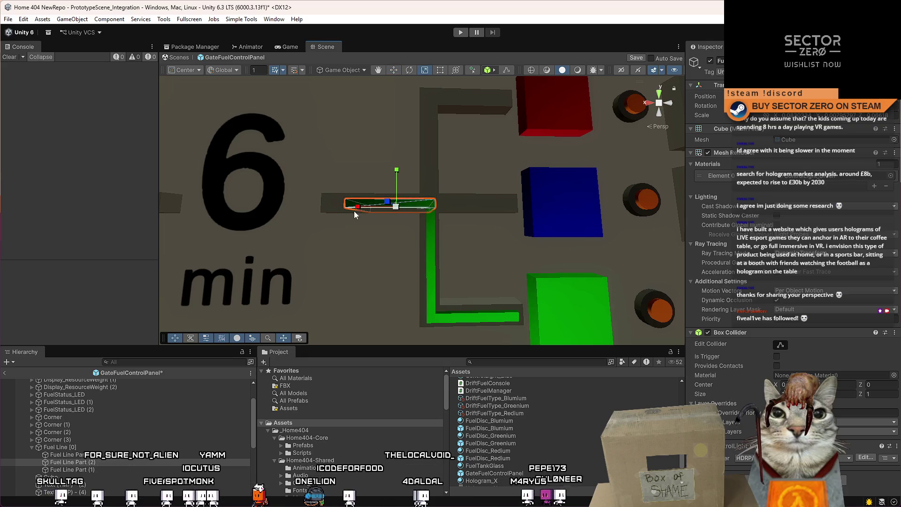
{"action": "left_click_drag", "start_coordinate": [355, 208], "coordinate": [347, 208]}
{"action": "key", "text": "w"}
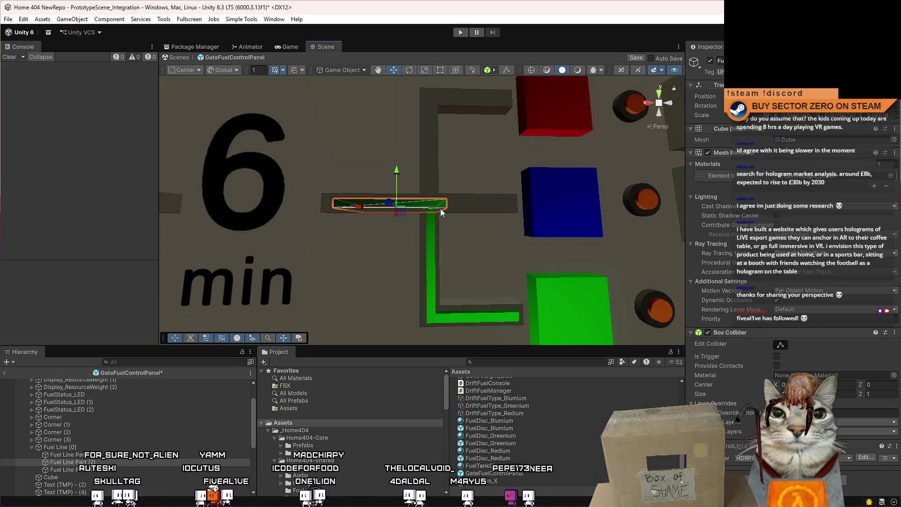
{"action": "left_click_drag", "start_coordinate": [446, 206], "coordinate": [430, 207]}
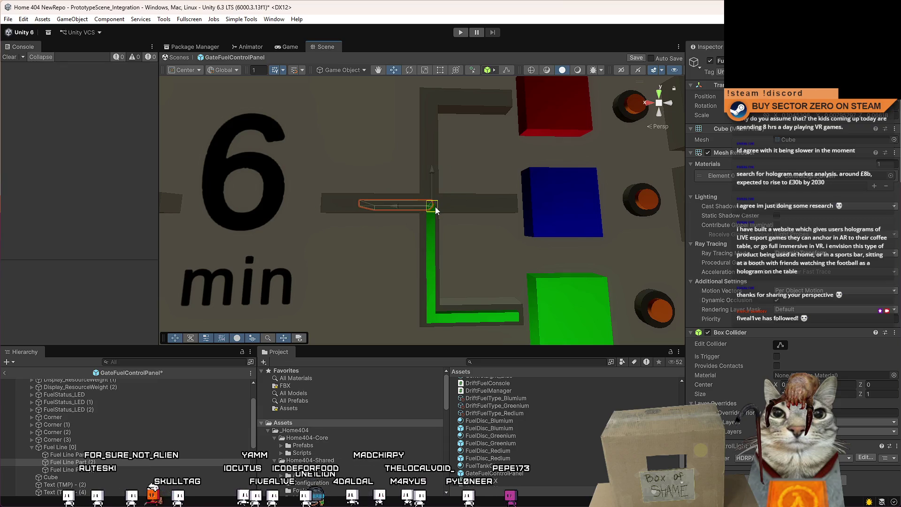
{"action": "key", "text": "f"}
{"action": "scroll", "coordinate": [495, 197], "scroll_direction": "down", "scroll_amount": 5}
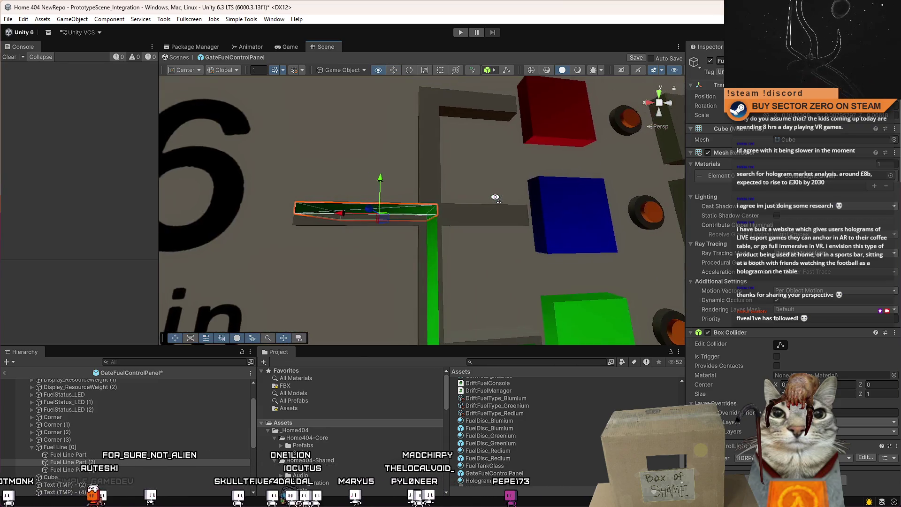
{"action": "key", "text": "r"}
{"action": "left_click_drag", "start_coordinate": [343, 209], "coordinate": [426, 212]}
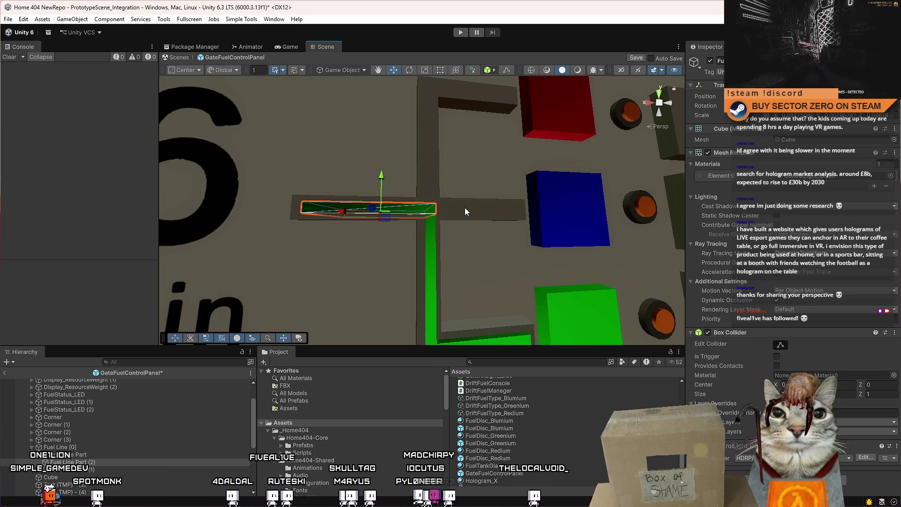
{"action": "left_click", "coordinate": [477, 223]}
{"action": "mouse_move", "coordinate": [478, 224]}
{"action": "left_mouse_down"}
{"action": "mouse_move", "coordinate": [458, 235]}
{"action": "mouse_move", "coordinate": [476, 216]}
{"action": "mouse_move", "coordinate": [451, 225]}
{"action": "left_mouse_up"}
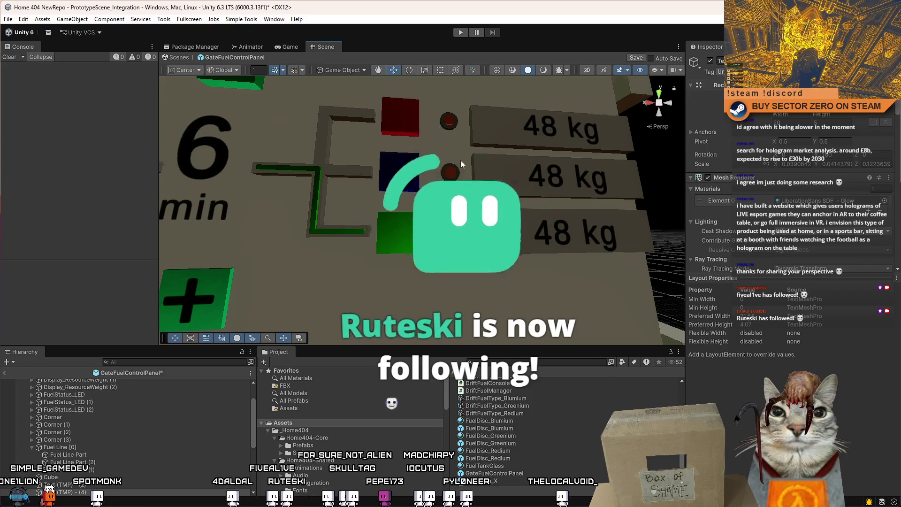
{"action": "double_click", "coordinate": [80, 448]}
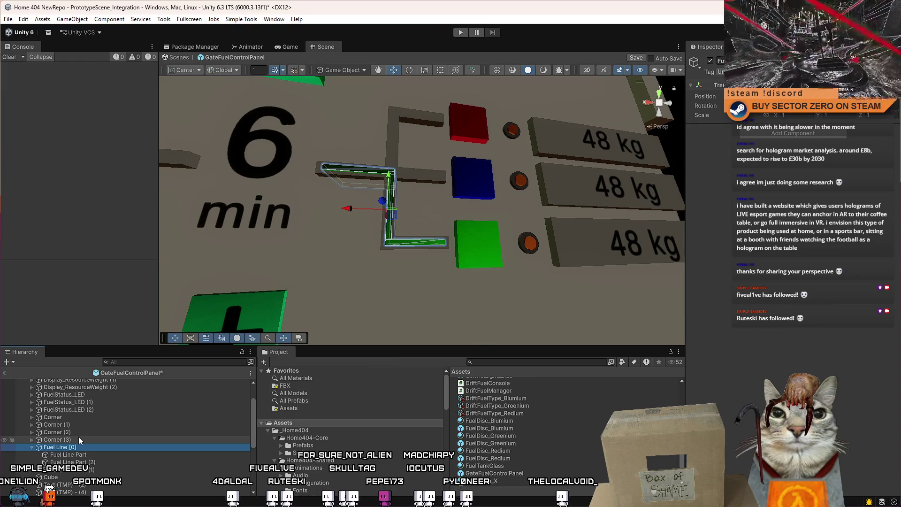
Step: Duplicate the Fuel Line [0] group and rename the copy Fuel Line [1]
{"action": "left_click", "coordinate": [31, 447]}
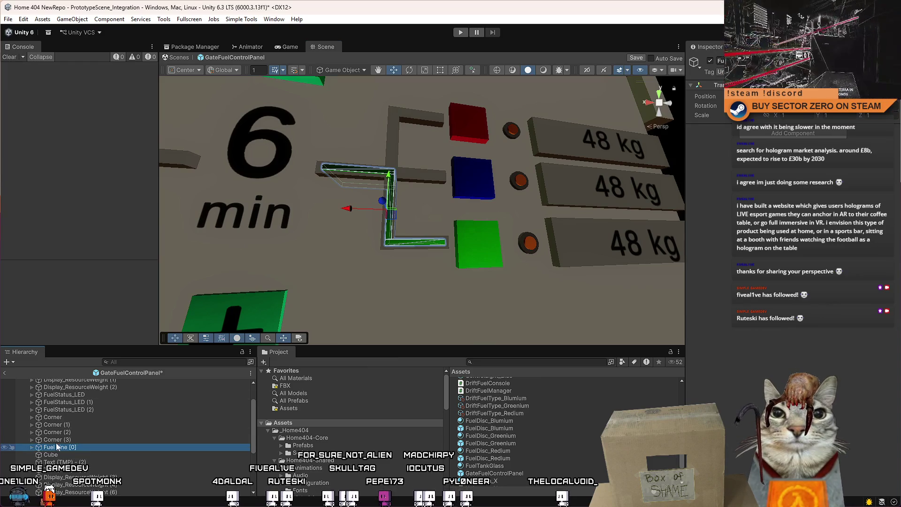
{"action": "key", "text": "ctrl+d"}
{"action": "left_click", "coordinate": [95, 454]}
{"action": "left_click", "coordinate": [76, 455]}
{"action": "key", "text": "BackSpace"}
{"action": "type", "text": "1"}
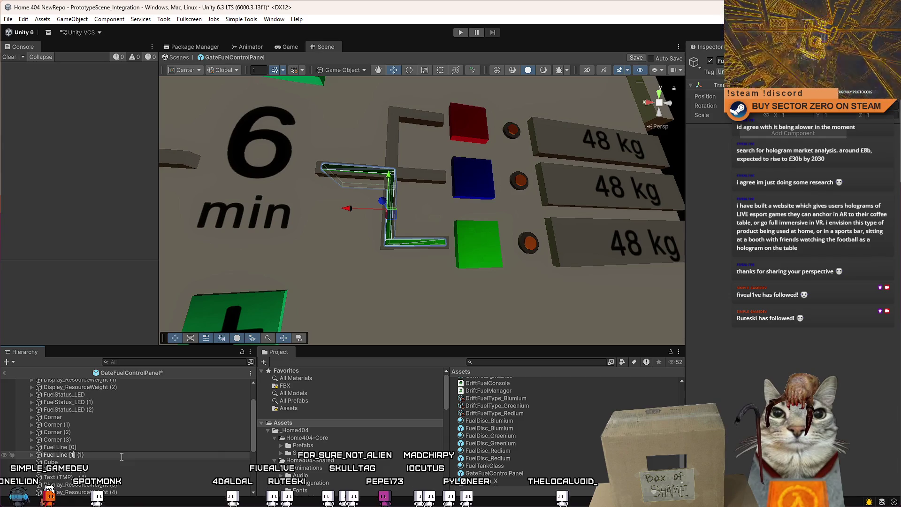
{"action": "key", "text": "Return"}
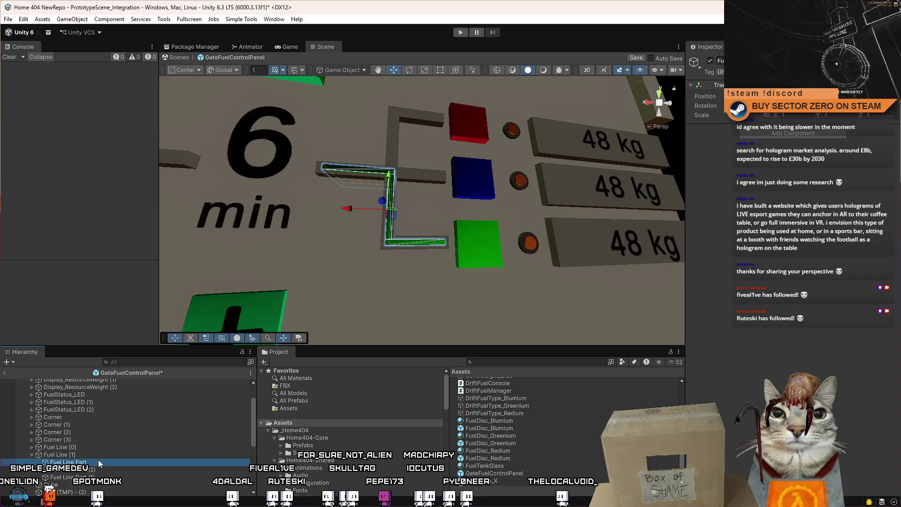
Step: Select the Fuel Line Part inside Fuel Line [1] and edit it before picking a material
{"action": "left_click", "coordinate": [98, 463]}
{"action": "left_click", "coordinate": [95, 469]}
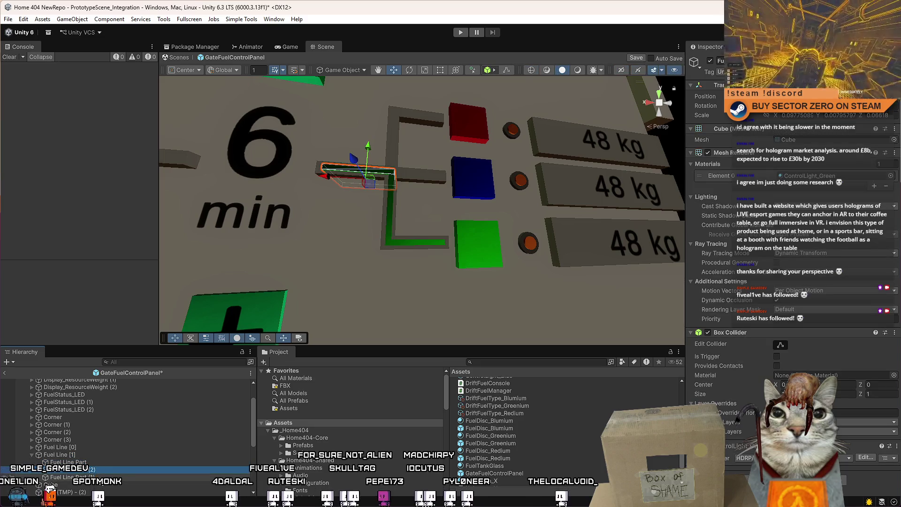
{"action": "left_click", "coordinate": [99, 462]}
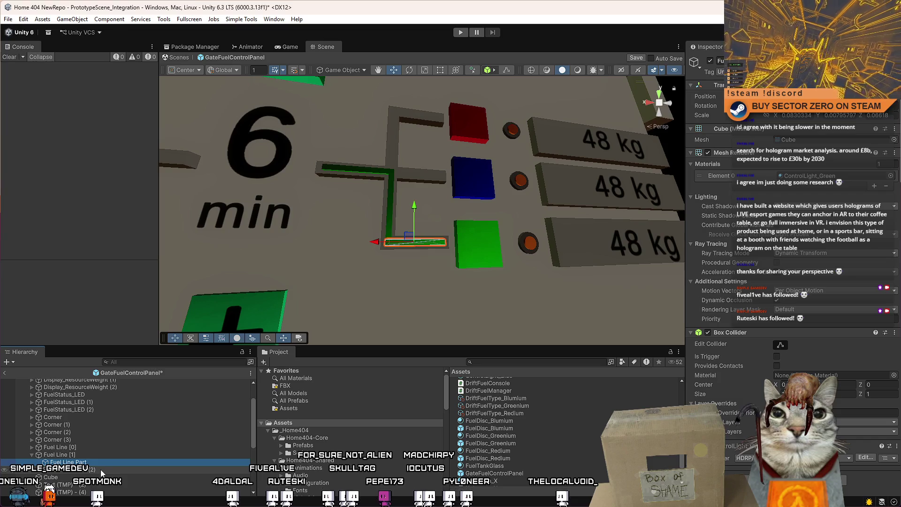
{"action": "key", "text": "Delete"}
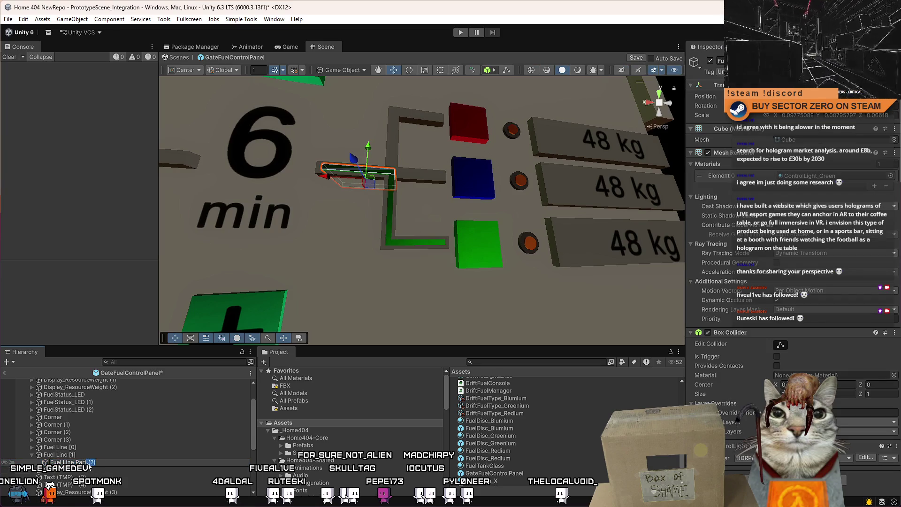
{"action": "key", "text": "Return"}
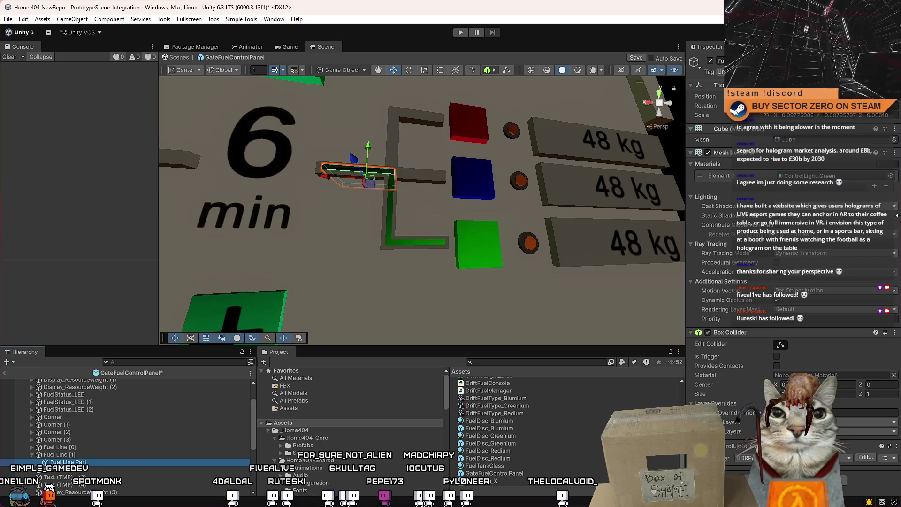
{"action": "left_click", "coordinate": [892, 177]}
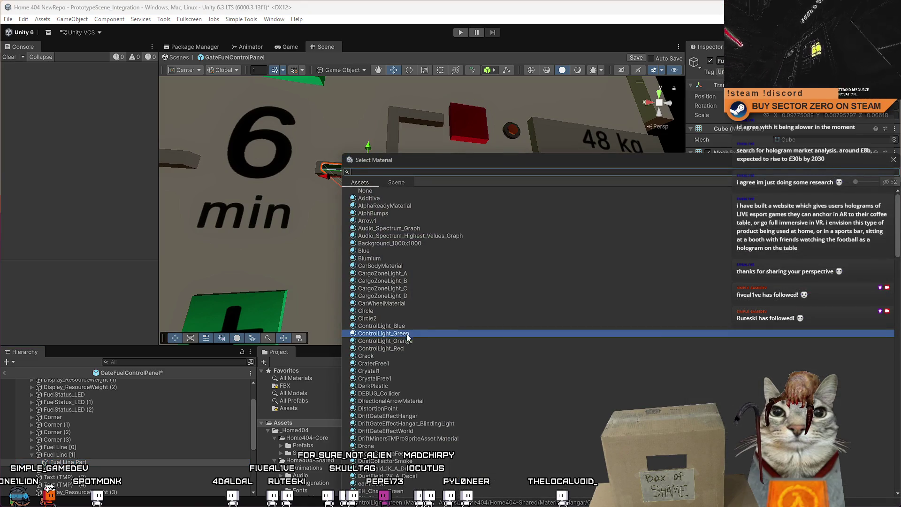
Step: Apply ControlLight_Blue to the fuel-line bar, stretch it along X and shift it right
{"action": "double_click", "coordinate": [407, 325]}
{"action": "key", "text": "f"}
{"action": "mouse_move", "coordinate": [322, 157]}
{"action": "left_mouse_down"}
{"action": "mouse_move", "coordinate": [346, 231]}
{"action": "mouse_move", "coordinate": [319, 207]}
{"action": "mouse_move", "coordinate": [398, 212]}
{"action": "mouse_move", "coordinate": [311, 184]}
{"action": "mouse_move", "coordinate": [387, 230]}
{"action": "left_mouse_up"}
{"action": "key", "text": "r"}
{"action": "key", "text": "w"}
{"action": "key", "text": "w"}
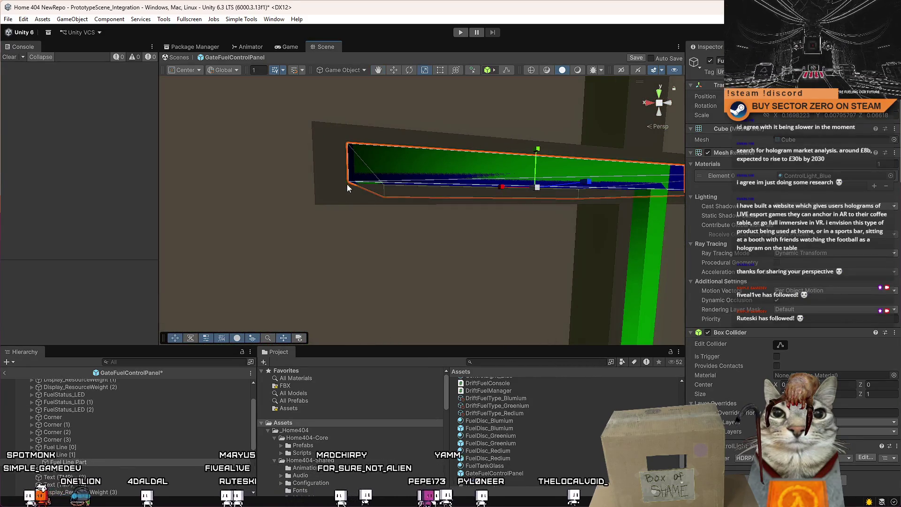
Step: Select the smaller fuel-line part and frame it from the front of the panel
{"action": "left_click", "coordinate": [365, 181]}
{"action": "key", "text": "f"}
{"action": "mouse_move", "coordinate": [376, 187]}
{"action": "left_mouse_down"}
{"action": "mouse_move", "coordinate": [407, 194]}
{"action": "mouse_move", "coordinate": [422, 232]}
{"action": "left_mouse_up"}
{"action": "scroll", "coordinate": [407, 194], "scroll_direction": "up", "scroll_amount": 5}
{"action": "scroll", "coordinate": [422, 233], "scroll_direction": "down", "scroll_amount": 3}
{"action": "scroll", "coordinate": [423, 236], "scroll_direction": "up", "scroll_amount": 1}
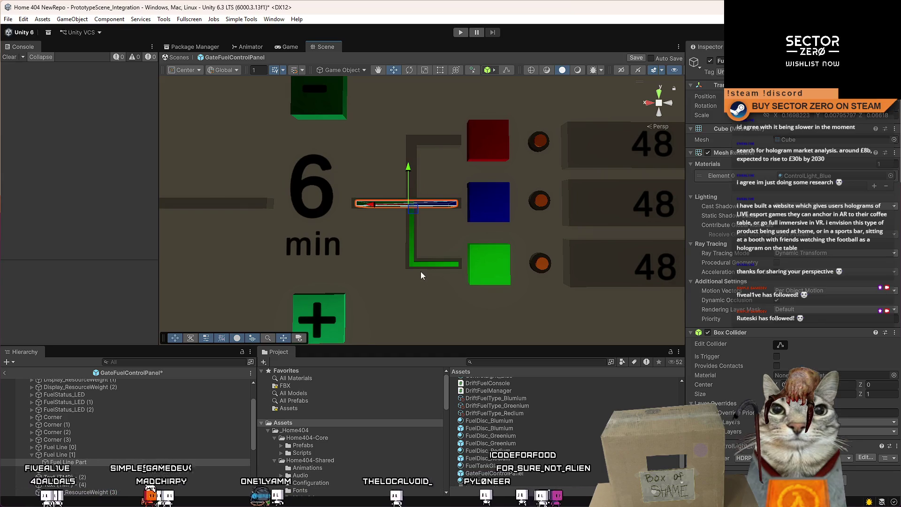
Step: Duplicate Fuel Line [0] and rename the copy Fuel Line [2]
{"action": "left_click", "coordinate": [121, 448]}
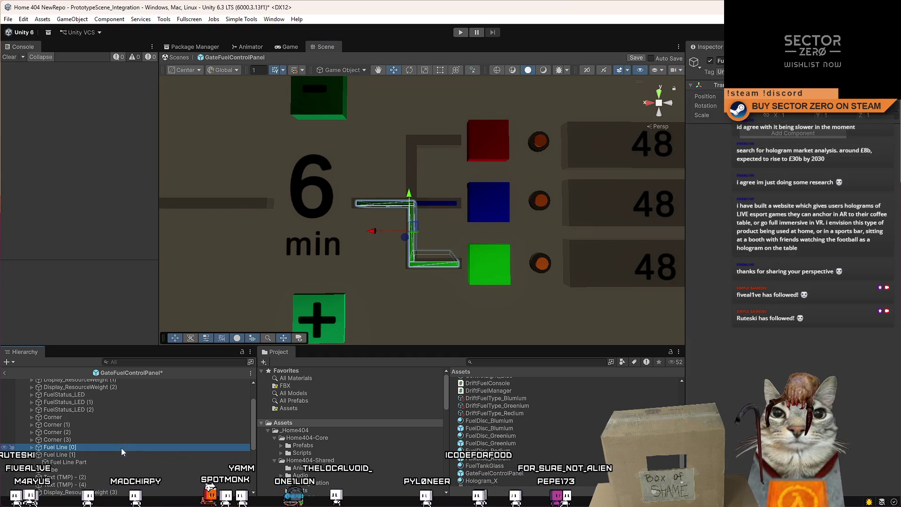
{"action": "key", "text": "ctrl+d"}
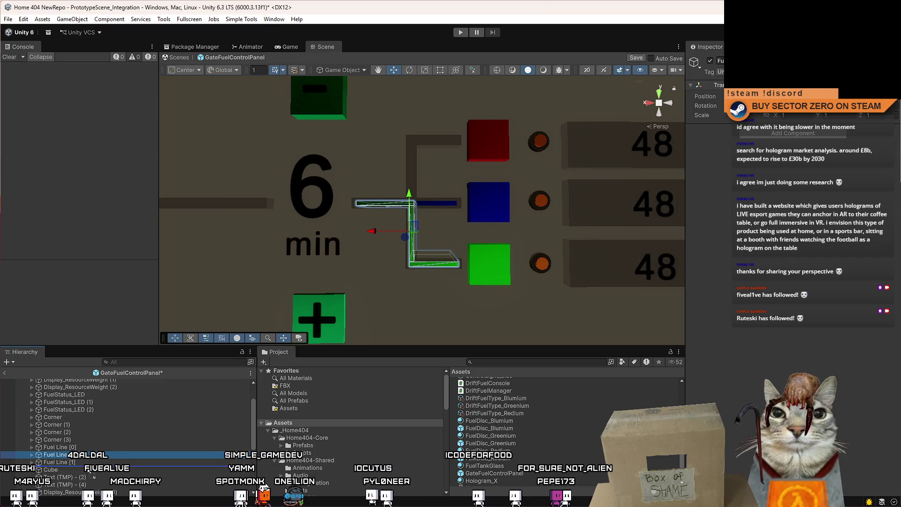
{"action": "key", "text": "BackSpace"}
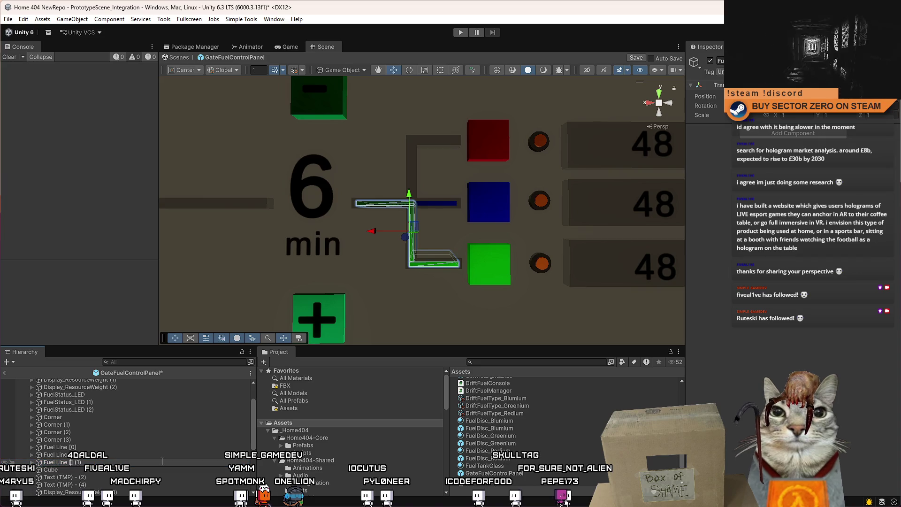
{"action": "key", "text": "BackSpace"}
{"action": "key", "text": "BackSpace"}
{"action": "key", "text": "BackSpace"}
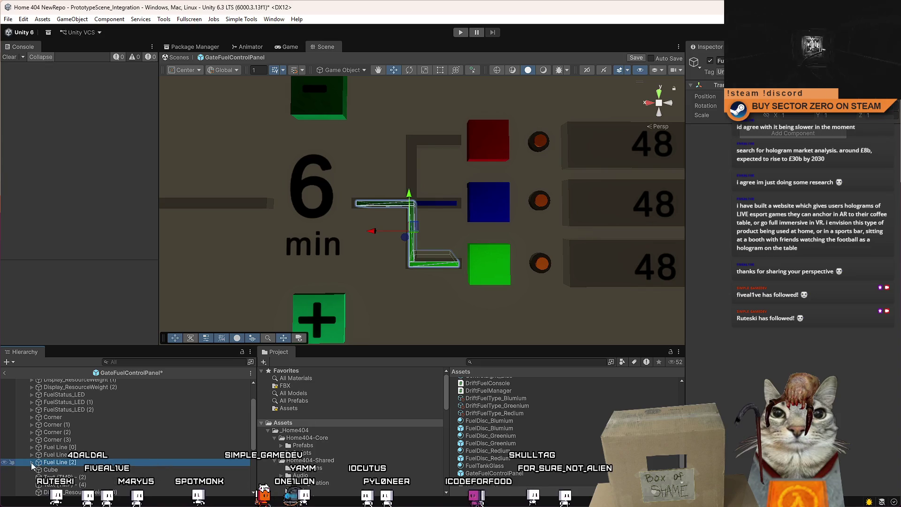
Step: Select Fuel Line [2]'s vertical Fuel Line Part (1) and view it up close
{"action": "left_click", "coordinate": [95, 477]}
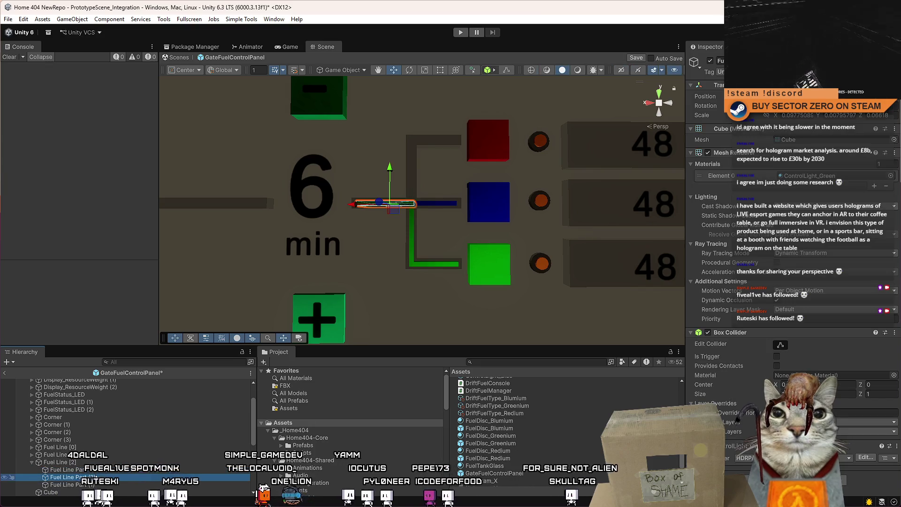
{"action": "left_click", "coordinate": [109, 485]}
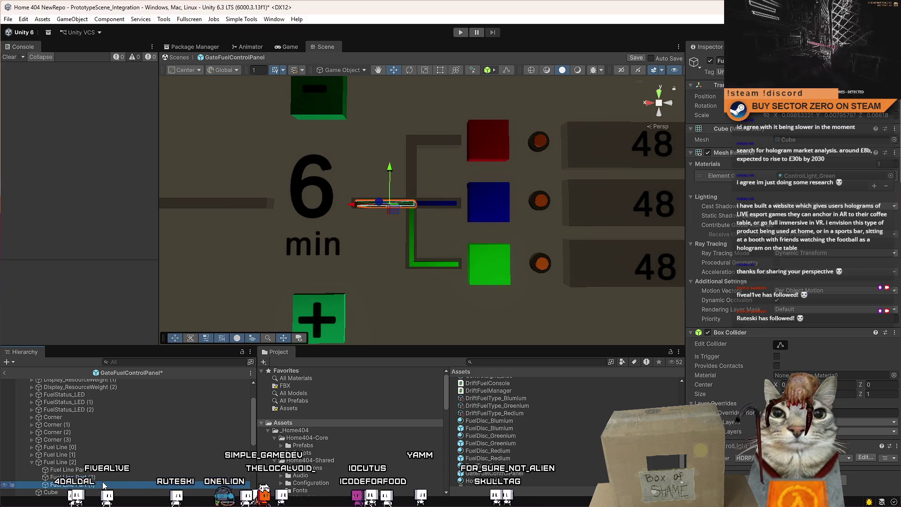
{"action": "scroll", "coordinate": [413, 244], "scroll_direction": "up", "scroll_amount": 10}
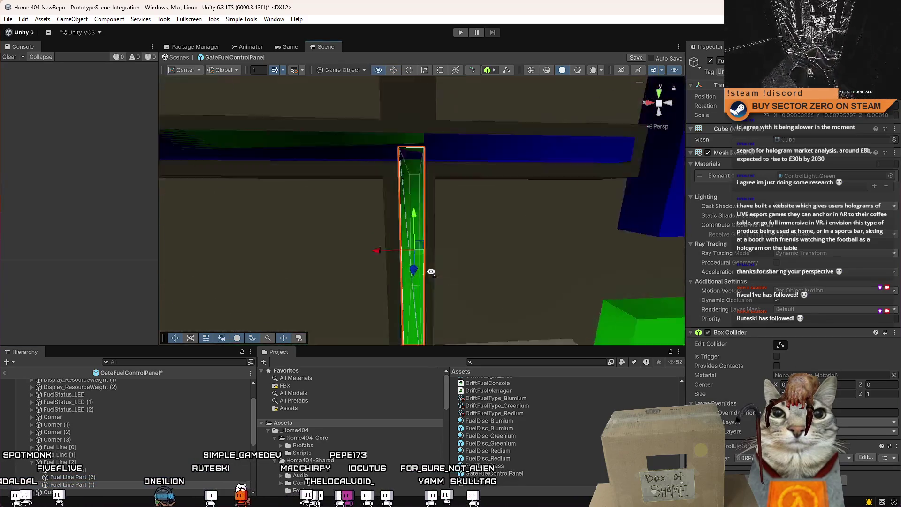
{"action": "mouse_move", "coordinate": [426, 247]}
{"action": "left_mouse_down"}
{"action": "mouse_move", "coordinate": [424, 317]}
{"action": "mouse_move", "coordinate": [421, 129]}
{"action": "left_mouse_up"}
{"action": "scroll", "coordinate": [444, 184], "scroll_direction": "down", "scroll_amount": 5}
{"action": "scroll", "coordinate": [446, 187], "scroll_direction": "up", "scroll_amount": 5}
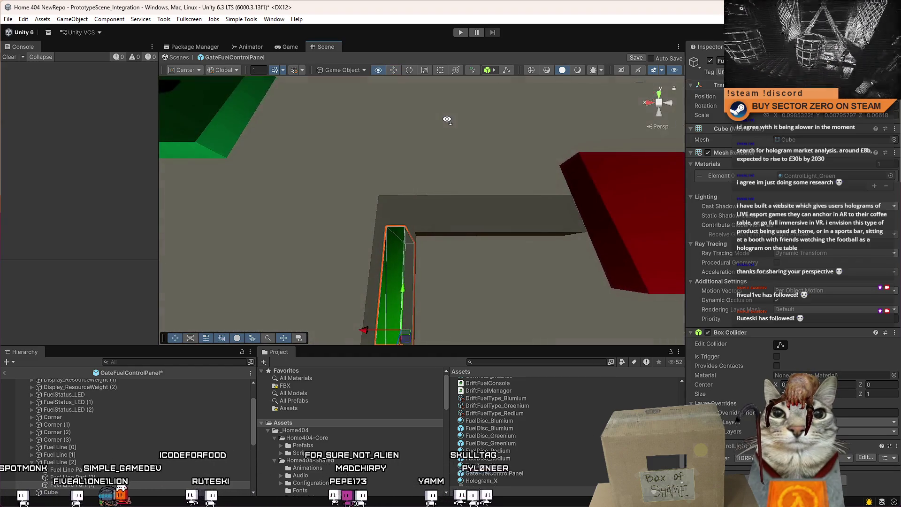
{"action": "scroll", "coordinate": [448, 190], "scroll_direction": "down", "scroll_amount": 4}
{"action": "scroll", "coordinate": [451, 193], "scroll_direction": "up", "scroll_amount": 3}
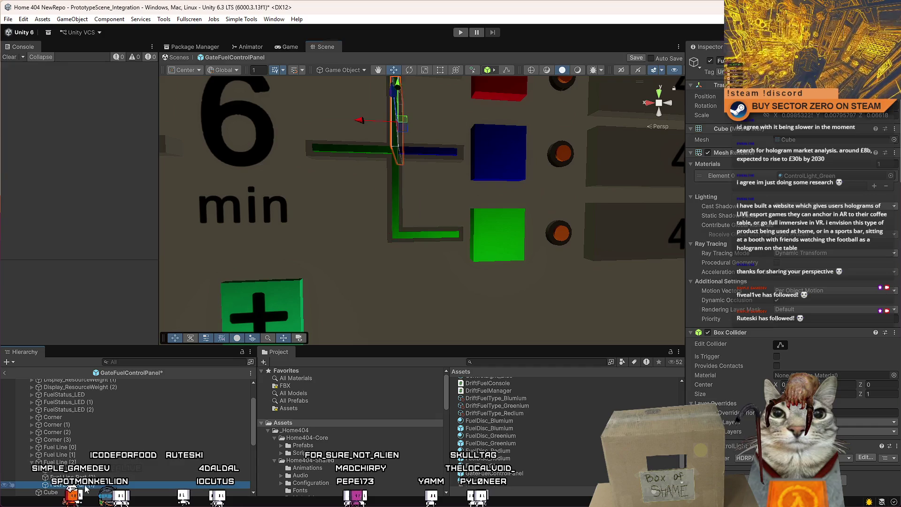
Step: Move Fuel Line [2]'s green Fuel Line Part up to the top bar by the red block
{"action": "key", "text": "ctrl+z"}
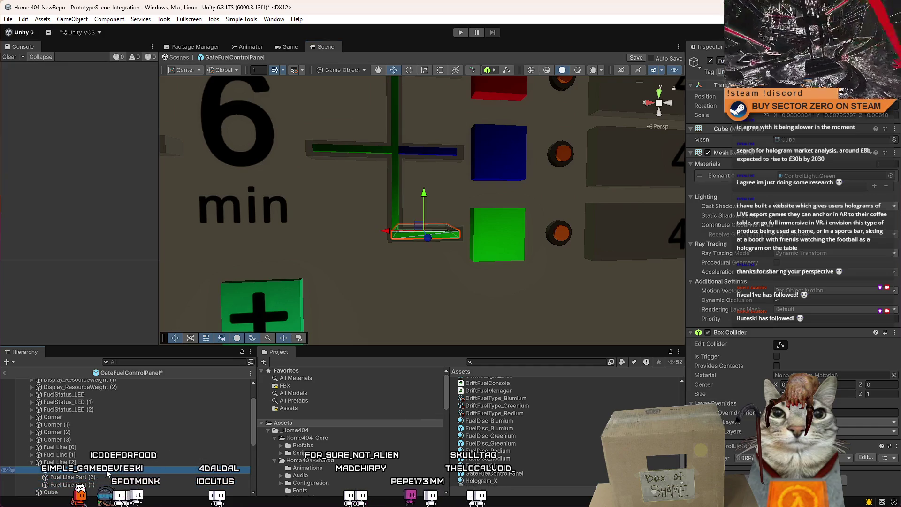
{"action": "key", "text": "Down"}
{"action": "left_click", "coordinate": [110, 470]}
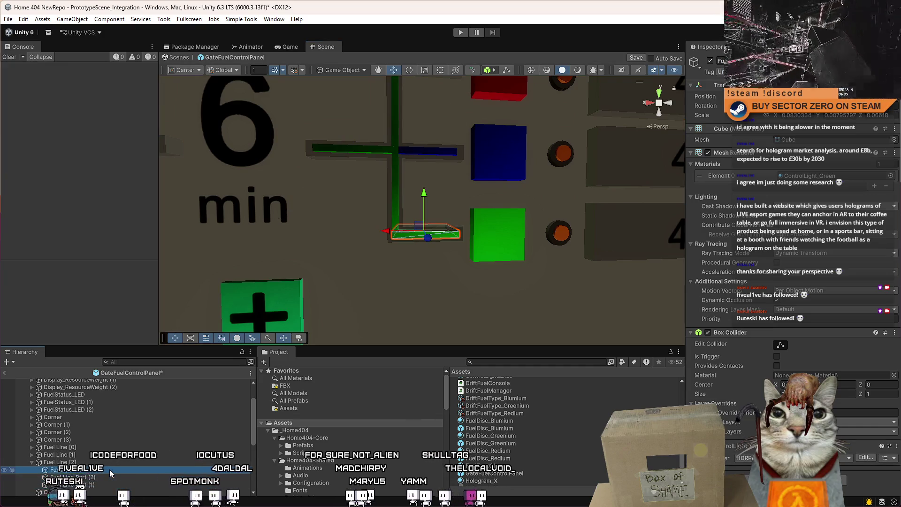
{"action": "left_click_drag", "start_coordinate": [401, 281], "coordinate": [416, 207]}
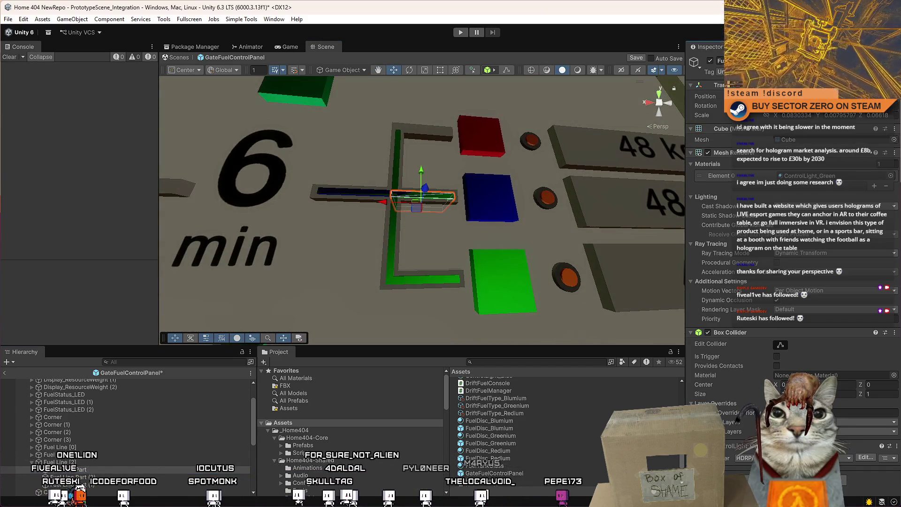
{"action": "scroll", "coordinate": [437, 261], "scroll_direction": "up", "scroll_amount": 5}
{"action": "scroll", "coordinate": [437, 261], "scroll_direction": "down", "scroll_amount": 5}
{"action": "scroll", "coordinate": [438, 260], "scroll_direction": "up", "scroll_amount": 3}
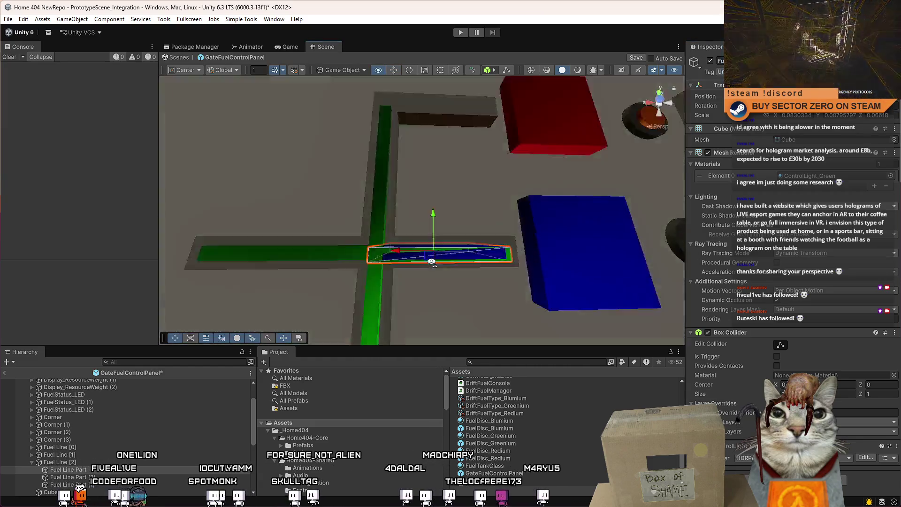
{"action": "mouse_move", "coordinate": [438, 260]}
{"action": "left_mouse_down"}
{"action": "mouse_move", "coordinate": [432, 202]}
{"action": "mouse_move", "coordinate": [448, 179]}
{"action": "left_mouse_up"}
{"action": "scroll", "coordinate": [443, 229], "scroll_direction": "up", "scroll_amount": 5}
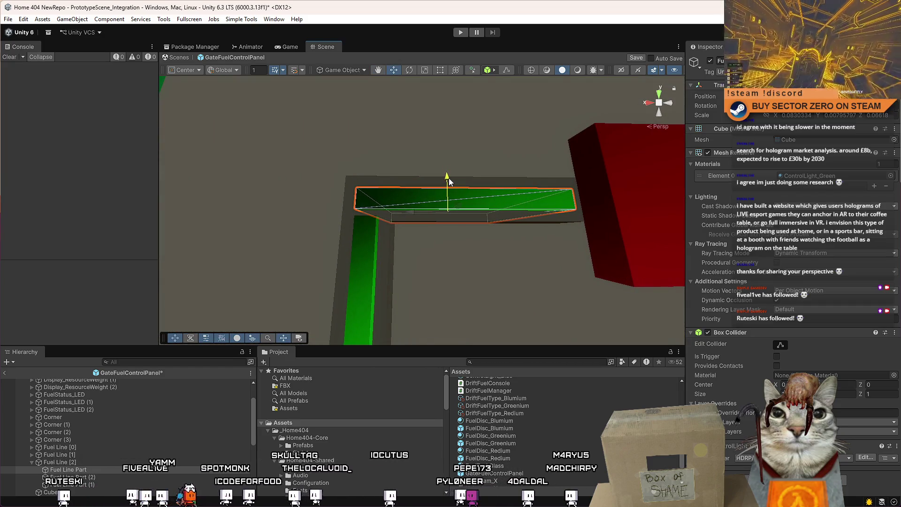
Step: Deactivate Fuel Line [1] and Fuel Line [0] in the Inspector
{"action": "left_click", "coordinate": [374, 254]}
{"action": "key", "text": "f"}
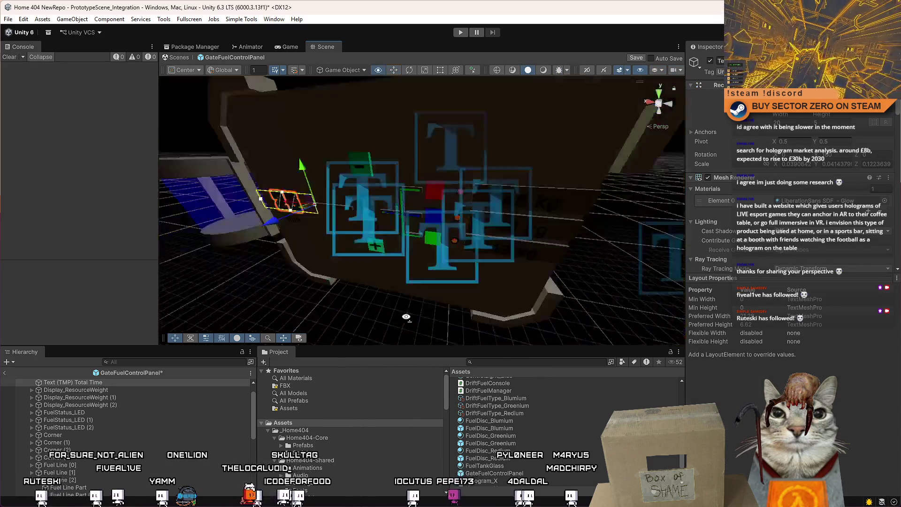
{"action": "scroll", "coordinate": [404, 272], "scroll_direction": "down", "scroll_amount": 3}
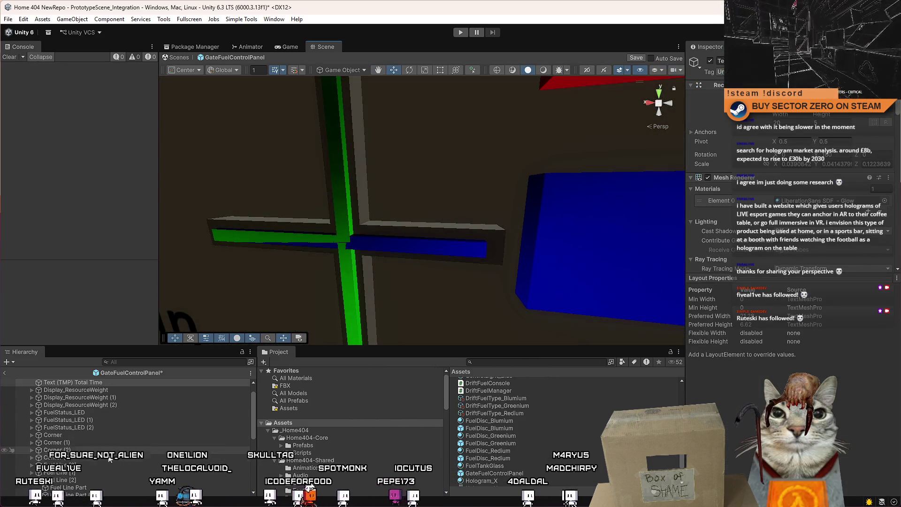
{"action": "left_click", "coordinate": [86, 472]}
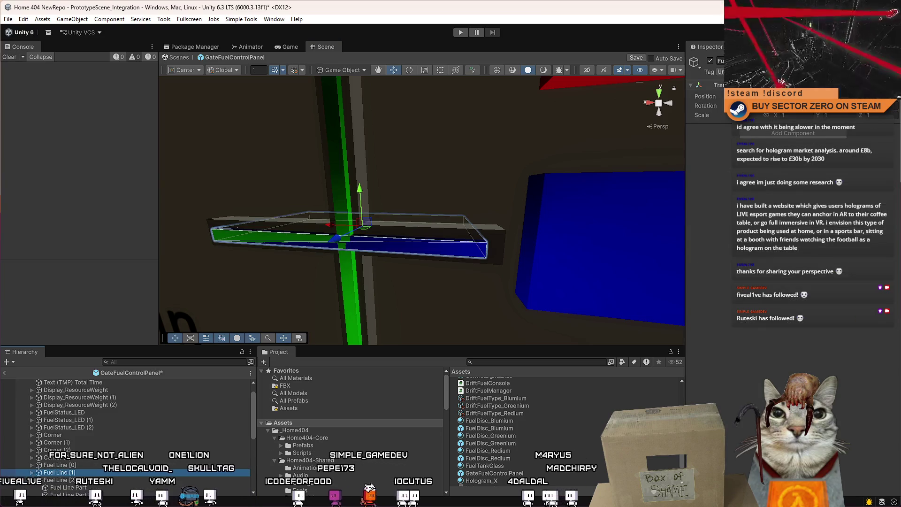
{"action": "left_click", "coordinate": [710, 61]}
{"action": "left_click", "coordinate": [70, 465]}
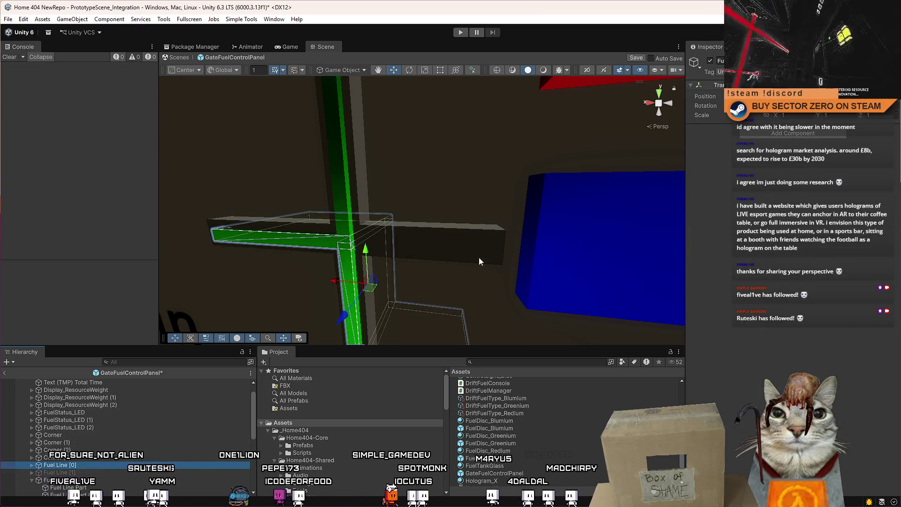
{"action": "left_click", "coordinate": [711, 60]}
Step: Frame the remaining L-shaped fuel line and select its Fuel Line Part (1)
{"action": "left_click", "coordinate": [325, 306]}
{"action": "key", "text": "f"}
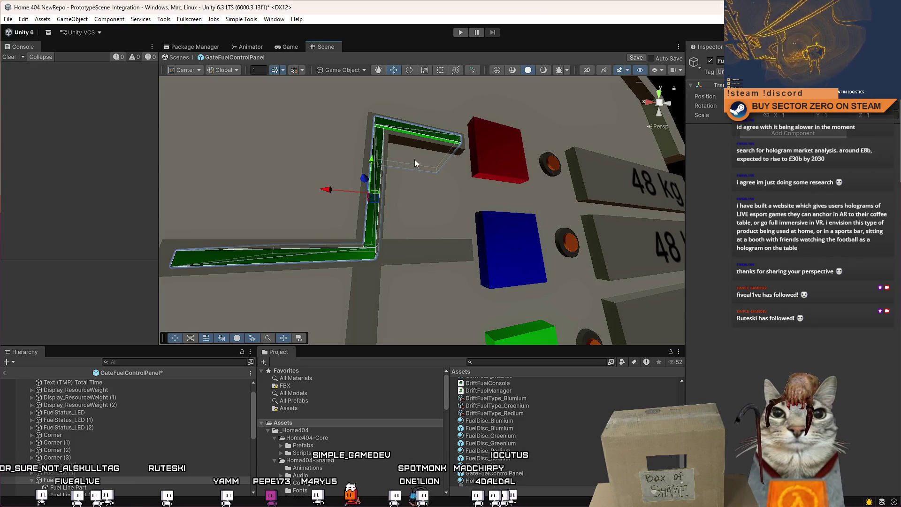
{"action": "scroll", "coordinate": [110, 483], "scroll_direction": "down", "scroll_amount": 3}
{"action": "left_click", "coordinate": [108, 477]}
{"action": "mouse_move", "coordinate": [459, 204]}
{"action": "left_mouse_down"}
{"action": "mouse_move", "coordinate": [438, 207]}
{"action": "mouse_move", "coordinate": [423, 302]}
{"action": "mouse_move", "coordinate": [427, 182]}
{"action": "mouse_move", "coordinate": [423, 234]}
{"action": "mouse_move", "coordinate": [465, 219]}
{"action": "mouse_move", "coordinate": [441, 233]}
{"action": "left_mouse_up"}
{"action": "scroll", "coordinate": [424, 216], "scroll_direction": "down", "scroll_amount": 3}
{"action": "scroll", "coordinate": [429, 230], "scroll_direction": "up", "scroll_amount": 3}
{"action": "scroll", "coordinate": [432, 238], "scroll_direction": "down", "scroll_amount": 3}
Step: Inspect the grey corner box and the min text from a top-down view
{"action": "left_click", "coordinate": [340, 142]}
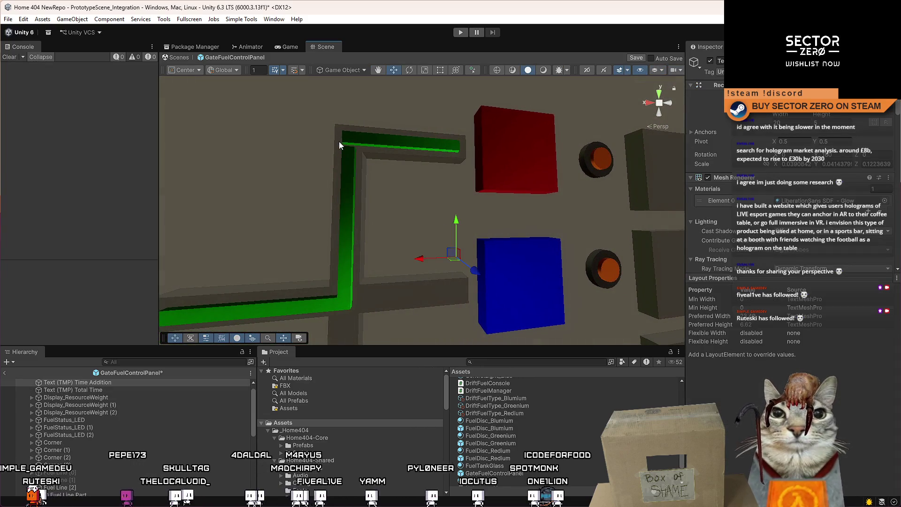
{"action": "left_click", "coordinate": [339, 141]}
{"action": "mouse_move", "coordinate": [389, 224]}
{"action": "left_mouse_down"}
{"action": "mouse_move", "coordinate": [384, 250]}
{"action": "mouse_move", "coordinate": [368, 256]}
{"action": "mouse_move", "coordinate": [404, 228]}
{"action": "mouse_move", "coordinate": [388, 230]}
{"action": "mouse_move", "coordinate": [415, 242]}
{"action": "left_mouse_up"}
{"action": "left_click", "coordinate": [415, 242]}
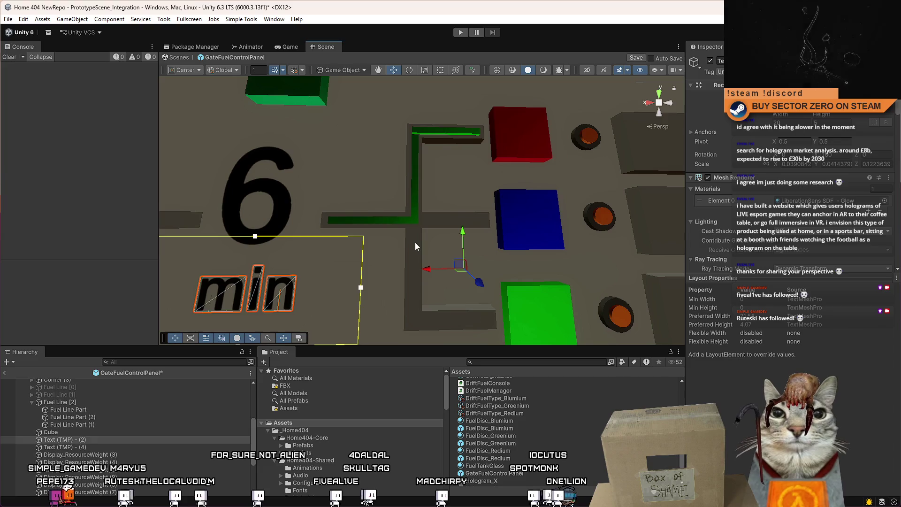
Step: Select the grey boxes beside the green block and orbit around the panel
{"action": "left_click", "coordinate": [434, 323]}
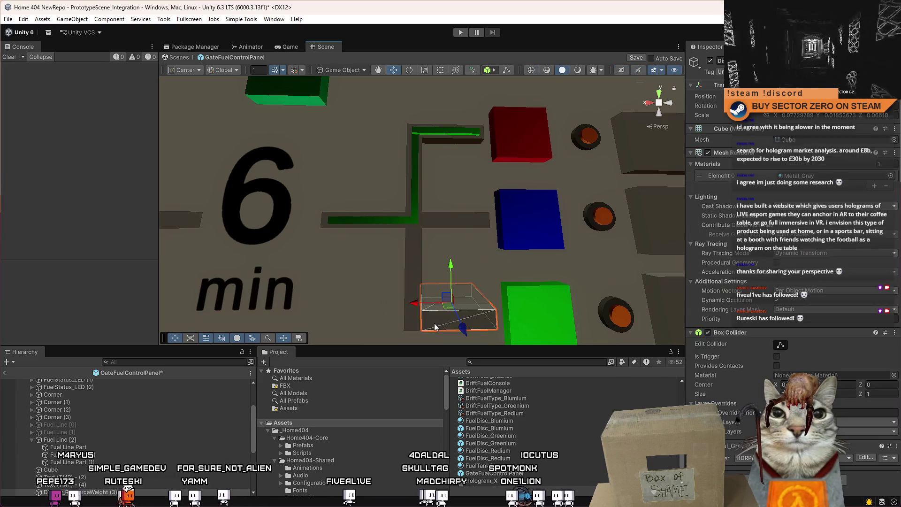
{"action": "scroll", "coordinate": [132, 474], "scroll_direction": "down", "scroll_amount": 3}
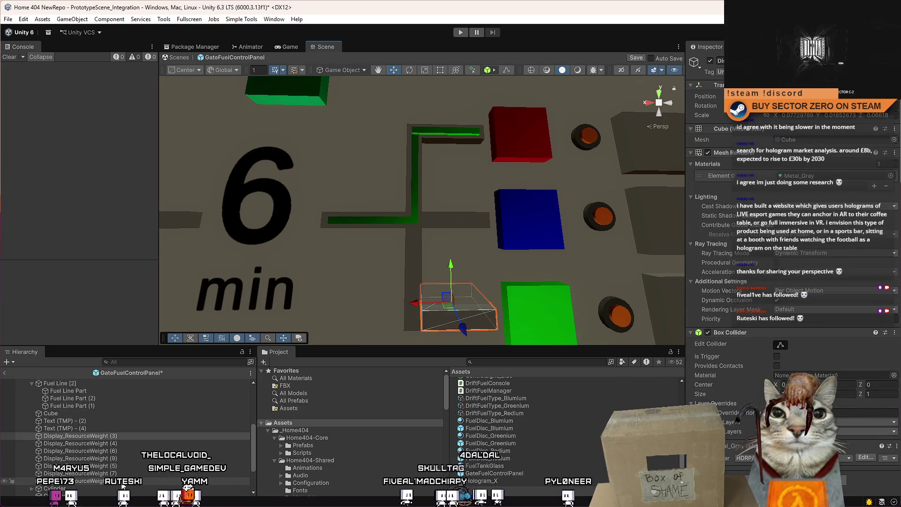
{"action": "left_click", "coordinate": [418, 273]}
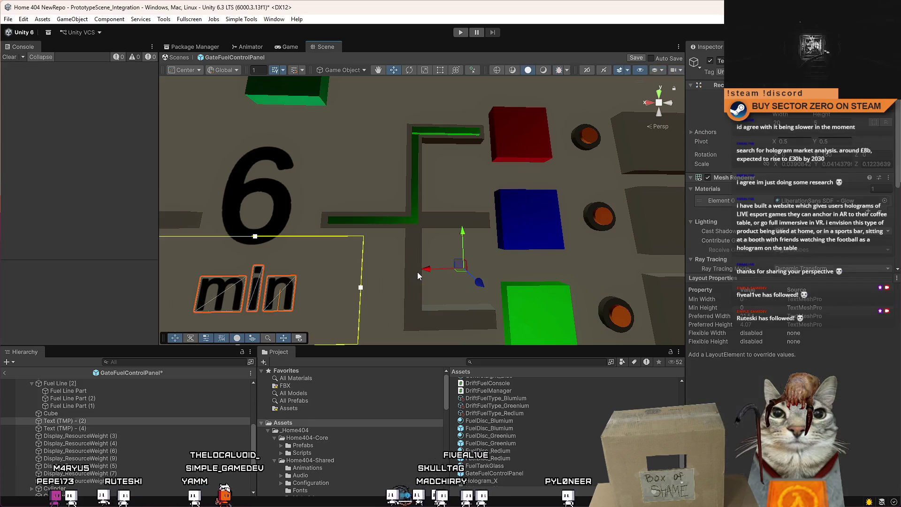
{"action": "left_click_drag", "start_coordinate": [454, 307], "coordinate": [461, 283]}
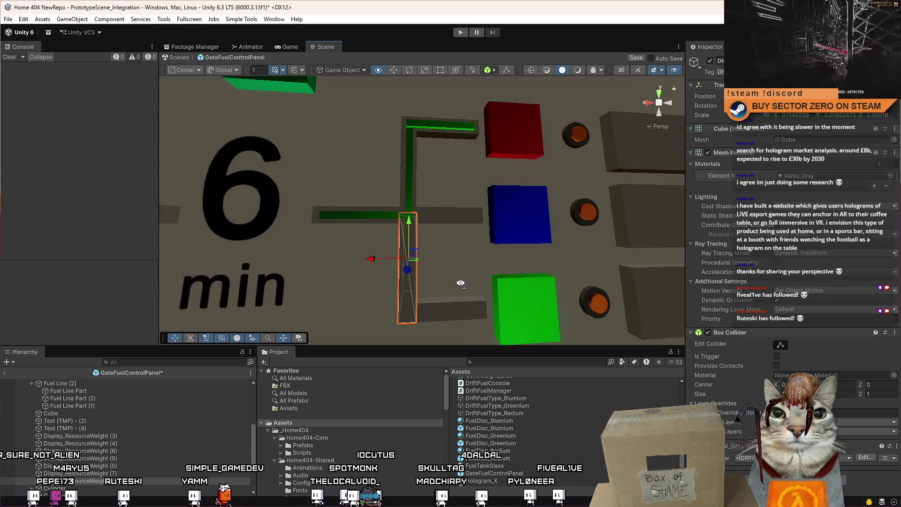
{"action": "left_click_drag", "start_coordinate": [461, 283], "coordinate": [462, 283]}
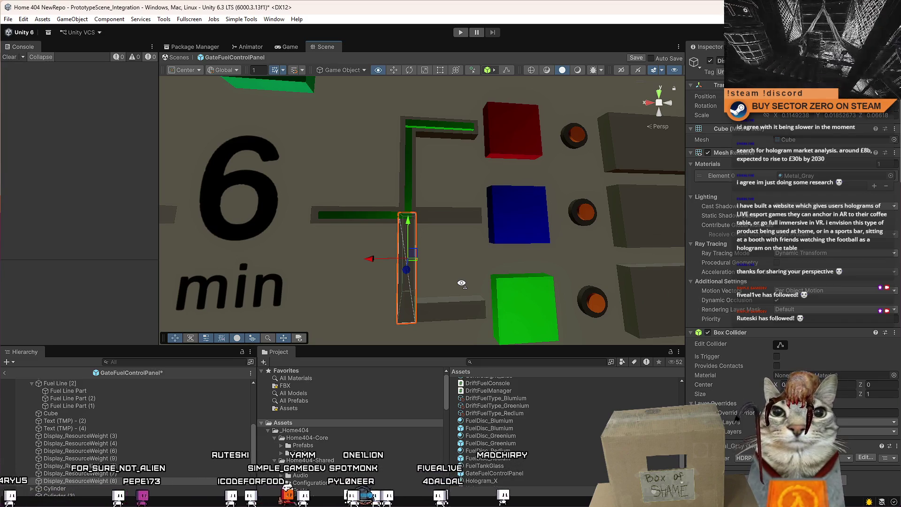
{"action": "left_click_drag", "start_coordinate": [462, 283], "coordinate": [464, 283]}
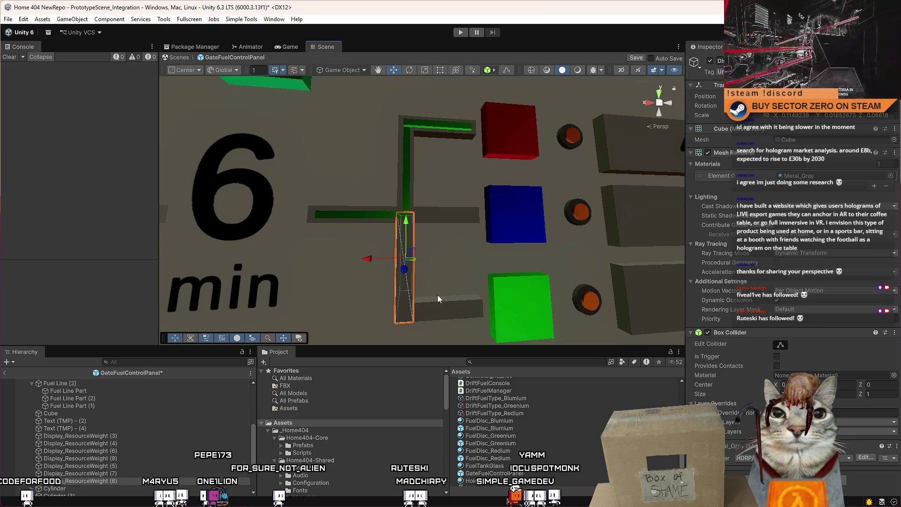
{"action": "mouse_move", "coordinate": [437, 295]}
{"action": "left_mouse_down"}
{"action": "mouse_move", "coordinate": [457, 298]}
{"action": "mouse_move", "coordinate": [409, 264]}
{"action": "mouse_move", "coordinate": [412, 288]}
{"action": "mouse_move", "coordinate": [426, 285]}
{"action": "mouse_move", "coordinate": [418, 293]}
{"action": "mouse_move", "coordinate": [441, 307]}
{"action": "mouse_move", "coordinate": [436, 297]}
{"action": "left_mouse_up"}
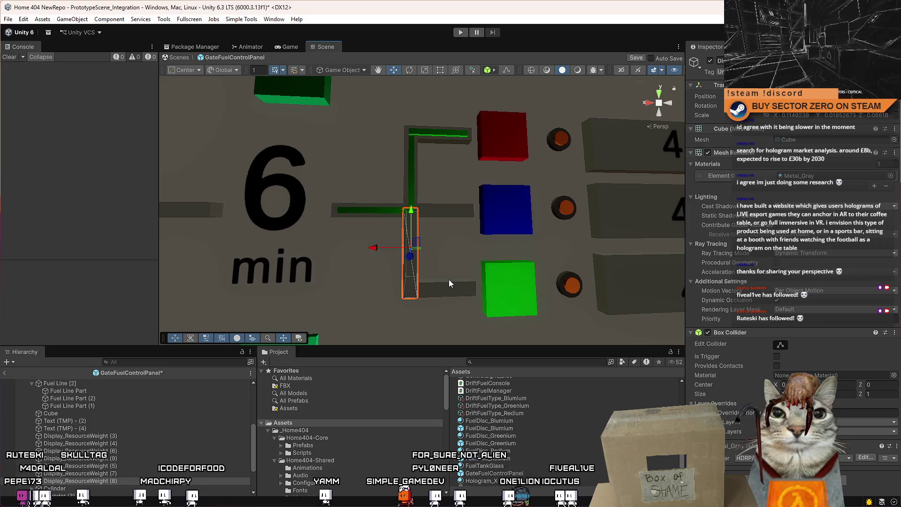
Step: Stretch the vertical green fuel-line bar slightly taller along Y
{"action": "left_click", "coordinate": [449, 284]}
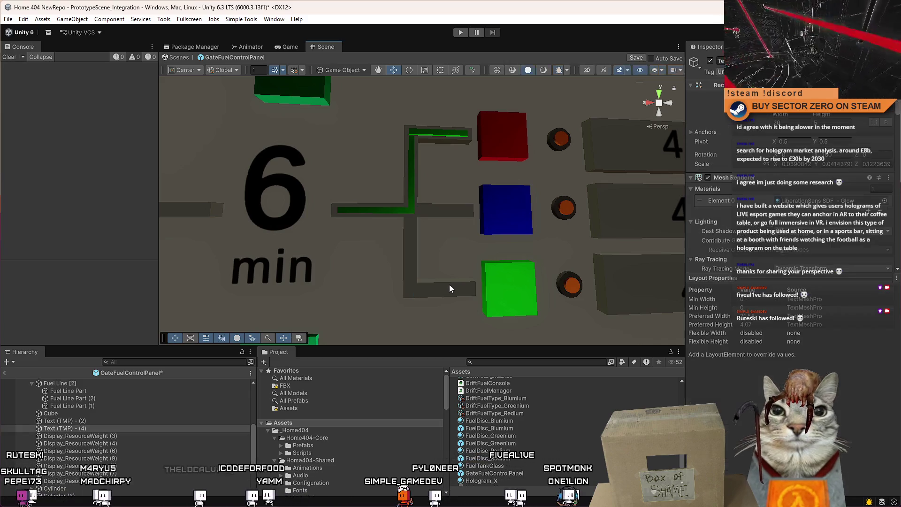
{"action": "mouse_move", "coordinate": [434, 237]}
{"action": "left_mouse_down"}
{"action": "mouse_move", "coordinate": [433, 139]}
{"action": "mouse_move", "coordinate": [438, 223]}
{"action": "left_mouse_up"}
{"action": "scroll", "coordinate": [438, 222], "scroll_direction": "up", "scroll_amount": 2}
{"action": "scroll", "coordinate": [441, 224], "scroll_direction": "down", "scroll_amount": 5}
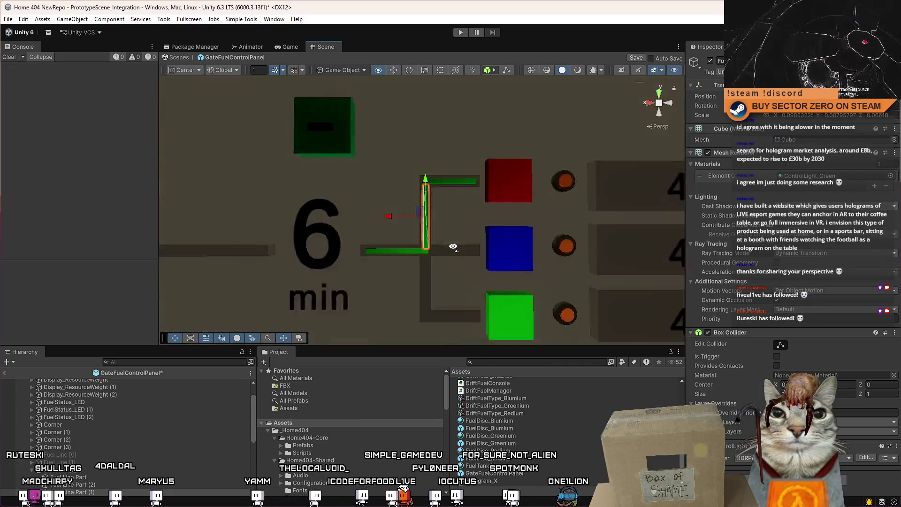
{"action": "scroll", "coordinate": [455, 245], "scroll_direction": "up", "scroll_amount": 2}
{"action": "left_click", "coordinate": [407, 193]}
{"action": "left_click_drag", "start_coordinate": [397, 195], "coordinate": [403, 190]}
{"action": "left_click", "coordinate": [91, 478]}
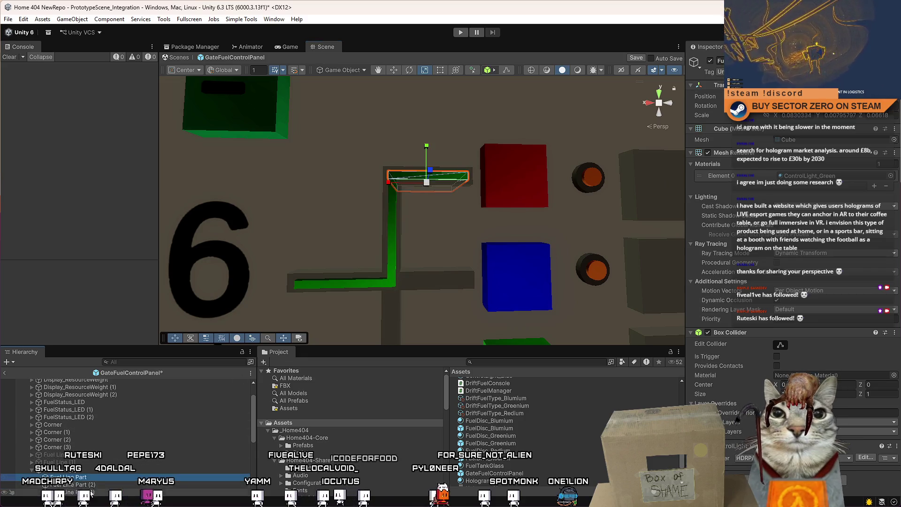
Step: Assign ControlLight_Red to the three selected Fuel Line [2] parts
{"action": "left_click", "coordinate": [90, 493], "text": "shift"}
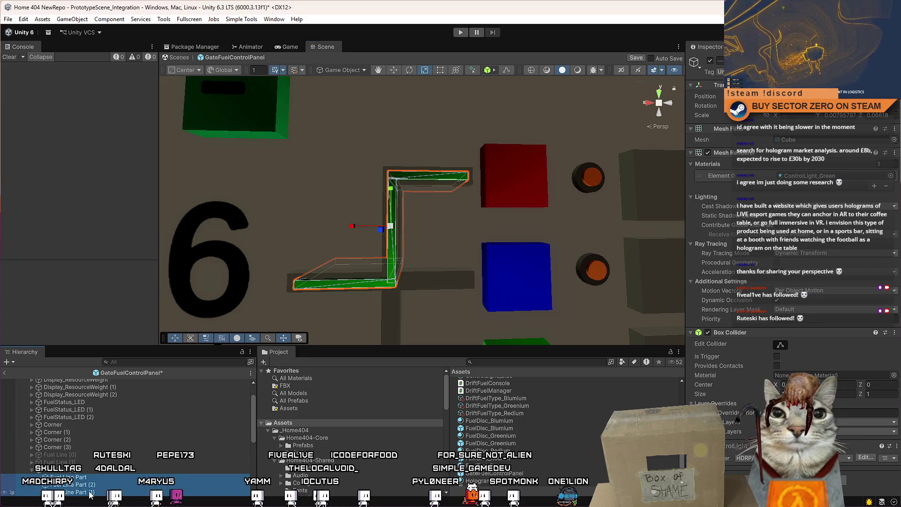
{"action": "left_click", "coordinate": [891, 177]}
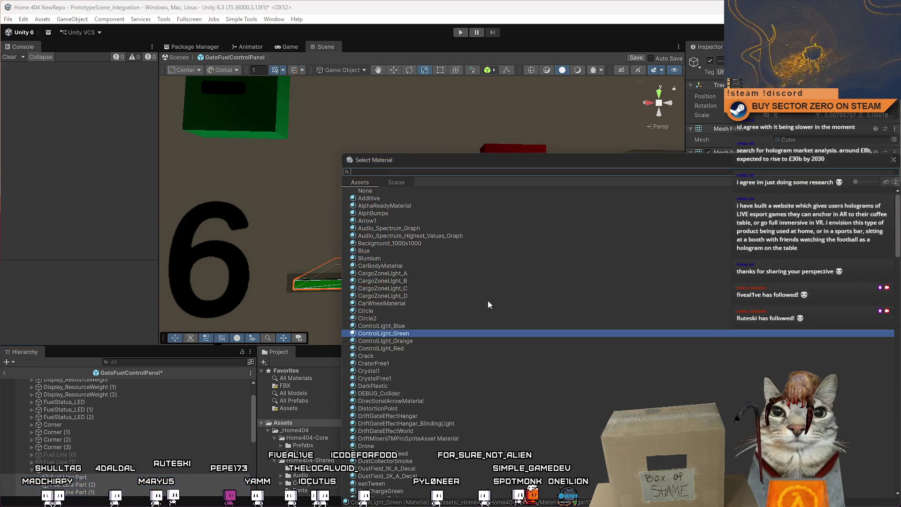
{"action": "double_click", "coordinate": [411, 347]}
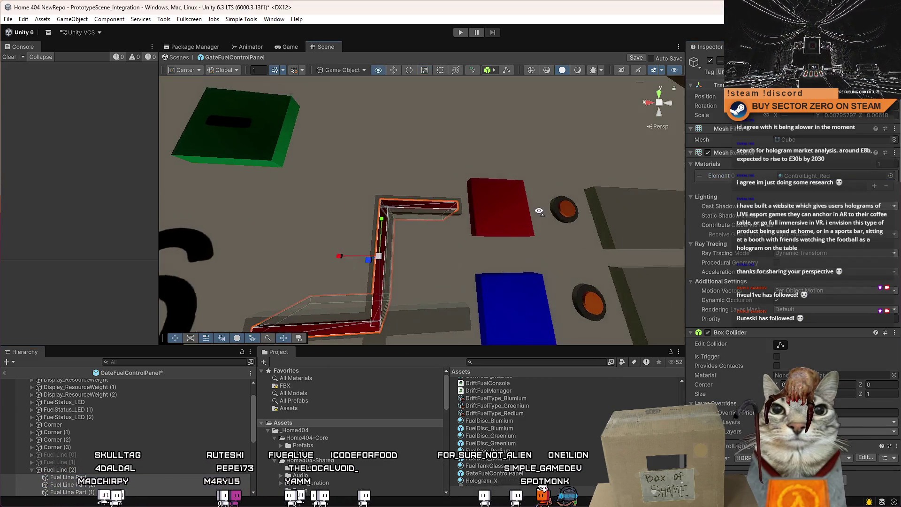
Step: Reselect Fuel Line [2] and its parts, then collapse the group
{"action": "left_click", "coordinate": [136, 468]}
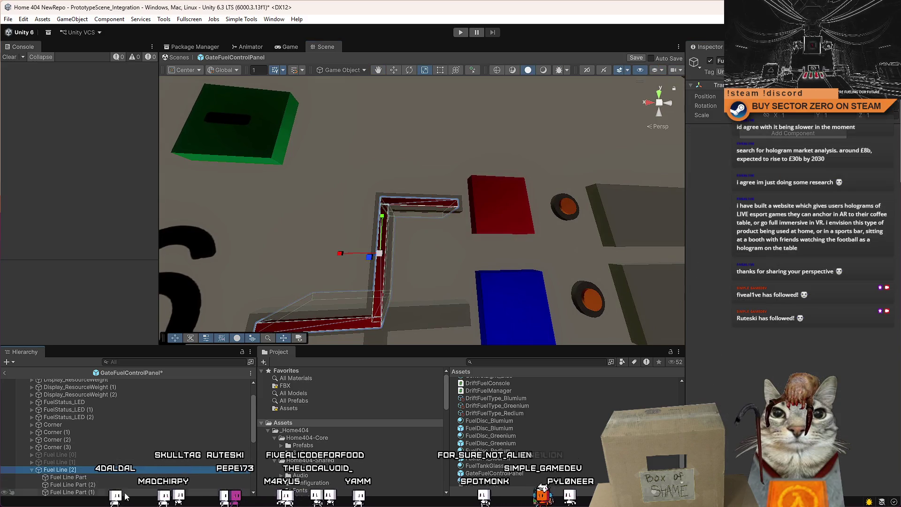
{"action": "left_click", "coordinate": [83, 477]}
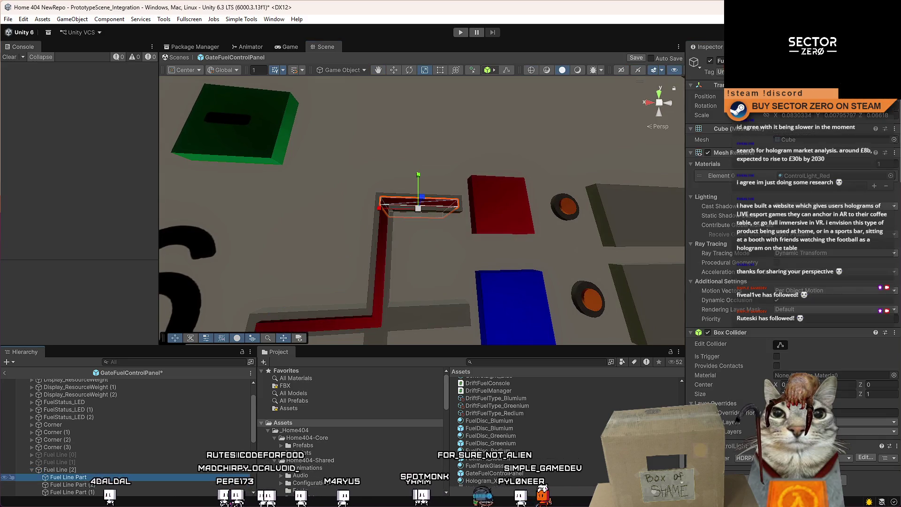
{"action": "left_click", "coordinate": [70, 491]}
{"action": "left_click", "coordinate": [70, 477]}
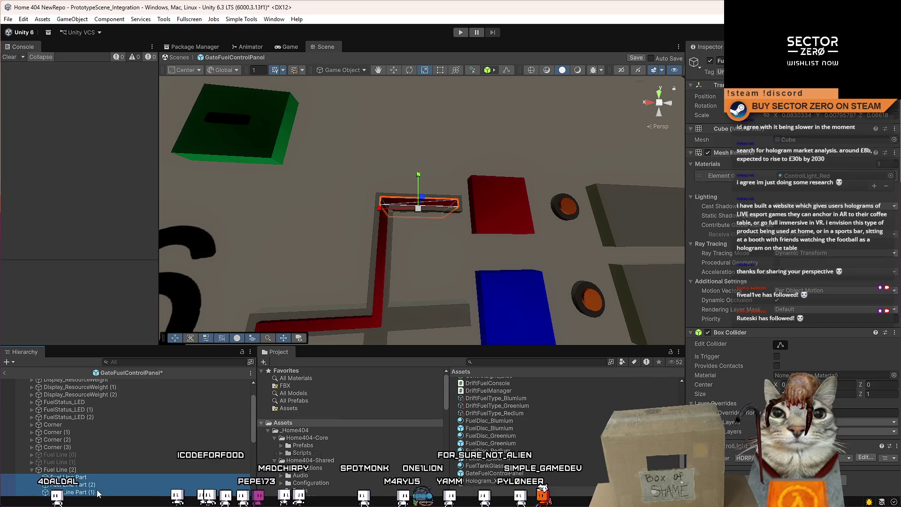
{"action": "left_click", "coordinate": [71, 492], "text": "shift"}
{"action": "left_click", "coordinate": [32, 469]}
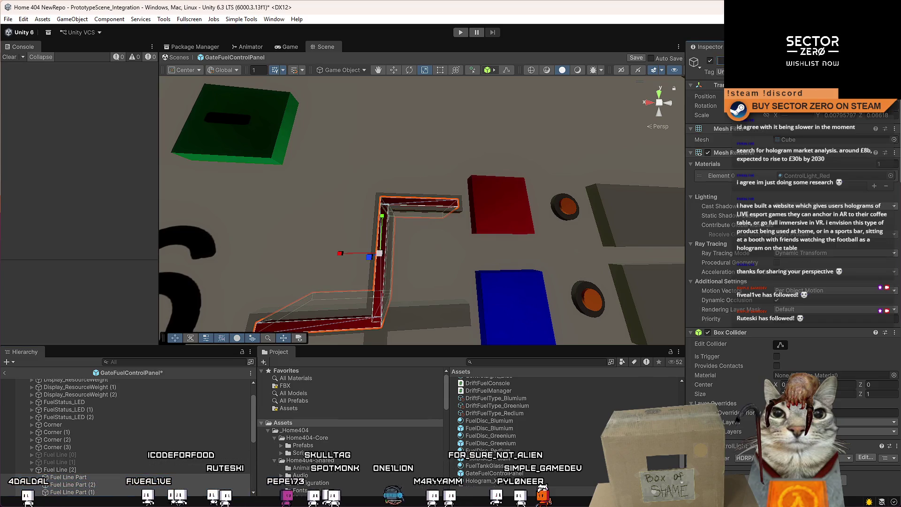
{"action": "left_click", "coordinate": [32, 469]}
Step: Expand Fuel Line [1] and [0], select Fuel Line [0]'s parts and frame the panel
{"action": "left_click", "coordinate": [32, 462]}
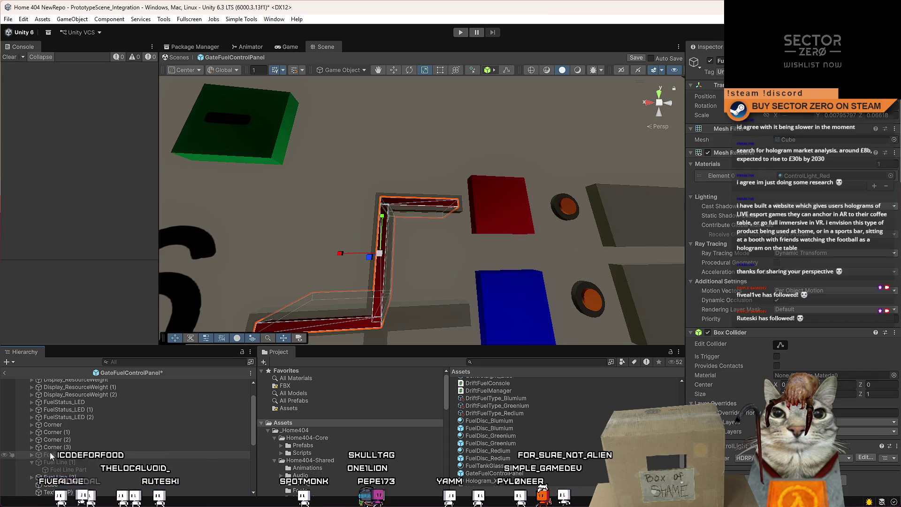
{"action": "left_click", "coordinate": [32, 455]}
{"action": "left_click", "coordinate": [75, 462]}
{"action": "left_click", "coordinate": [71, 477], "text": "shift"}
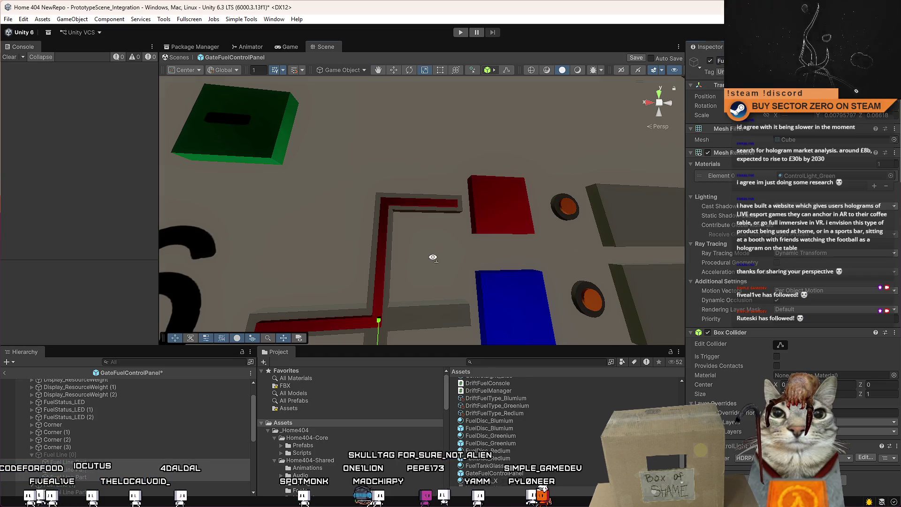
{"action": "key", "text": "f"}
{"action": "left_click", "coordinate": [32, 455]}
{"action": "left_click", "coordinate": [66, 469]}
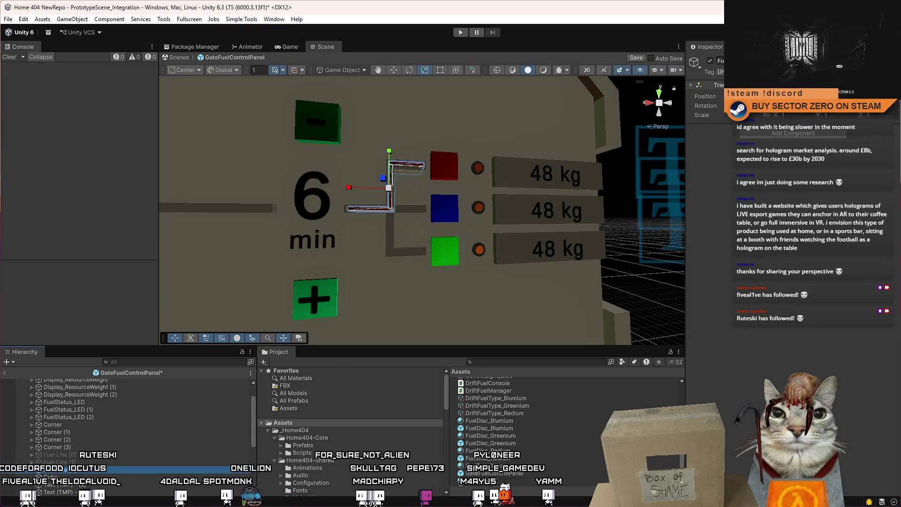
Step: Deactivate Fuel Line [2] and drag the fuel lines below Display_ResourceWeight (2)
{"action": "left_click", "coordinate": [710, 61]}
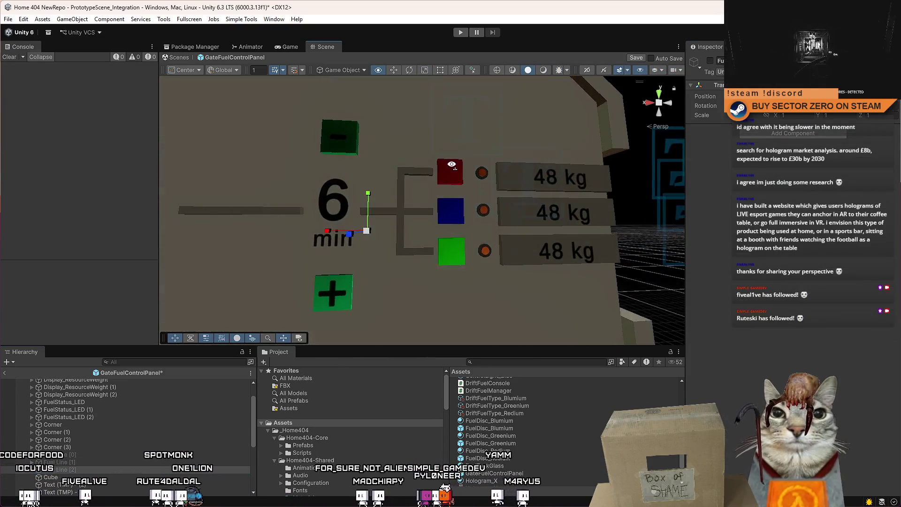
{"action": "mouse_move", "coordinate": [394, 286]}
{"action": "left_mouse_down"}
{"action": "mouse_move", "coordinate": [413, 293]}
{"action": "mouse_move", "coordinate": [394, 289]}
{"action": "mouse_move", "coordinate": [404, 291]}
{"action": "left_mouse_up"}
{"action": "scroll", "coordinate": [404, 291], "scroll_direction": "up", "scroll_amount": 5}
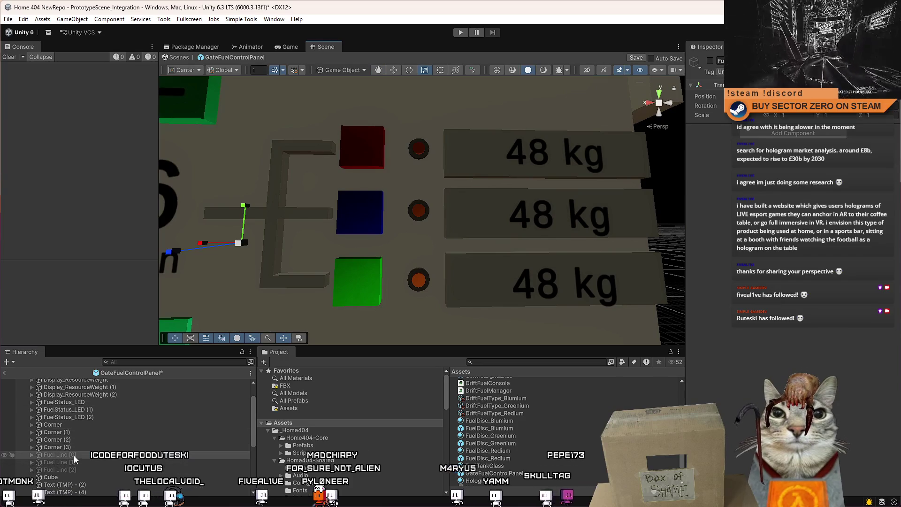
{"action": "scroll", "coordinate": [150, 421], "scroll_direction": "up", "scroll_amount": 3}
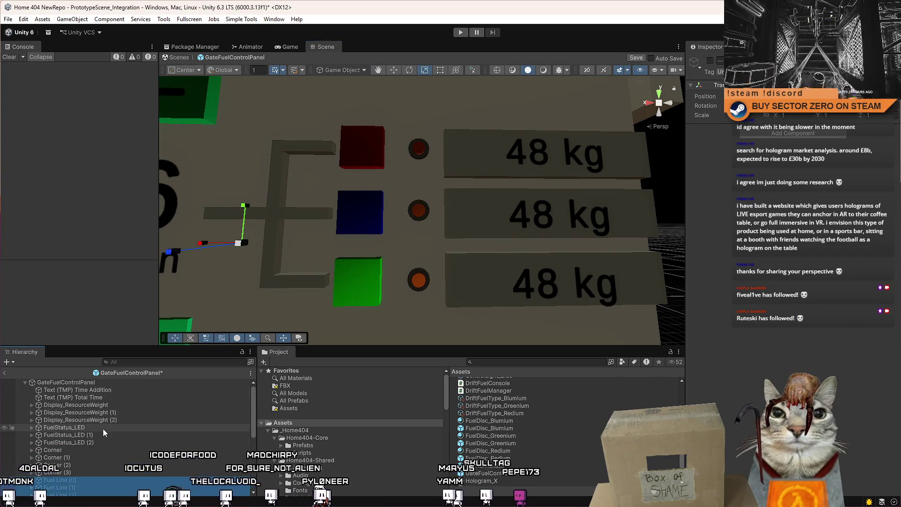
{"action": "left_click_drag", "start_coordinate": [126, 422], "coordinate": [113, 421]}
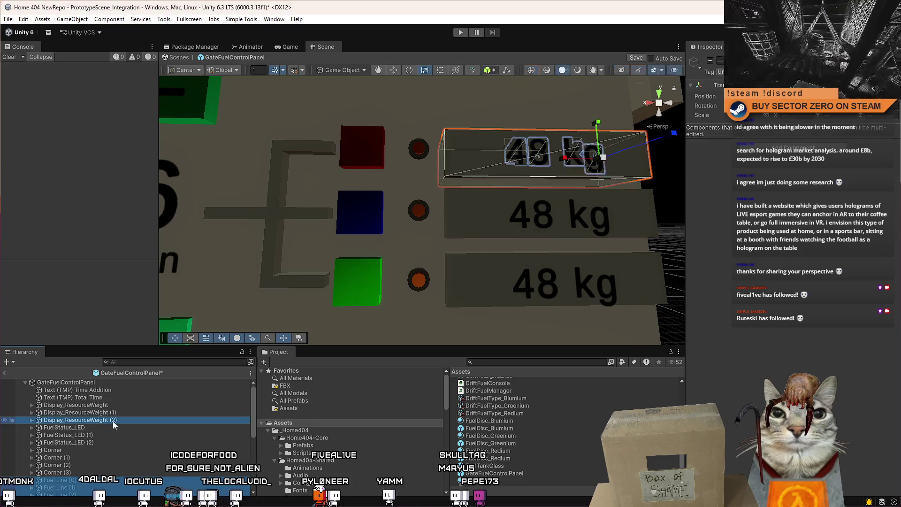
Step: Click through the Display_ResourceWeight objects to identify each 48 kg panel
{"action": "left_click", "coordinate": [116, 419]}
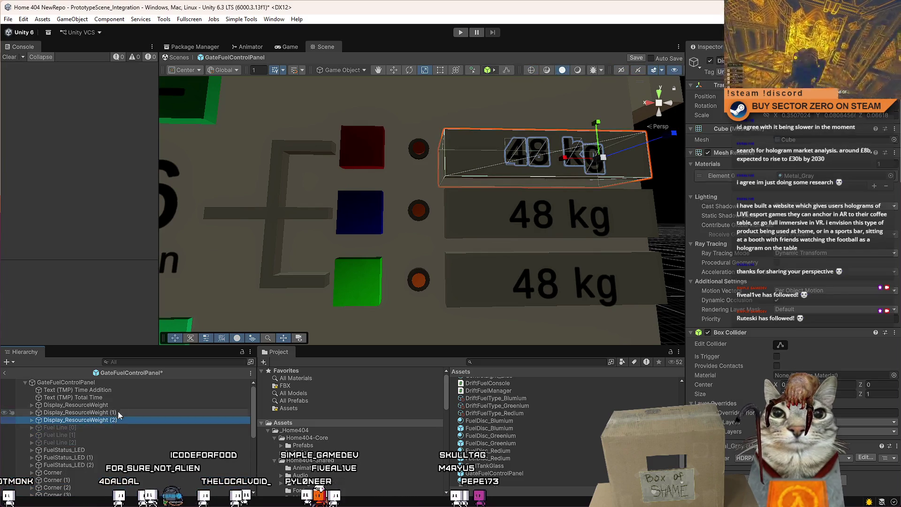
{"action": "left_click", "coordinate": [117, 413]}
{"action": "left_click", "coordinate": [125, 400]}
{"action": "left_click", "coordinate": [126, 402]}
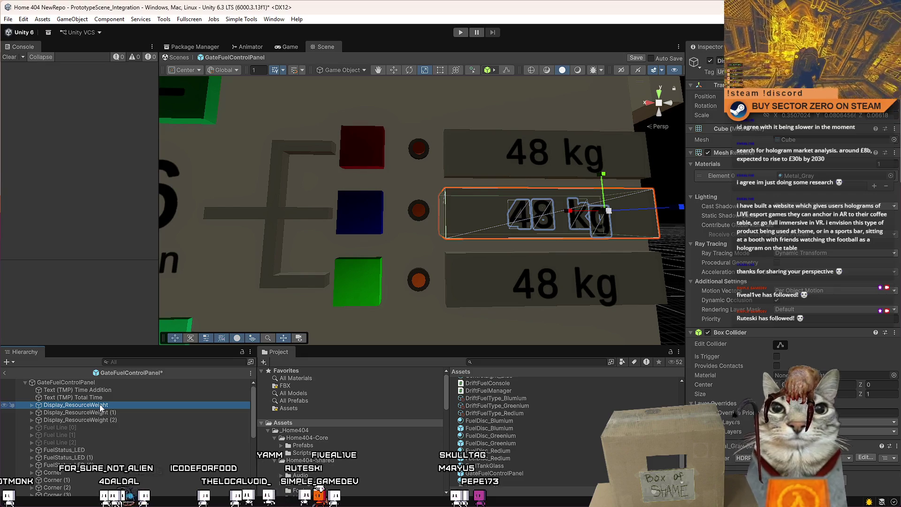
{"action": "left_click", "coordinate": [106, 421]}
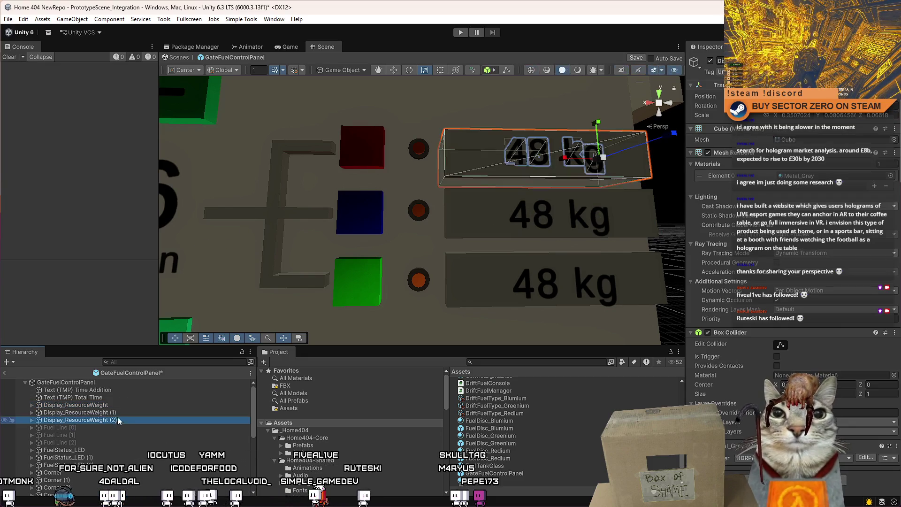
{"action": "left_click", "coordinate": [119, 412]}
{"action": "left_click", "coordinate": [115, 418]}
{"action": "left_click", "coordinate": [121, 411]}
{"action": "left_click", "coordinate": [115, 419]}
{"action": "left_click", "coordinate": [119, 411]}
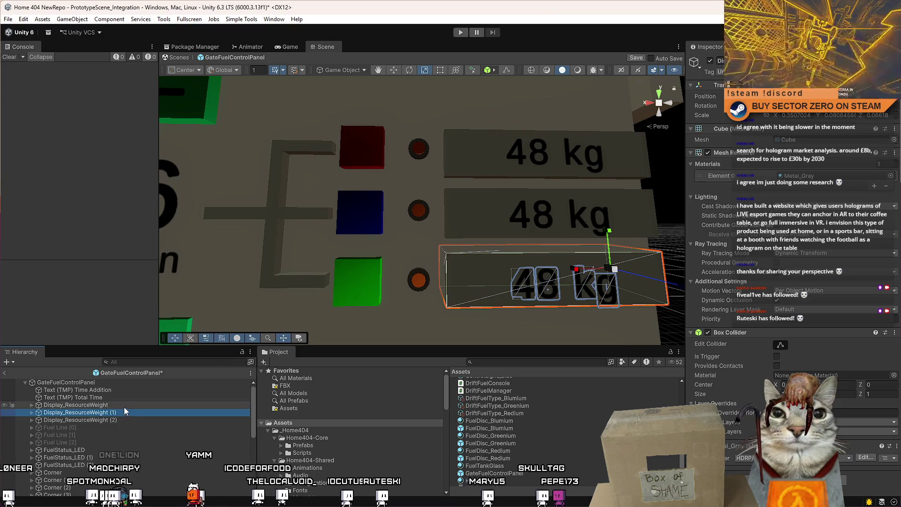
Step: Expand Display_ResourceWeight to locate its 48 kg text, Text (TMP) - (3)
{"action": "left_click", "coordinate": [37, 406]}
{"action": "left_click", "coordinate": [33, 405]}
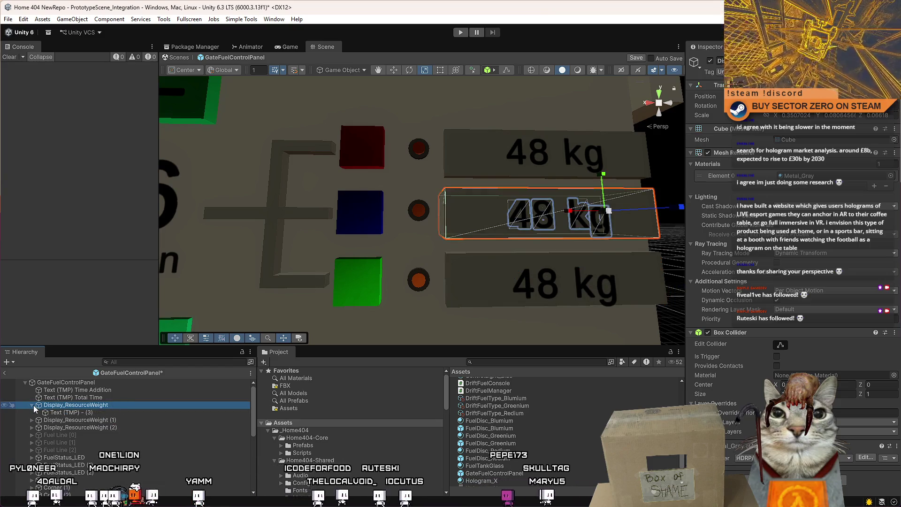
{"action": "left_click", "coordinate": [118, 411]}
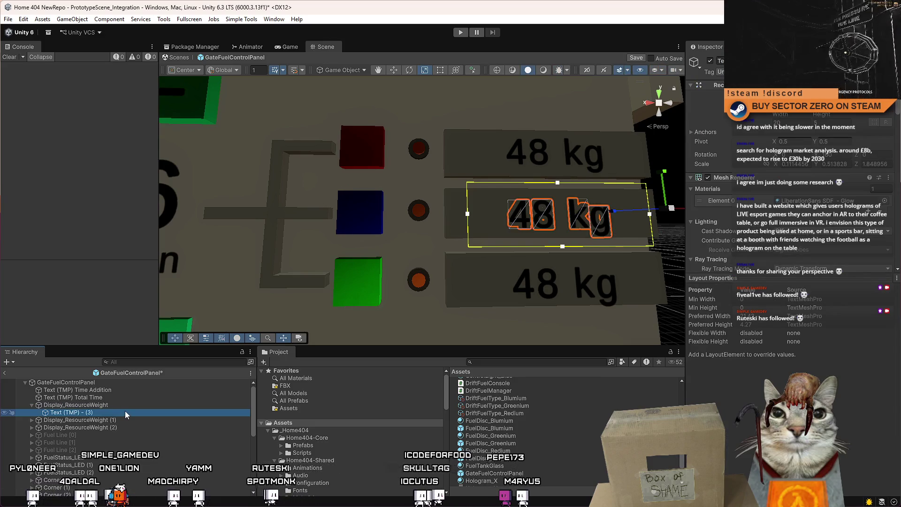
{"action": "left_click", "coordinate": [31, 405]}
{"action": "scroll", "coordinate": [115, 445], "scroll_direction": "down", "scroll_amount": 2}
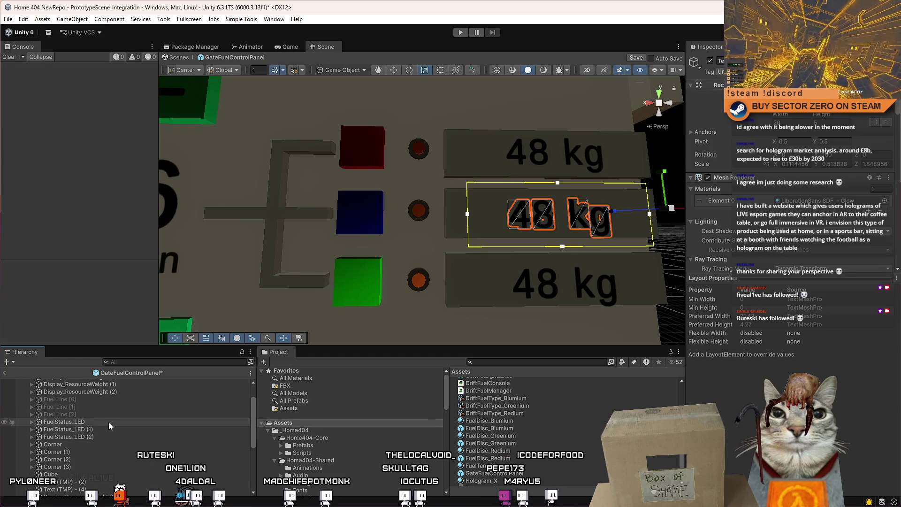
Step: Reparent the FuelStatus_LED object under its ControlLight object in the Hierarchy
{"action": "left_click", "coordinate": [108, 421]}
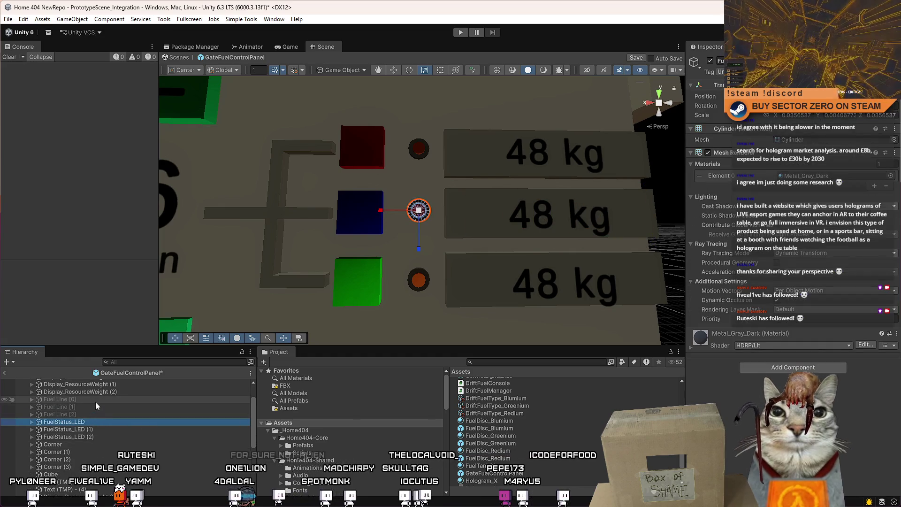
{"action": "left_click", "coordinate": [31, 422]}
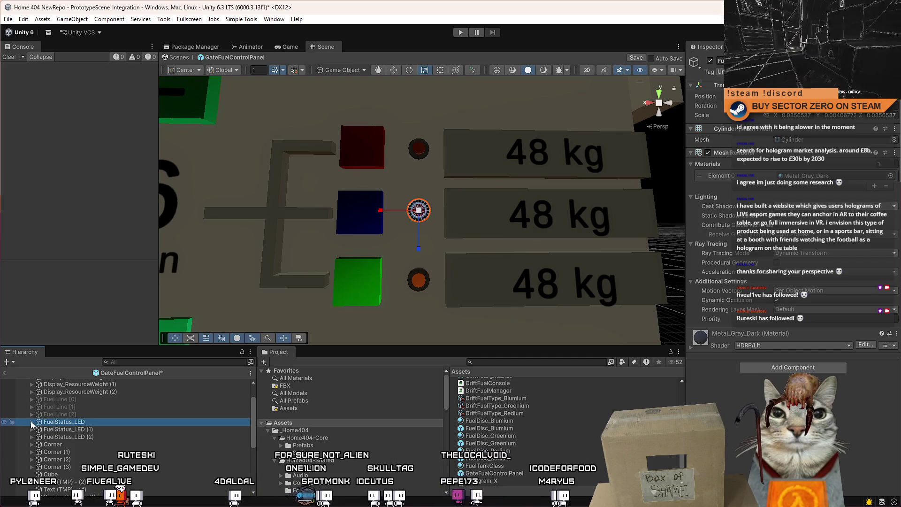
{"action": "left_click", "coordinate": [32, 422]}
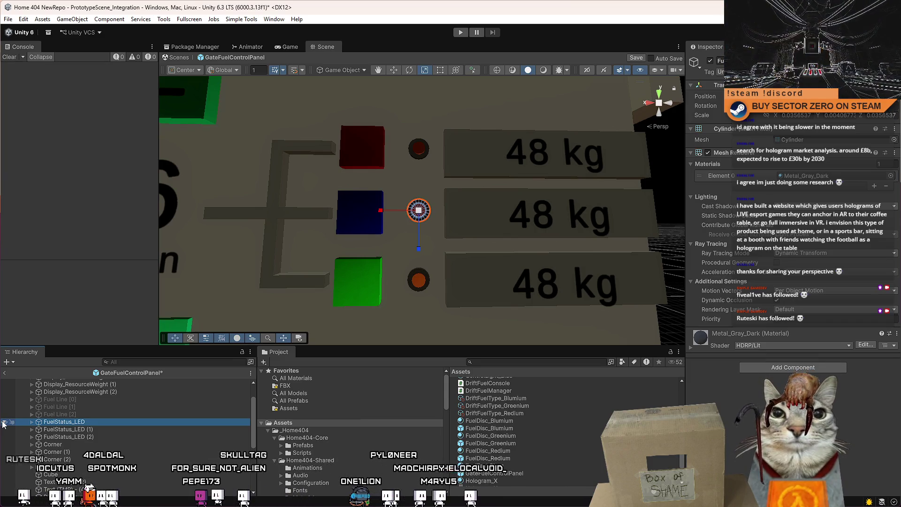
{"action": "left_click", "coordinate": [32, 422]}
{"action": "left_click", "coordinate": [80, 429]}
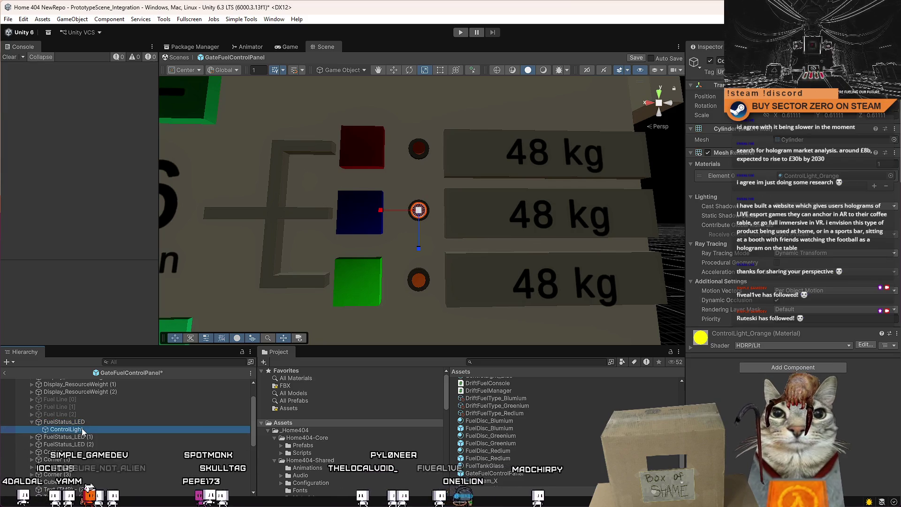
{"action": "left_click_drag", "start_coordinate": [81, 429], "coordinate": [86, 421]}
{"action": "left_click", "coordinate": [89, 429]}
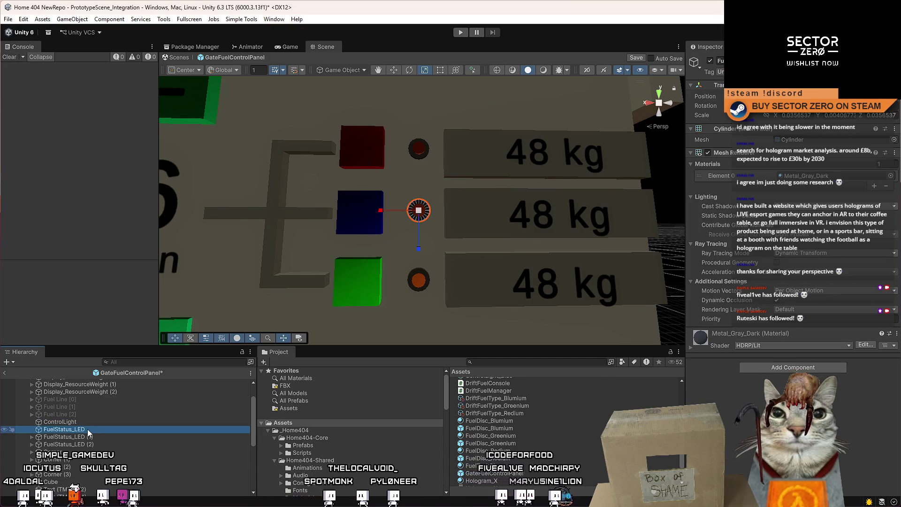
{"action": "left_click_drag", "start_coordinate": [87, 429], "coordinate": [87, 422]}
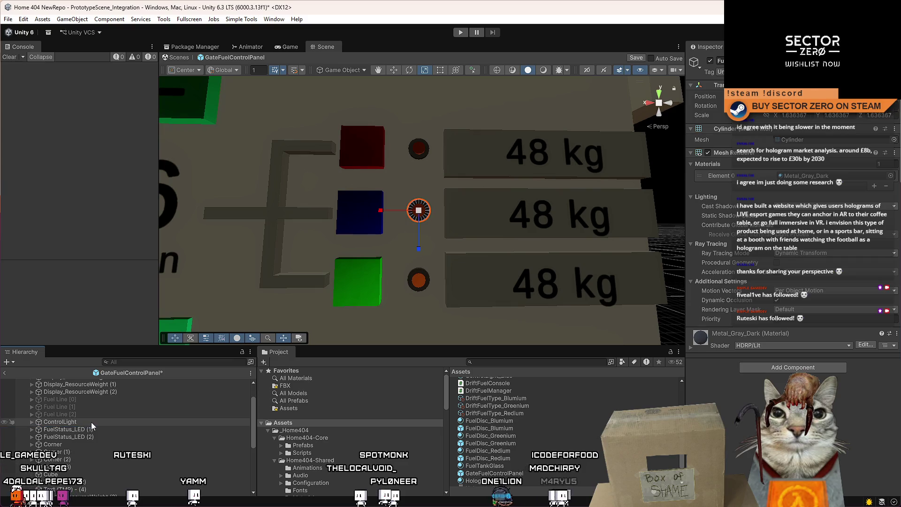
Step: Rename the ControlLight parent to FuelStatus_LED [1]
{"action": "left_click", "coordinate": [32, 422]}
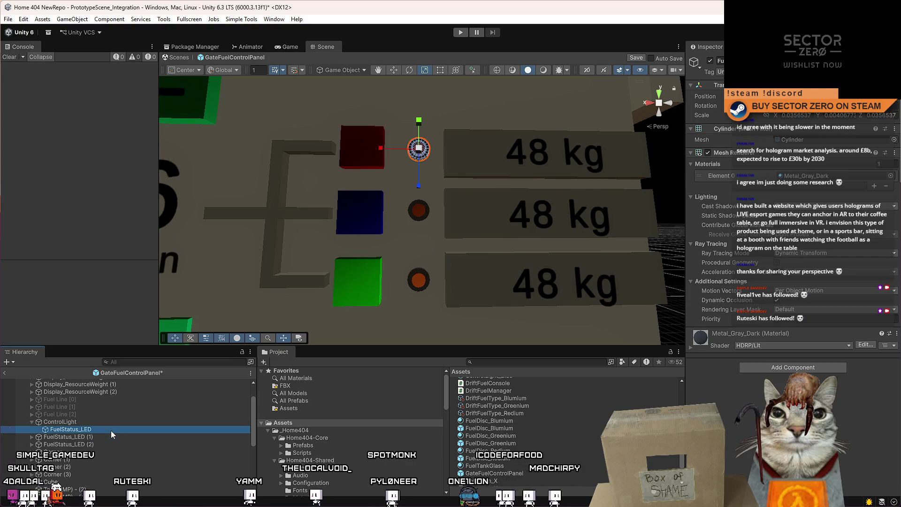
{"action": "left_click", "coordinate": [119, 429]}
{"action": "key", "text": "ctrl+c"}
{"action": "left_click", "coordinate": [94, 420]}
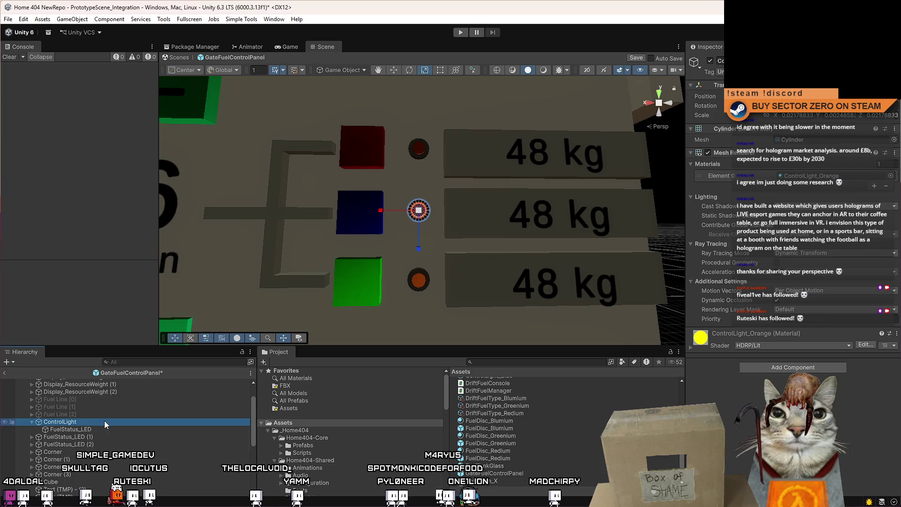
{"action": "key", "text": "F2"}
{"action": "key", "text": "ctrl+v"}
{"action": "type", "text": "["}
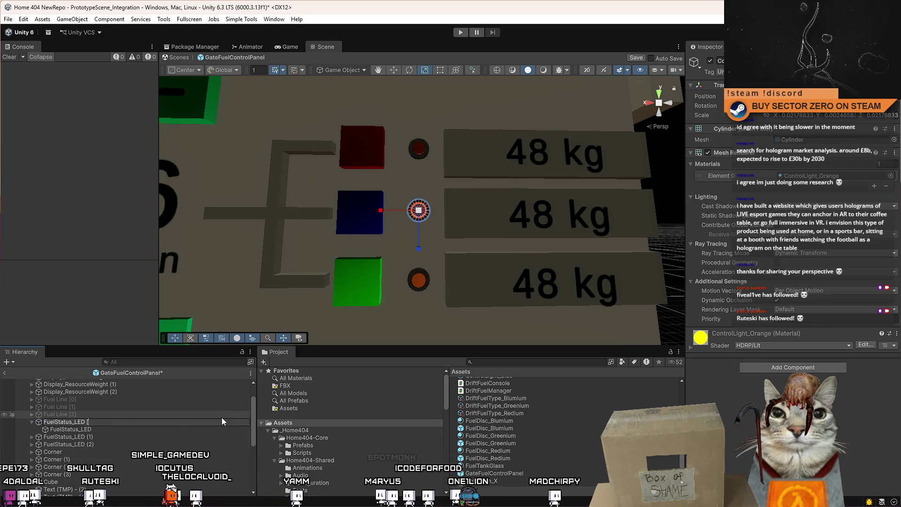
{"action": "type", "text": "1]"}
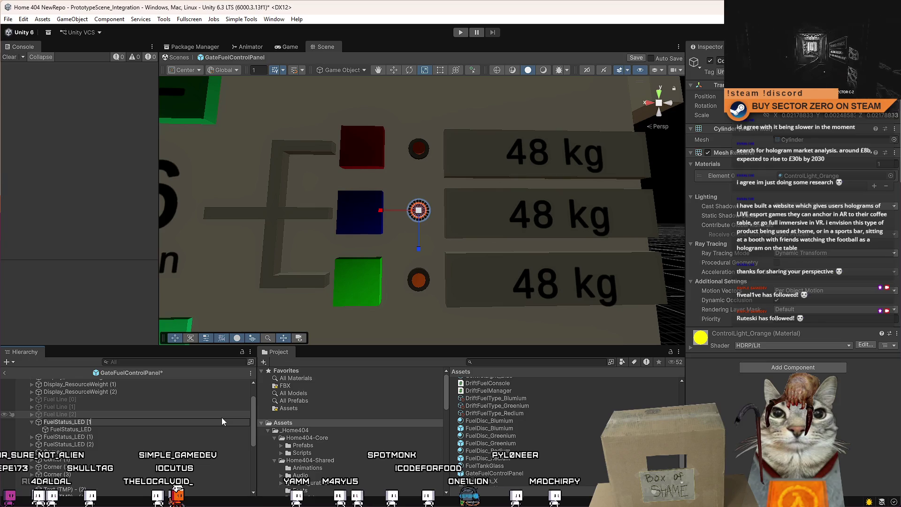
{"action": "key", "text": "Return"}
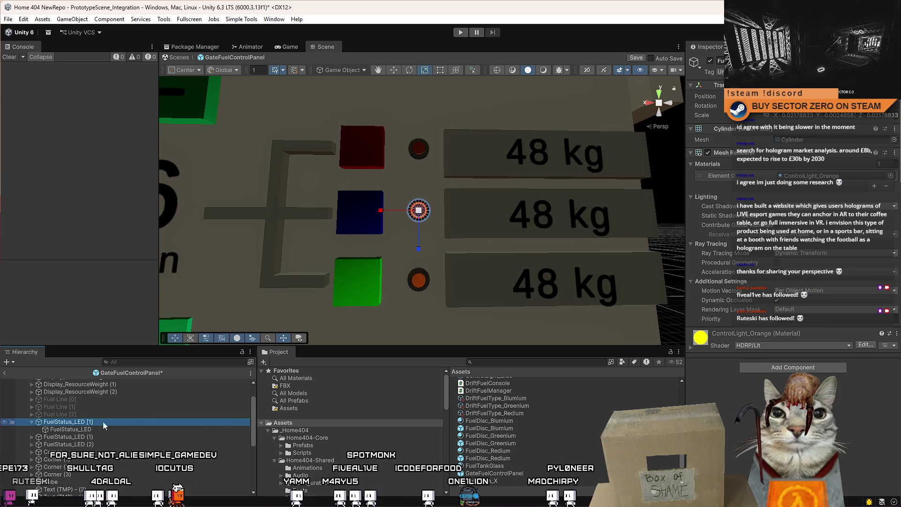
Step: Rename the child LED FuelStatus_LED_Part and delete the old top and bottom LEDs
{"action": "left_click", "coordinate": [92, 430]}
{"action": "left_click", "coordinate": [104, 430]}
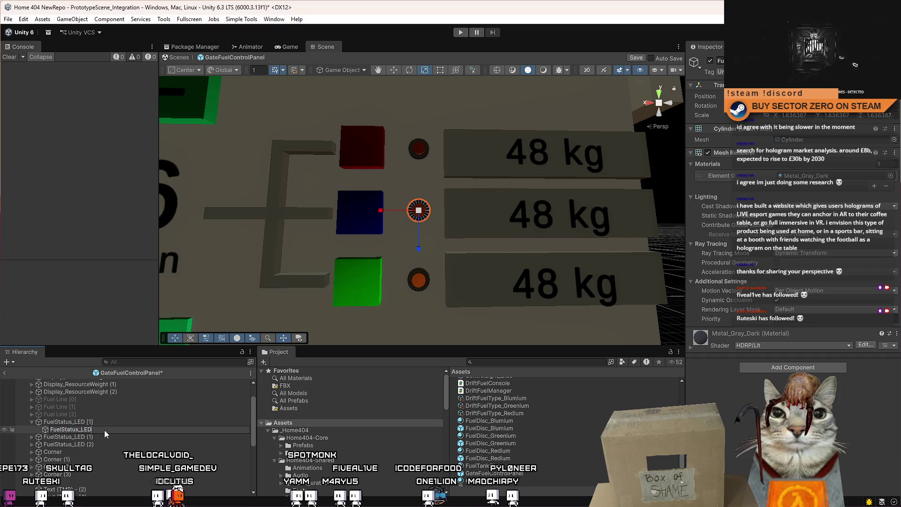
{"action": "type", "text": "_Part"}
{"action": "key", "text": "Return"}
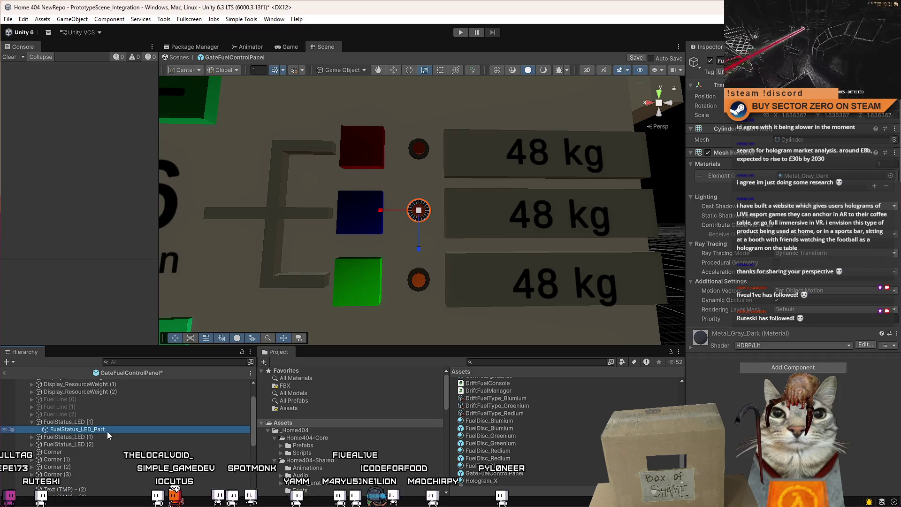
{"action": "left_click", "coordinate": [37, 422]}
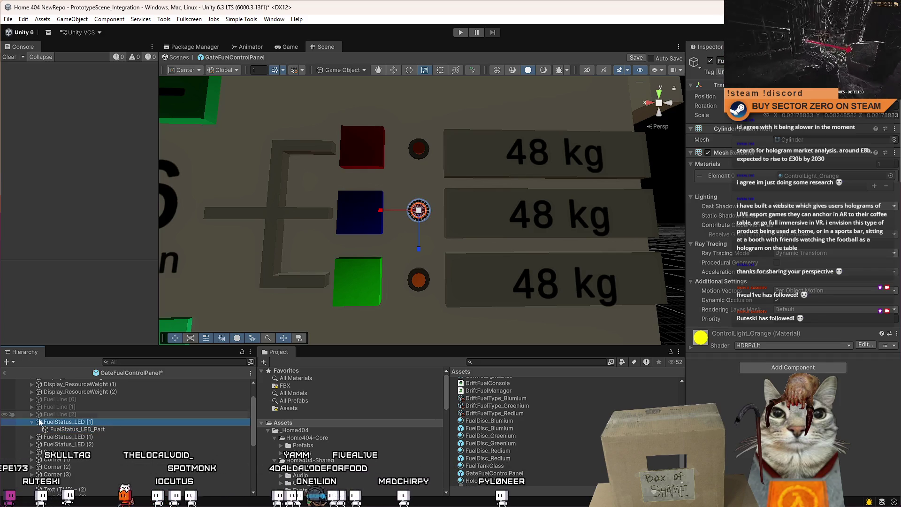
{"action": "left_click", "coordinate": [76, 429]}
{"action": "key", "text": "Delete"}
{"action": "key", "text": "Delete"}
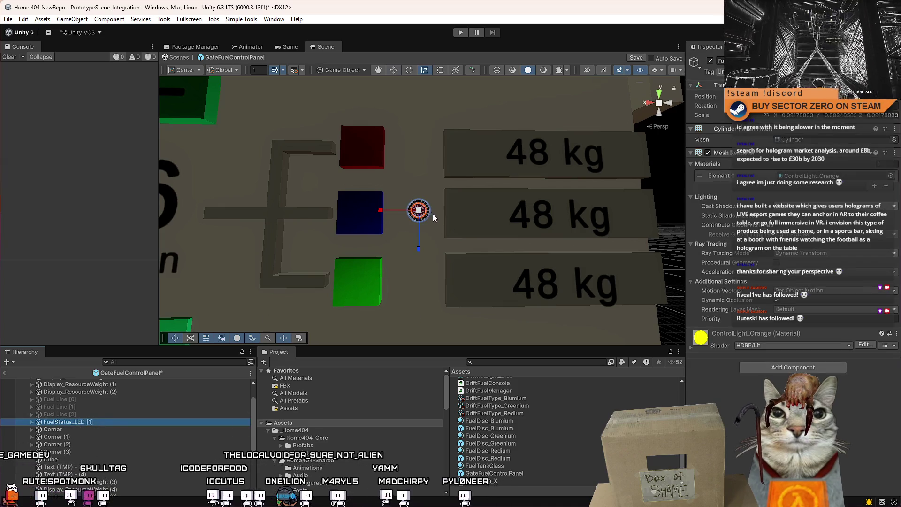
Step: Place the LED by the blue cube, duplicate it beside the red cube as FuelStatus_LED [2]
{"action": "key", "text": "w"}
{"action": "mouse_move", "coordinate": [430, 220]}
{"action": "left_mouse_down"}
{"action": "mouse_move", "coordinate": [413, 206]}
{"action": "mouse_move", "coordinate": [413, 267]}
{"action": "left_mouse_up"}
{"action": "key", "text": "ctrl+d"}
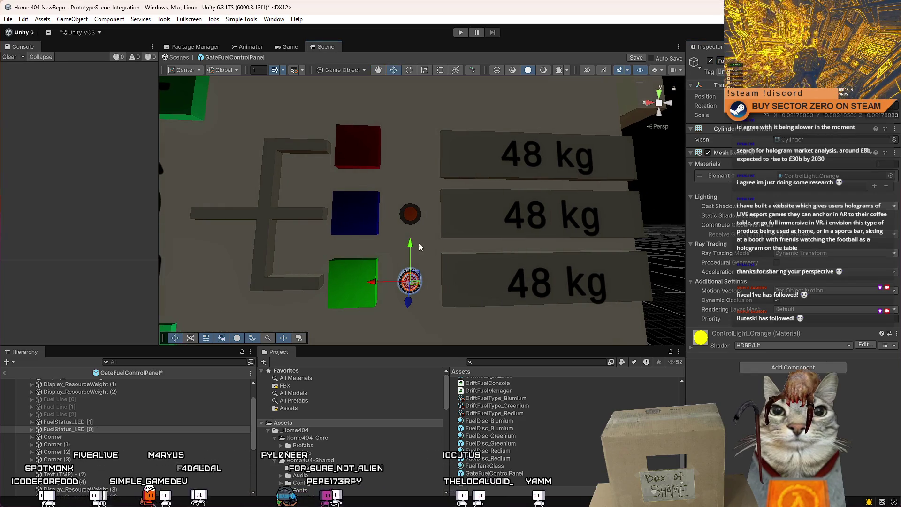
{"action": "key", "text": "ctrl+d"}
{"action": "left_click_drag", "start_coordinate": [414, 237], "coordinate": [426, 122]}
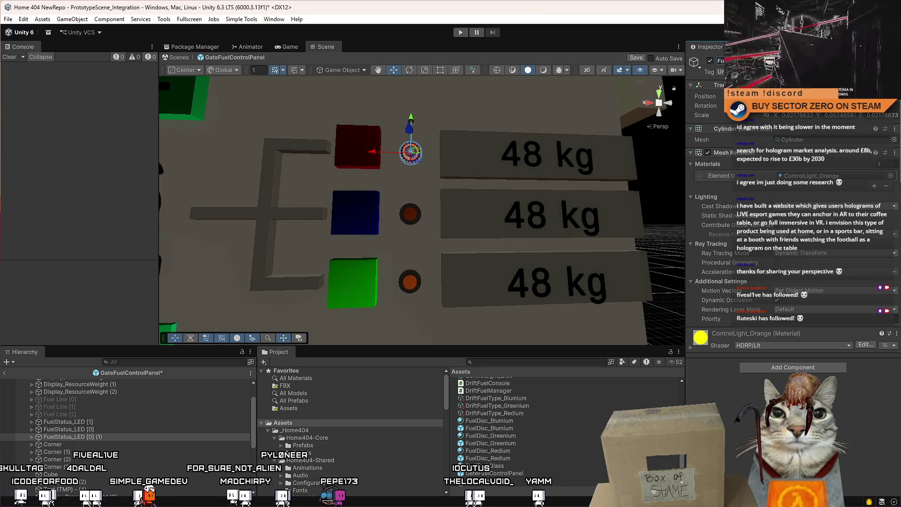
{"action": "key", "text": "F2"}
{"action": "type", "text": "FuelStatus_LED [2]"}
{"action": "key", "text": "Return"}
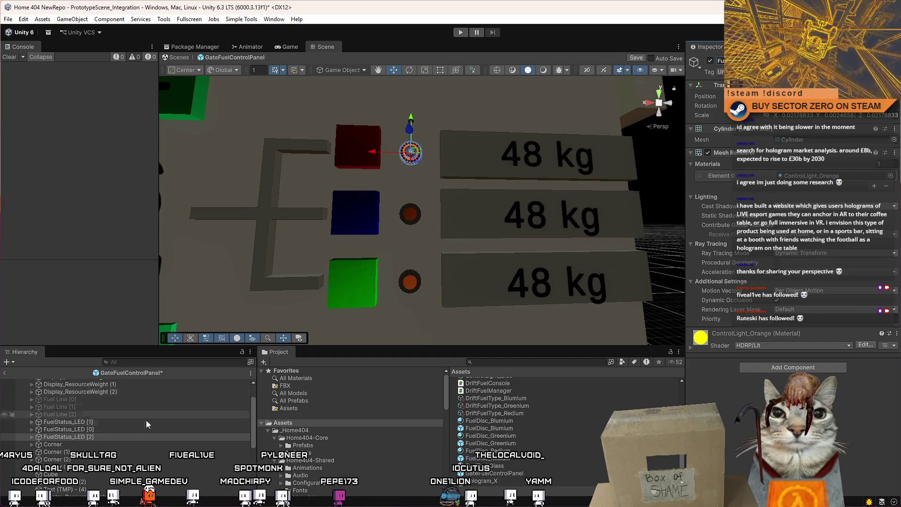
Step: Select the middle 48 kg display box and expand it to reach its text
{"action": "left_click_drag", "start_coordinate": [394, 225], "coordinate": [402, 236]}
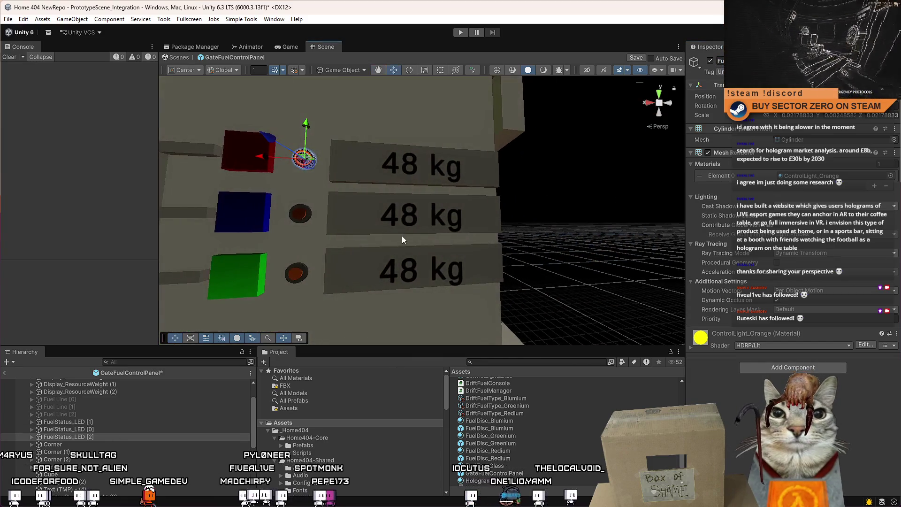
{"action": "left_click", "coordinate": [410, 219]}
{"action": "left_click", "coordinate": [408, 211]}
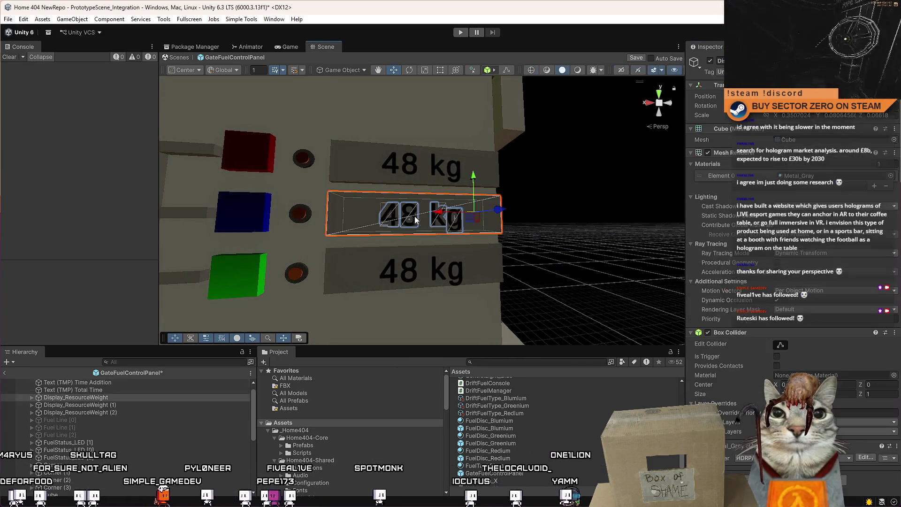
{"action": "left_click", "coordinate": [146, 405]}
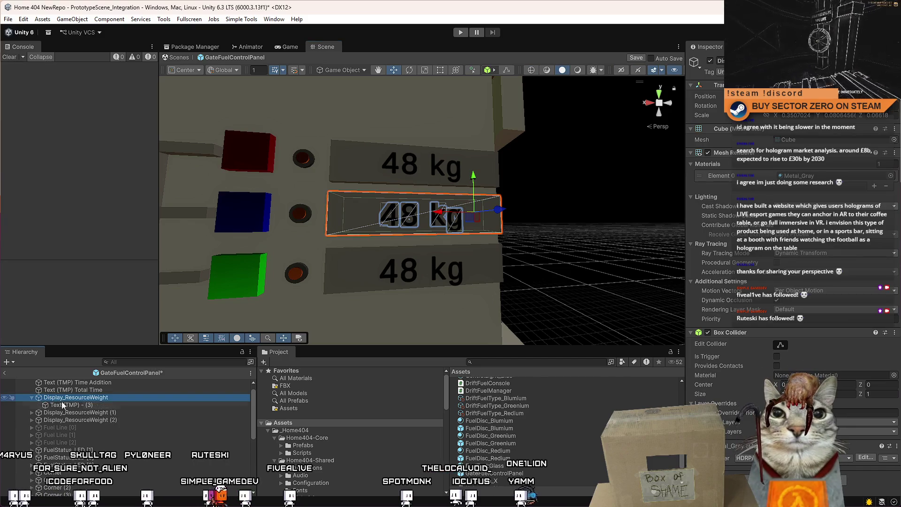
Step: Rename the display box's text child to Text (TMP) - ResourceWeight
{"action": "left_click", "coordinate": [122, 398]}
{"action": "left_click", "coordinate": [122, 399]}
{"action": "left_click_drag", "start_coordinate": [65, 398], "coordinate": [99, 399]}
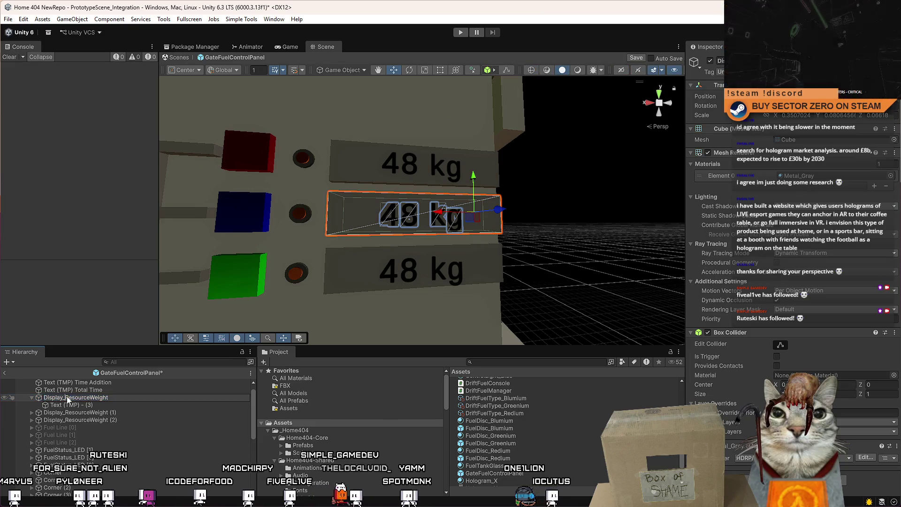
{"action": "left_click", "coordinate": [109, 405]}
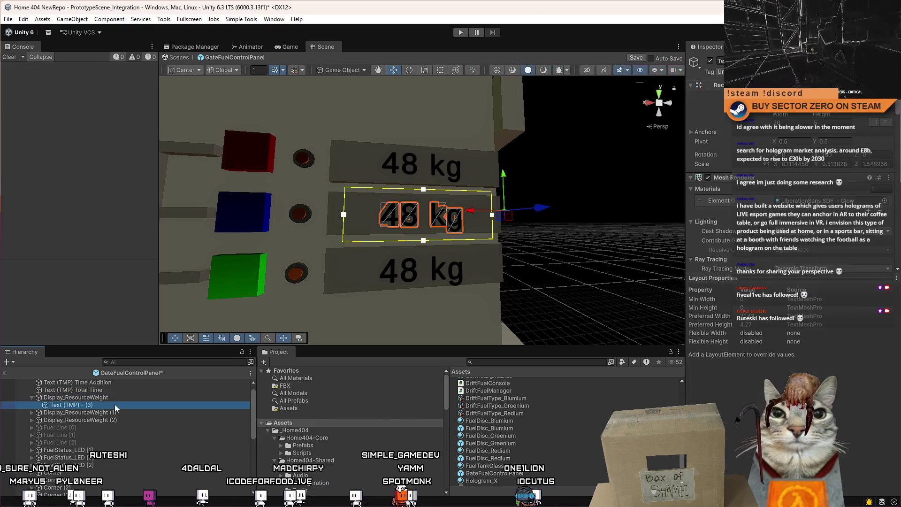
{"action": "left_click", "coordinate": [98, 405]}
{"action": "type", "text": "ResourceWeight"}
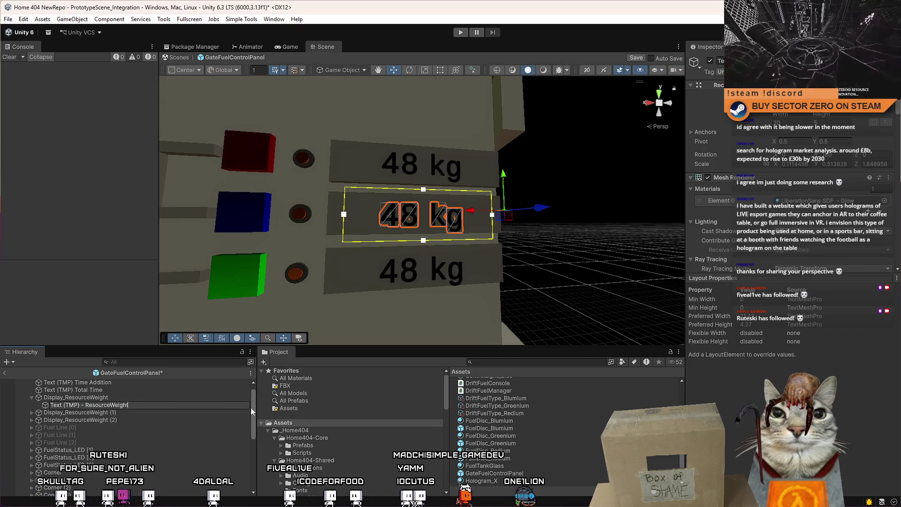
{"action": "key", "text": "BackSpace"}
{"action": "key", "text": "BackSpace"}
{"action": "key", "text": "BackSpace"}
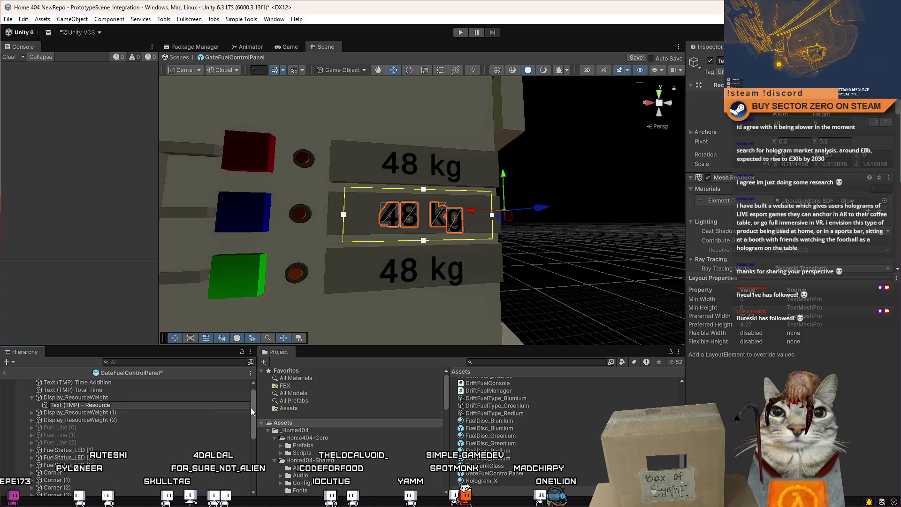
{"action": "type", "text": "Weight"}
{"action": "key", "text": "Return"}
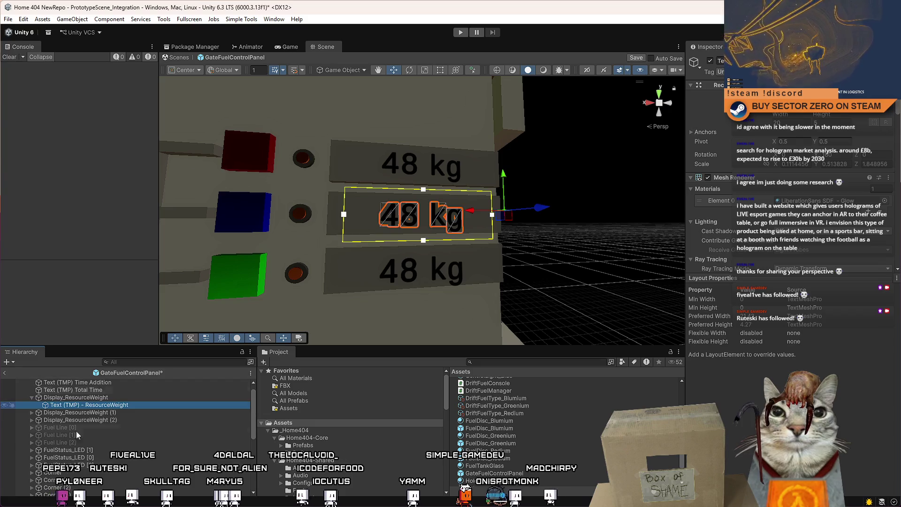
Step: Rename the weight text to Text (TMP) - ResourceOwned [1]
{"action": "scroll", "coordinate": [100, 439], "scroll_direction": "up", "scroll_amount": 1}
{"action": "left_click", "coordinate": [71, 382]}
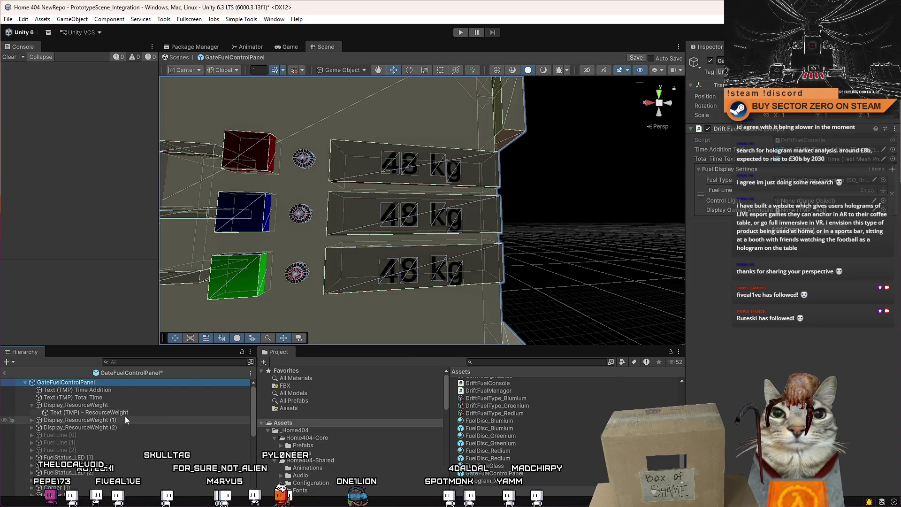
{"action": "left_click", "coordinate": [140, 412]}
{"action": "left_click_drag", "start_coordinate": [134, 413], "coordinate": [115, 415]}
{"action": "type", "text": "Owned [1"}
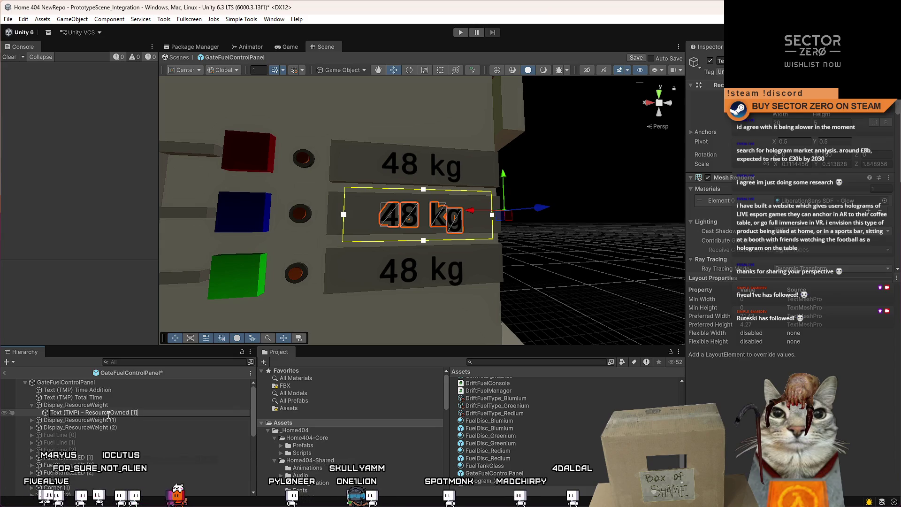
{"action": "type", "text": "1]"}
{"action": "key", "text": "Return"}
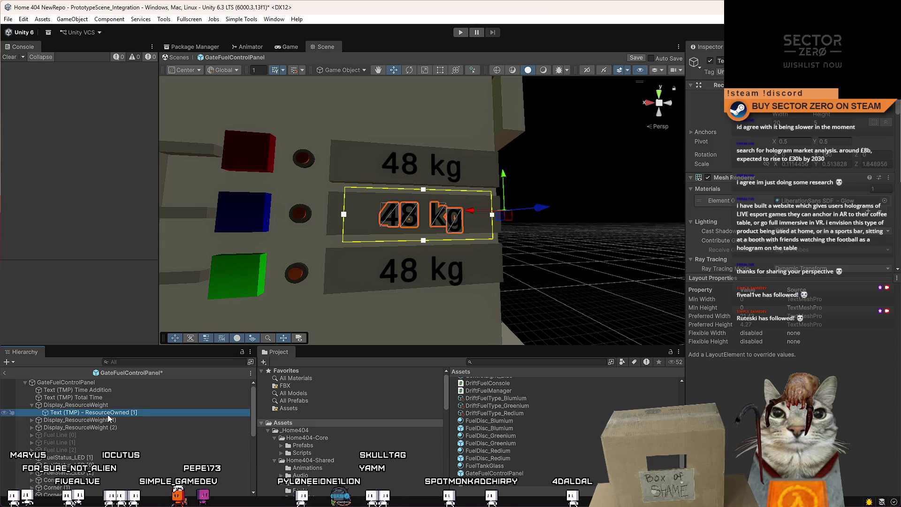
Step: Move the ResourceOwned [1] text out from under the Display_ResourceWeight box
{"action": "left_click", "coordinate": [109, 407]}
{"action": "left_click", "coordinate": [107, 413]}
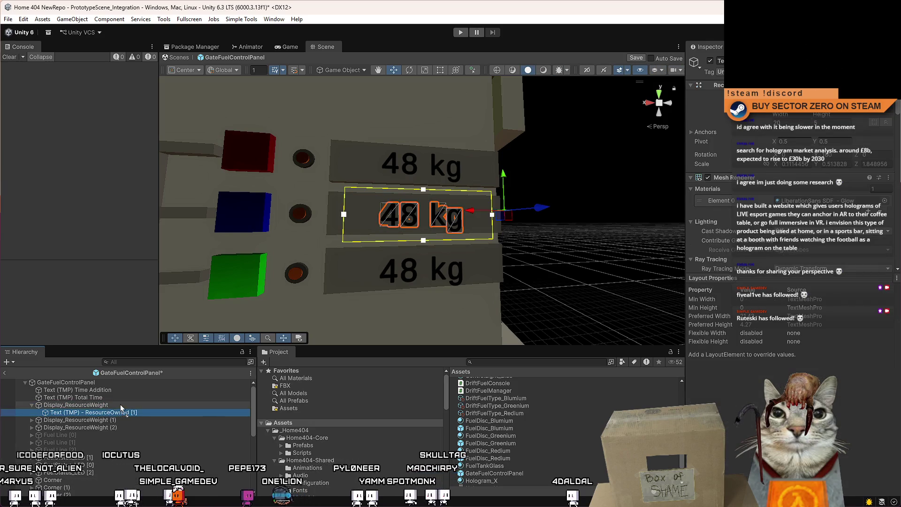
{"action": "mouse_move", "coordinate": [107, 413]}
{"action": "left_mouse_down"}
{"action": "mouse_move", "coordinate": [108, 403]}
{"action": "mouse_move", "coordinate": [124, 407]}
{"action": "left_mouse_up"}
{"action": "left_click", "coordinate": [113, 413]}
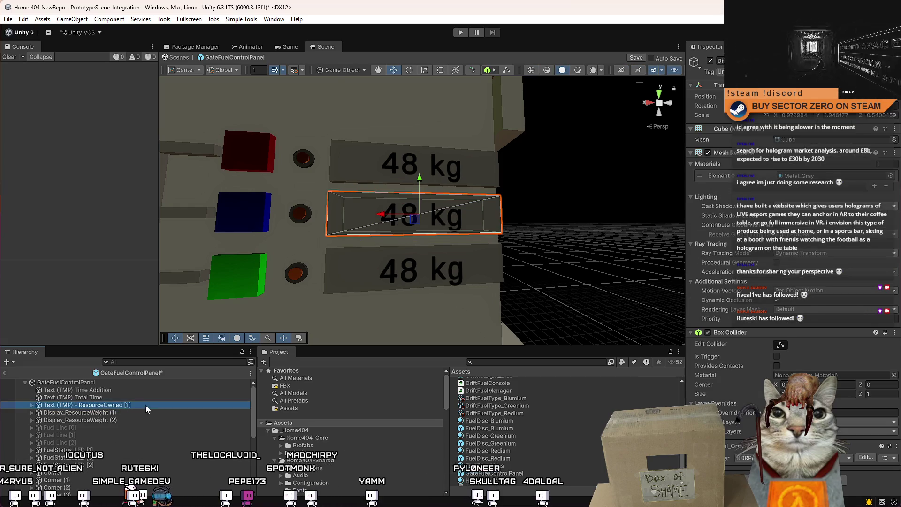
Step: Nest the display box under the ResourceOwned [1] text and name it ResourceOwned_Part
{"action": "left_click", "coordinate": [124, 406]}
{"action": "key", "text": "ctrl+z"}
{"action": "key", "text": "ctrl+z"}
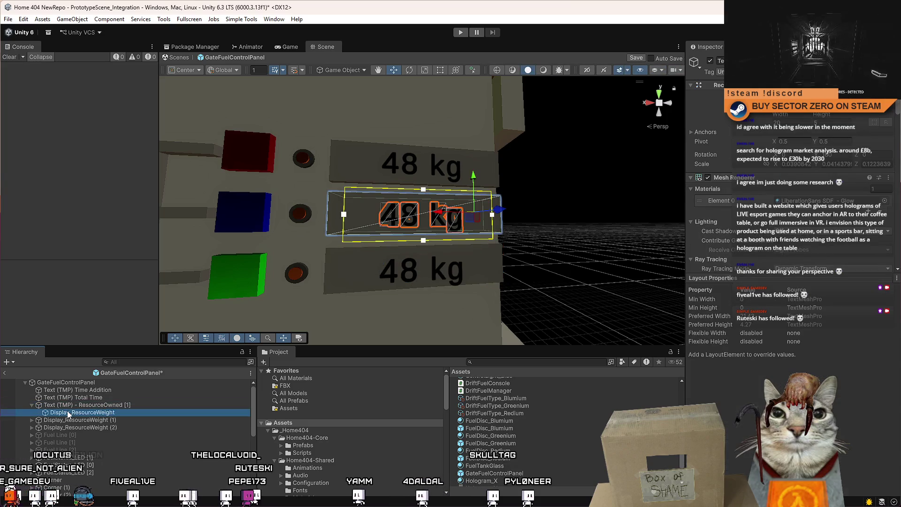
{"action": "left_click", "coordinate": [235, 413]}
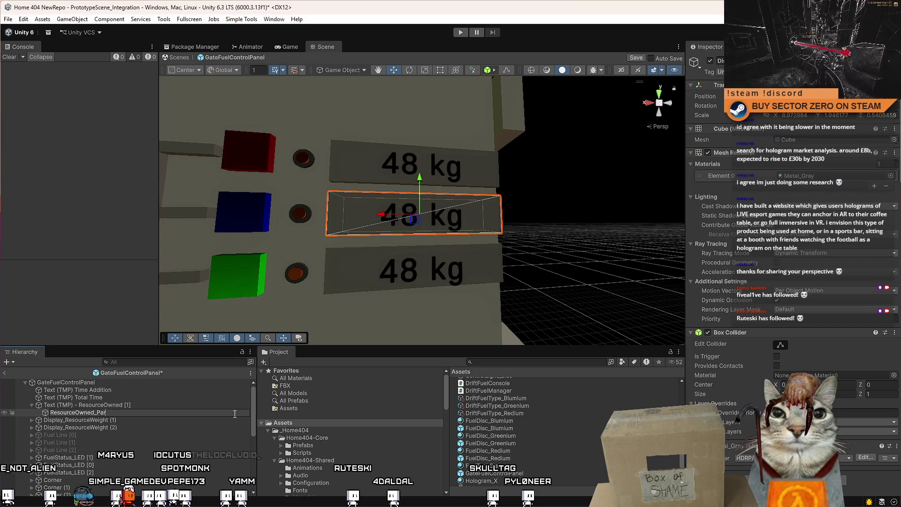
{"action": "type", "text": "t"}
{"action": "key", "text": "Return"}
{"action": "left_click", "coordinate": [173, 407]}
{"action": "left_click", "coordinate": [100, 419]}
{"action": "key", "text": "ctrl+z"}
Step: Delete the spare Display_ResourceWeight (1) and (2) objects
{"action": "left_click", "coordinate": [112, 414]}
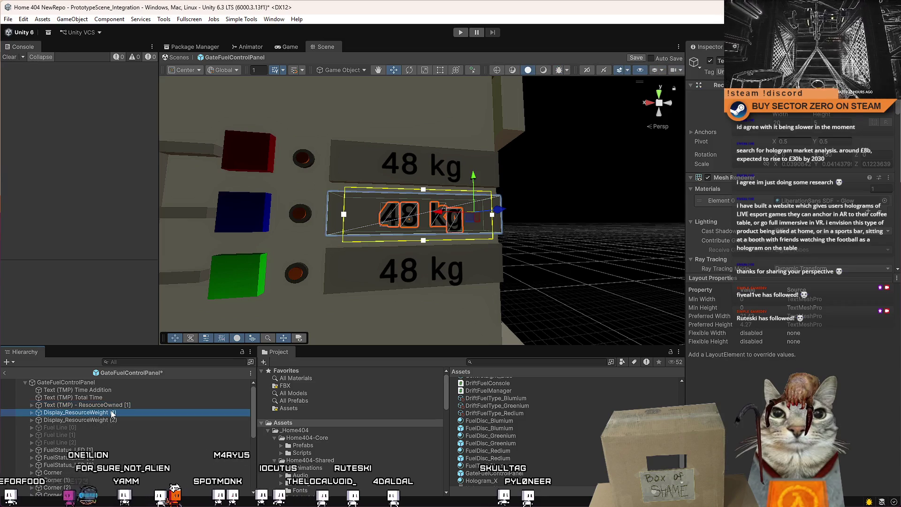
{"action": "key", "text": "Delete"}
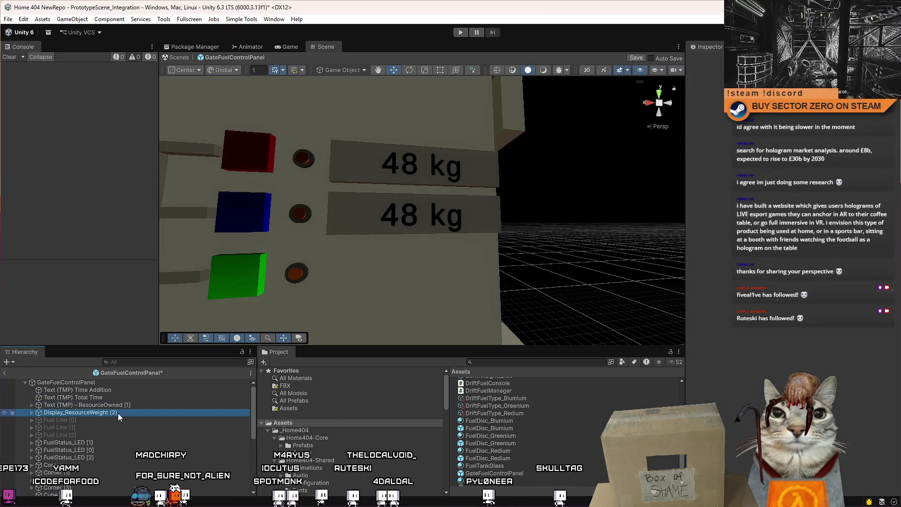
{"action": "key", "text": "Delete"}
{"action": "left_click", "coordinate": [122, 404]}
{"action": "key", "text": "f"}
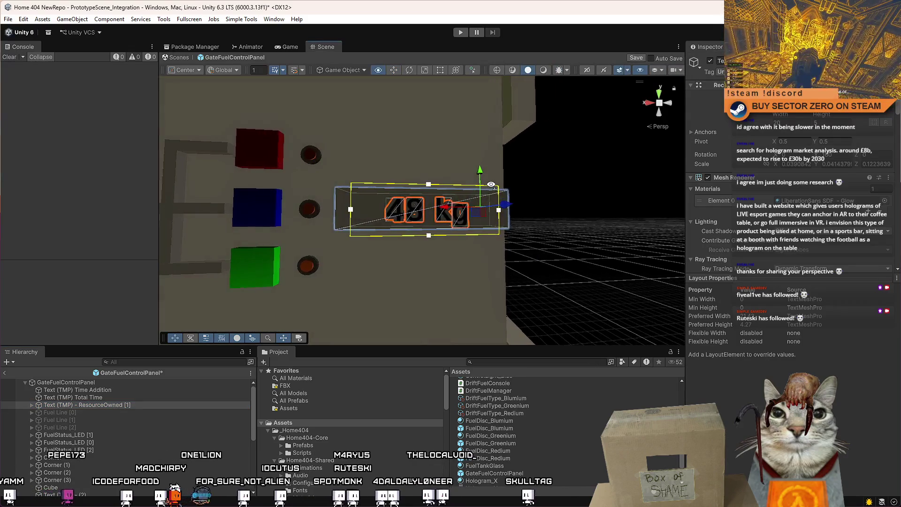
Step: Duplicate the ResourceOwned [1] text twice, placing copies in the bottom and top rows
{"action": "key", "text": "ctrl+d"}
{"action": "left_click_drag", "start_coordinate": [480, 178], "coordinate": [478, 222]}
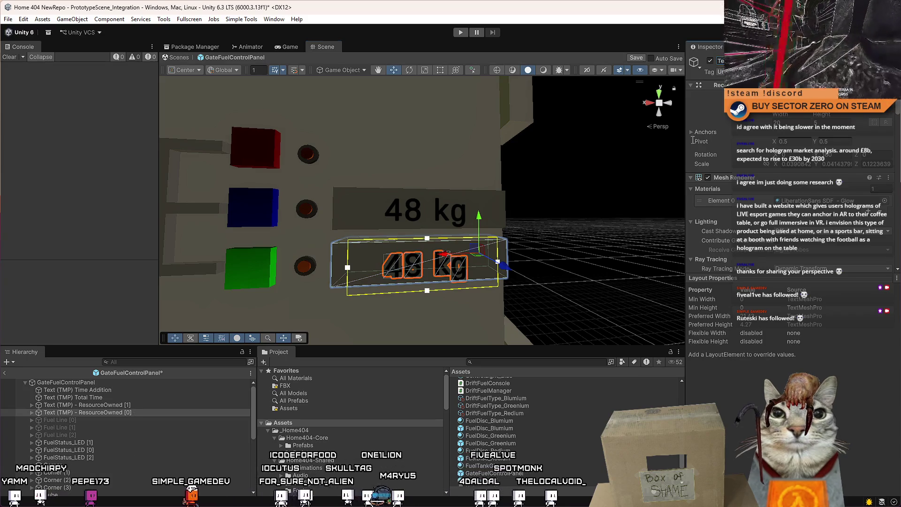
{"action": "key", "text": "ctrl+d"}
{"action": "left_click_drag", "start_coordinate": [478, 216], "coordinate": [473, 130]}
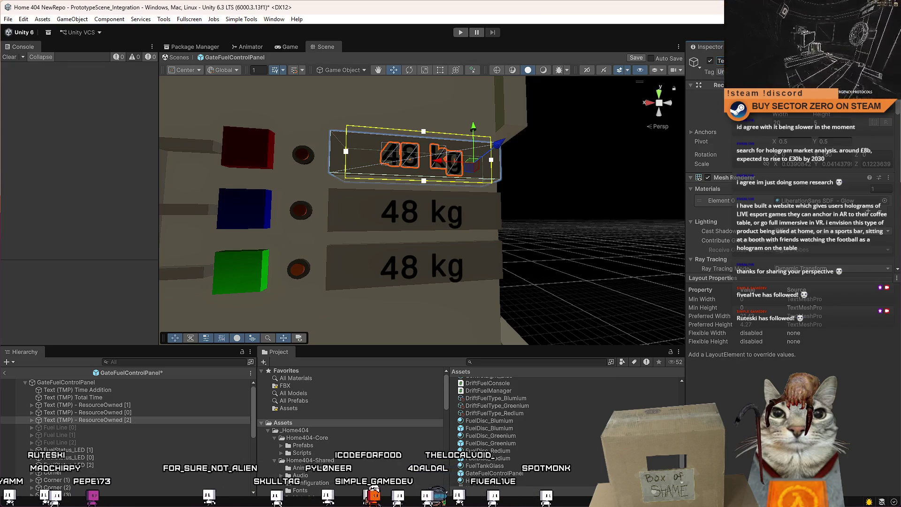
Step: Frame the third fuel status light and orbit to a head-on view of the panel
{"action": "left_click", "coordinate": [118, 465]}
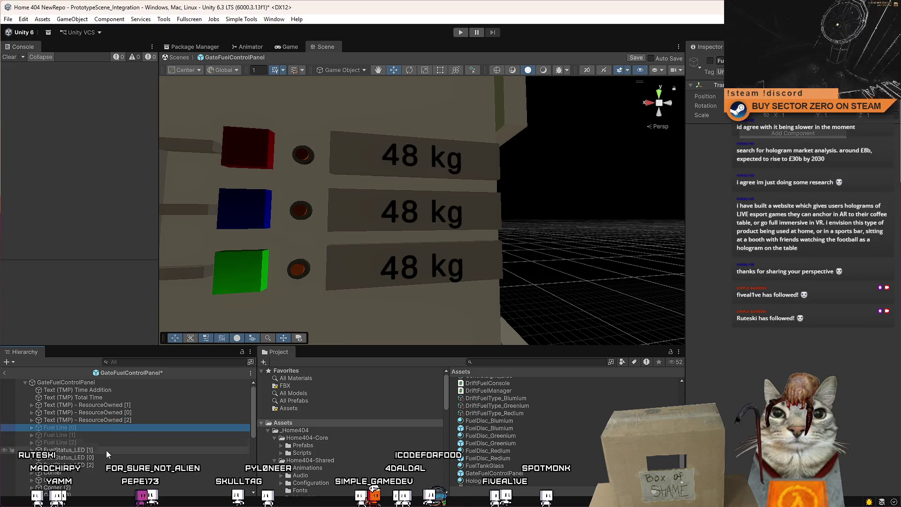
{"action": "key", "text": "f"}
{"action": "mouse_move", "coordinate": [379, 252]}
{"action": "left_mouse_down"}
{"action": "mouse_move", "coordinate": [372, 246]}
{"action": "mouse_move", "coordinate": [421, 231]}
{"action": "left_mouse_up"}
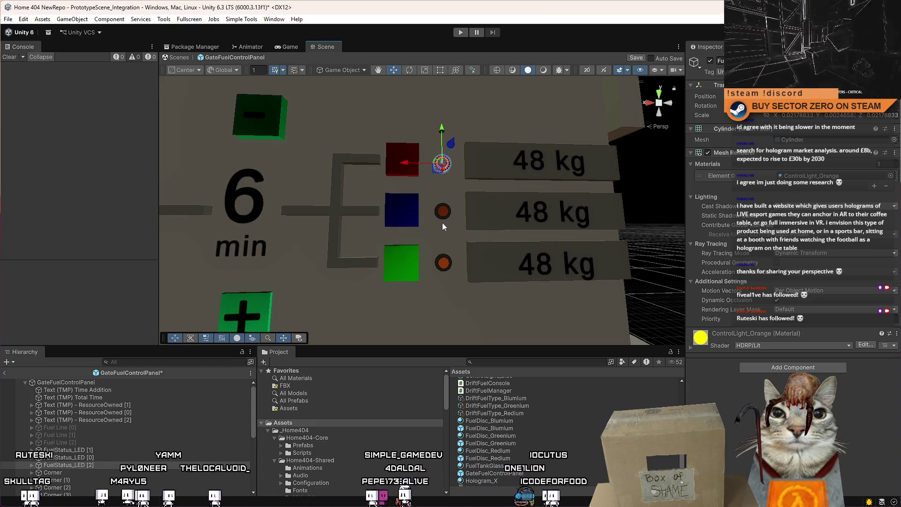
{"action": "left_click", "coordinate": [399, 172]}
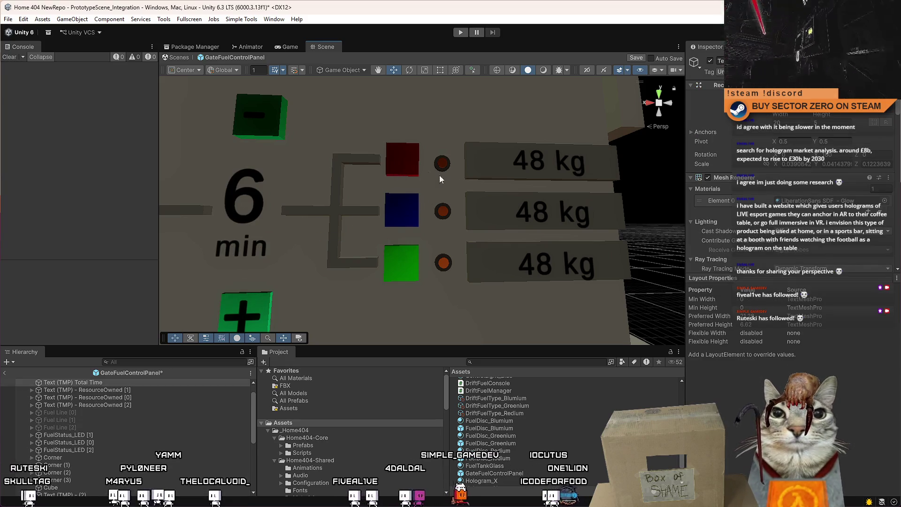
Step: Move the three coloured cube buttons under the Total Time text in the Hierarchy
{"action": "scroll", "coordinate": [428, 176], "scroll_direction": "up", "scroll_amount": 5}
{"action": "mouse_move", "coordinate": [436, 170]}
{"action": "left_mouse_down"}
{"action": "mouse_move", "coordinate": [376, 227]}
{"action": "mouse_move", "coordinate": [438, 229]}
{"action": "left_mouse_up"}
{"action": "left_click", "coordinate": [390, 227]}
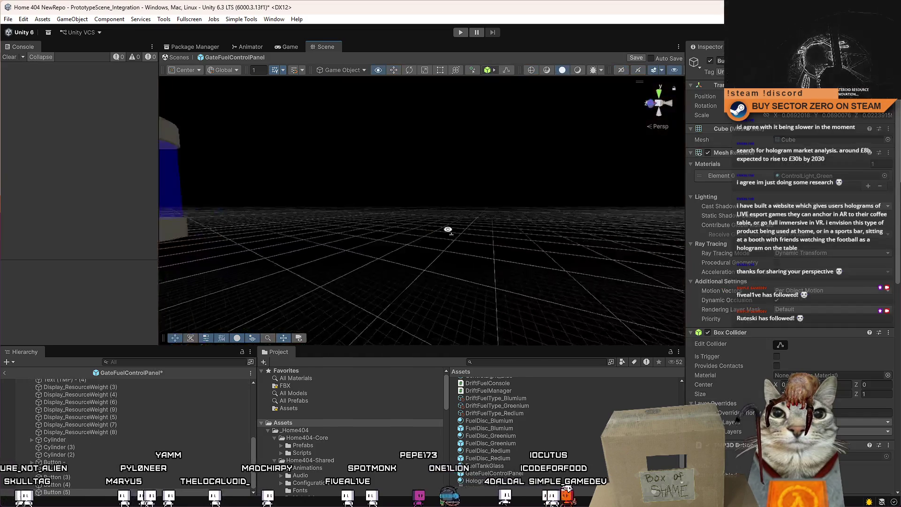
{"action": "key", "text": "f"}
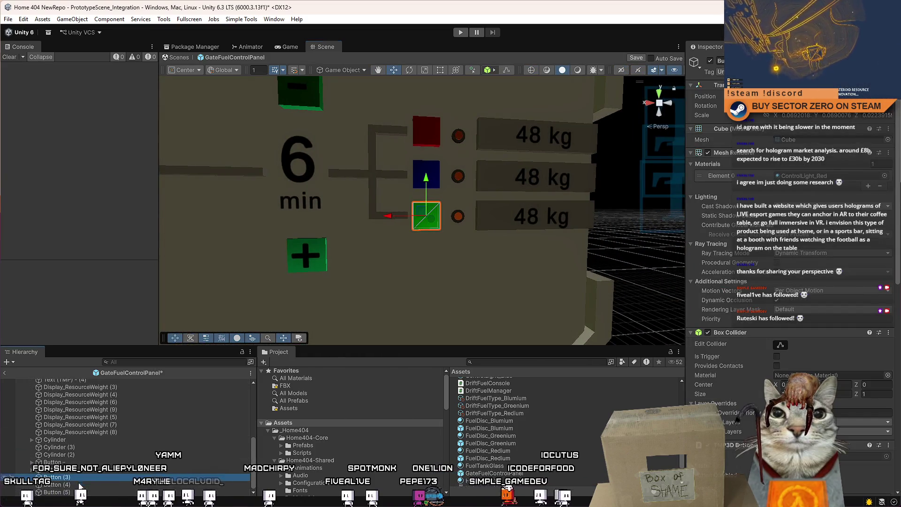
{"action": "left_click", "coordinate": [74, 493], "text": "shift"}
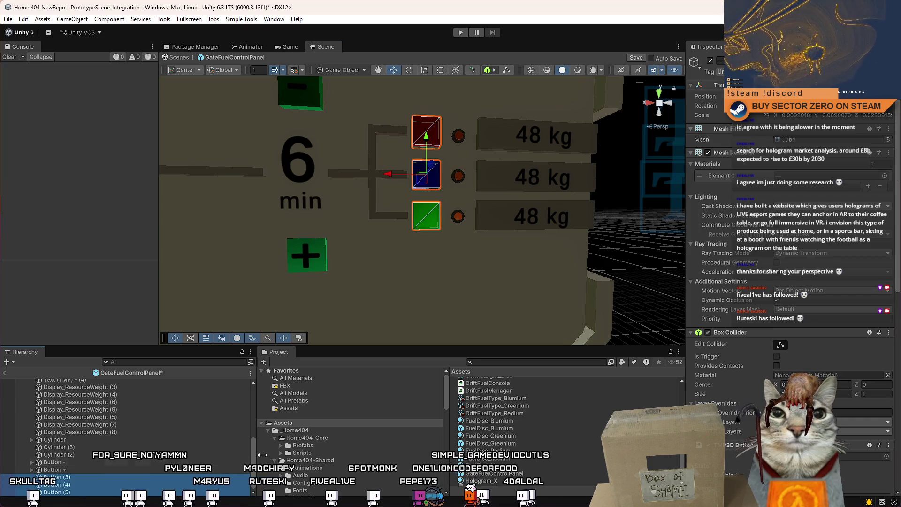
{"action": "left_click_drag", "start_coordinate": [254, 459], "coordinate": [265, 387]}
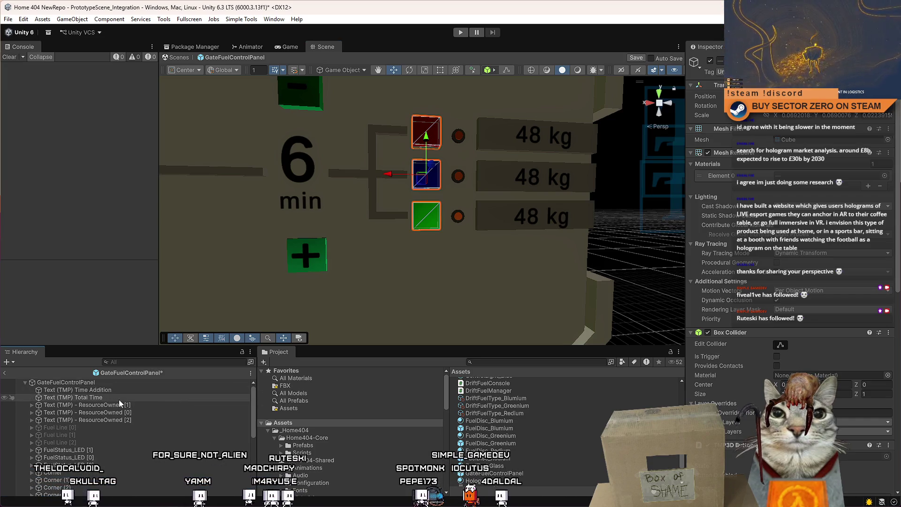
{"action": "left_click", "coordinate": [111, 398], "text": "ctrl"}
{"action": "left_click_drag", "start_coordinate": [104, 406], "coordinate": [94, 407]}
Step: Rename the green and blue cube buttons Button_SelectResource [0] and [1]
{"action": "left_click", "coordinate": [103, 405]}
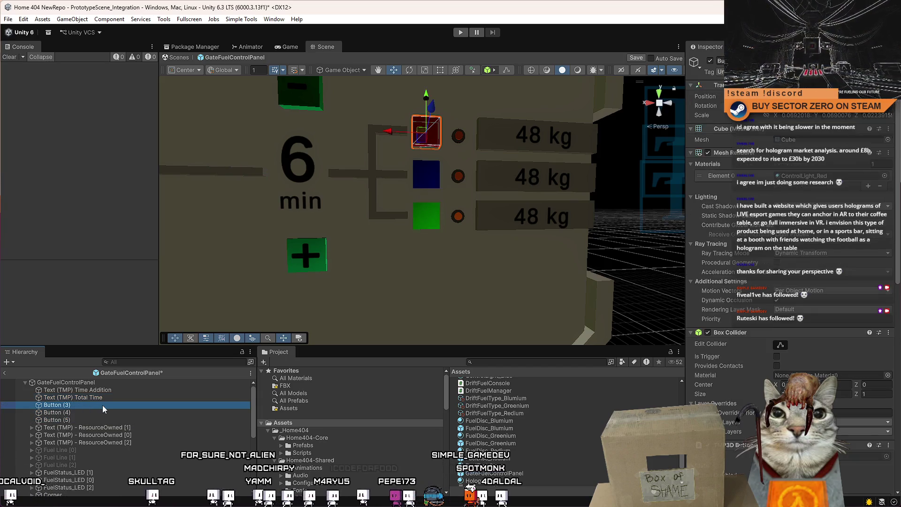
{"action": "left_click", "coordinate": [87, 419]}
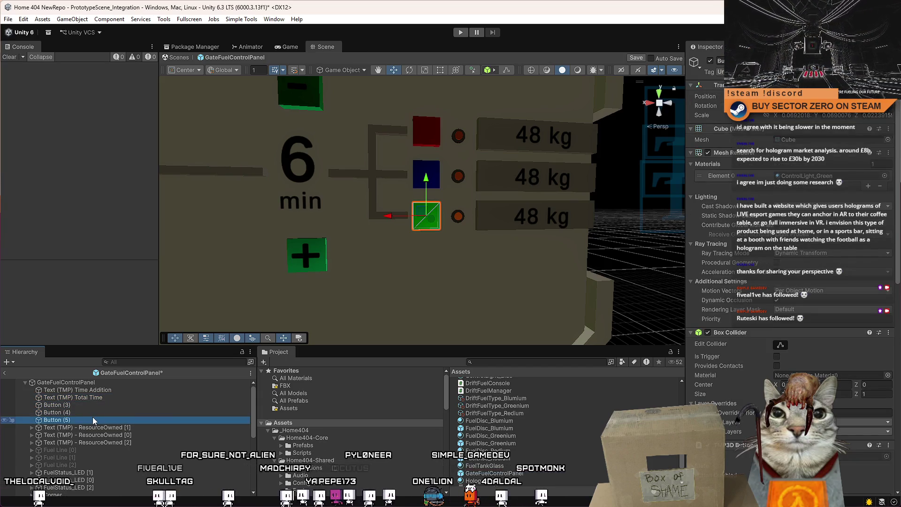
{"action": "left_click", "coordinate": [92, 420]}
{"action": "left_click", "coordinate": [131, 422]}
{"action": "type", "text": "_SelectRe"}
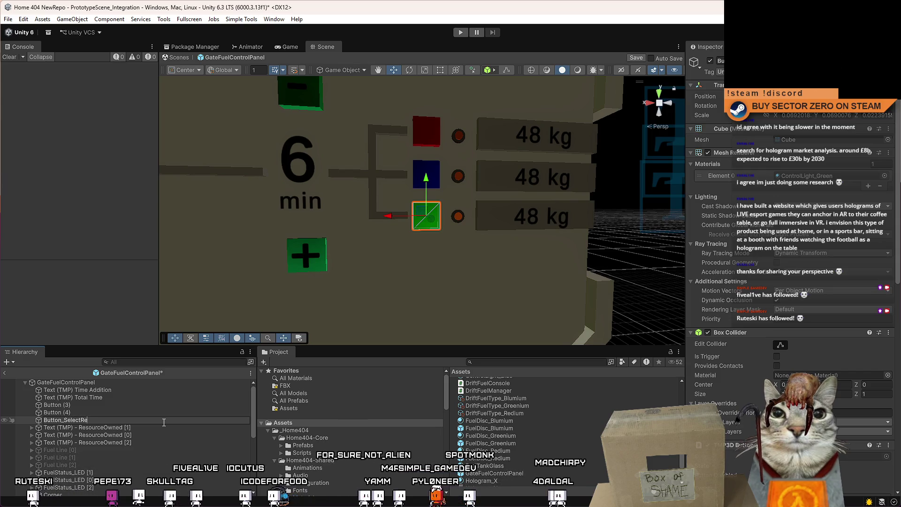
{"action": "type", "text": "source [0"}
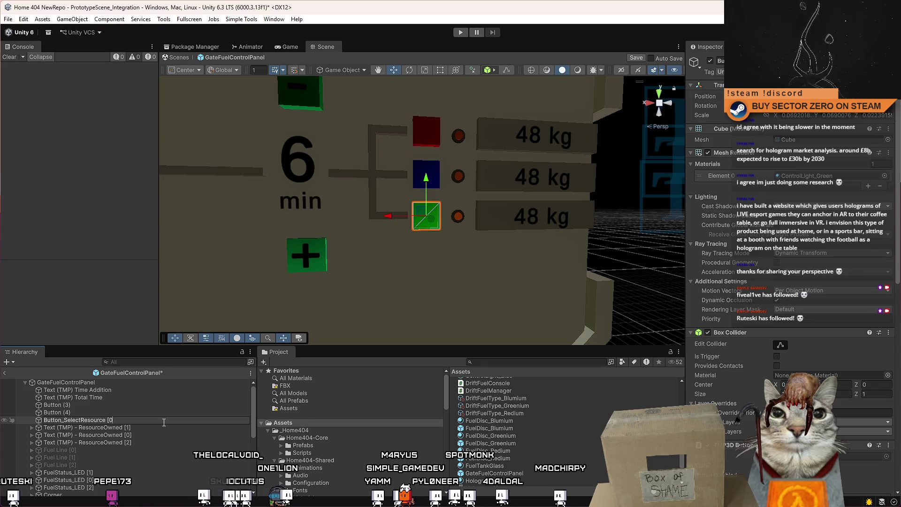
{"action": "key", "text": "Return"}
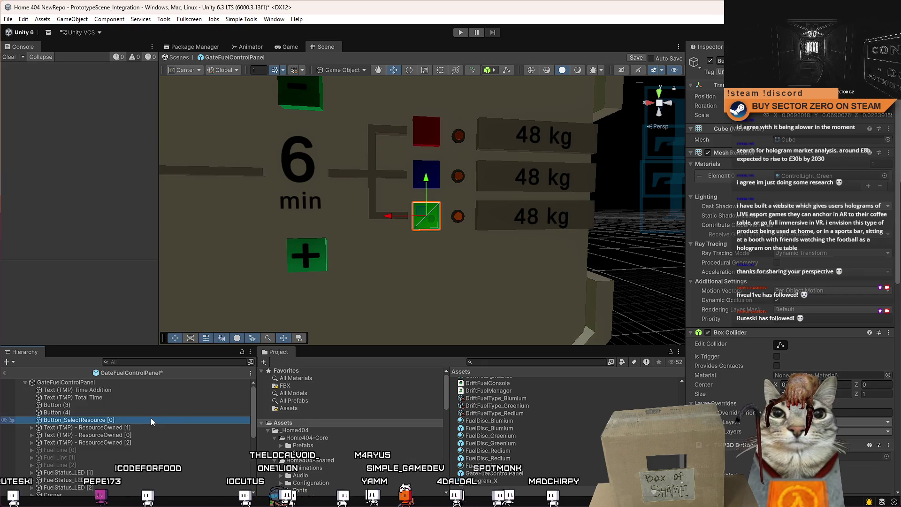
{"action": "left_click", "coordinate": [129, 414]}
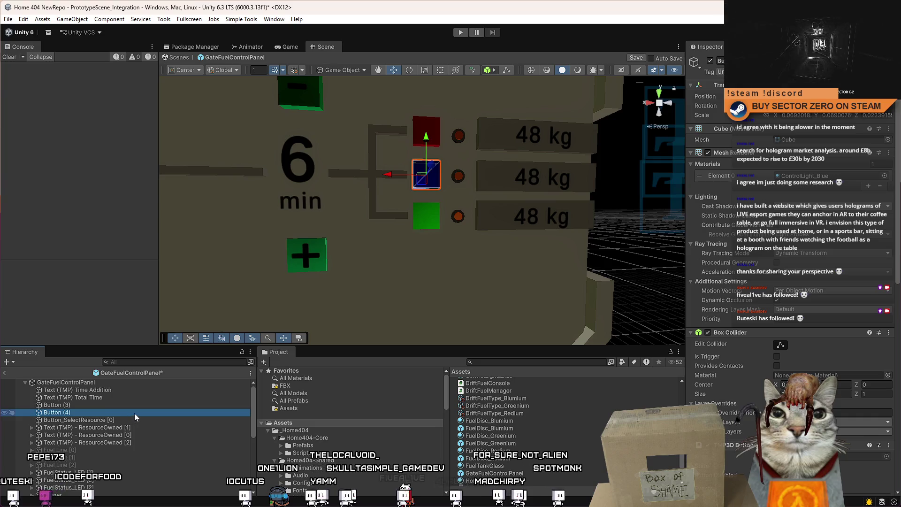
{"action": "left_click", "coordinate": [134, 413]}
{"action": "type", "text": "Button_SelectResource [0]"}
{"action": "key", "text": "Return"}
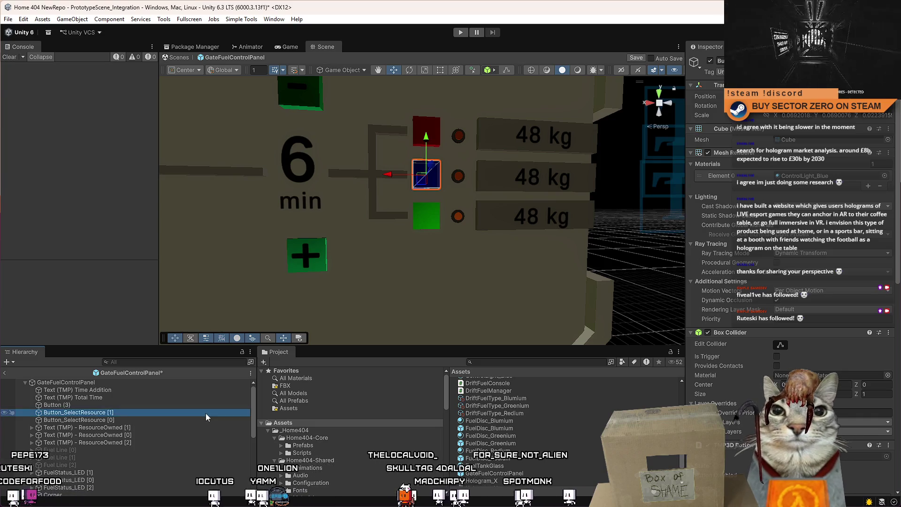
Step: Rename the red cube button Button_SelectResource [3]
{"action": "left_click", "coordinate": [98, 406]}
{"action": "left_click", "coordinate": [106, 407]}
{"action": "key", "text": "ctrl+v"}
{"action": "key", "text": "BackSpace"}
{"action": "key", "text": "BackSpace"}
{"action": "type", "text": "3]"}
{"action": "key", "text": "Return"}
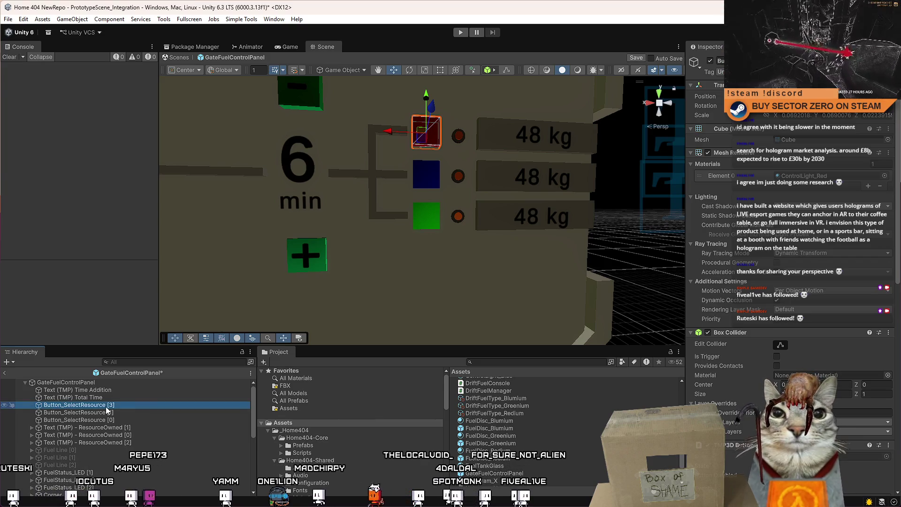
{"action": "left_click", "coordinate": [109, 412]}
Step: Review the panel's 48 kg weight texts and the three fuel status lights
{"action": "left_click", "coordinate": [112, 420]}
{"action": "left_click", "coordinate": [114, 427]}
{"action": "left_click", "coordinate": [115, 435]}
{"action": "left_click", "coordinate": [117, 442]}
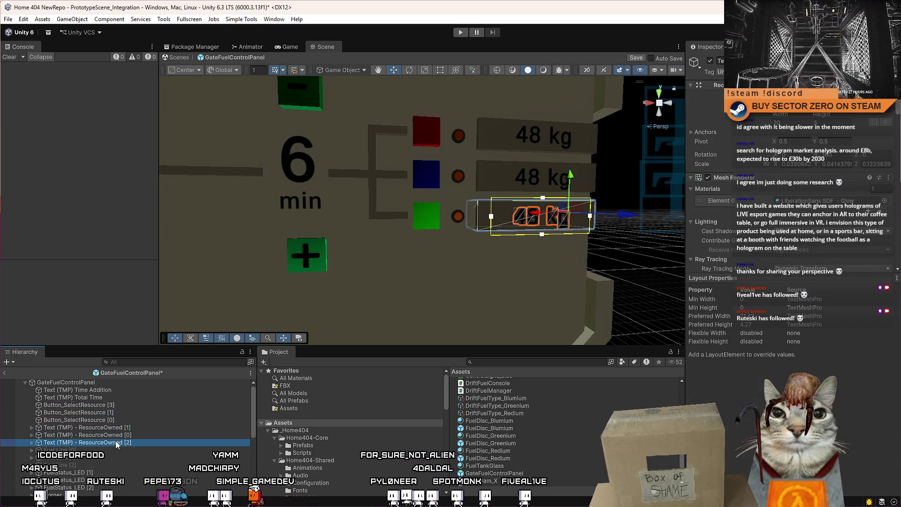
{"action": "left_click", "coordinate": [116, 435]}
{"action": "left_click", "coordinate": [94, 457]}
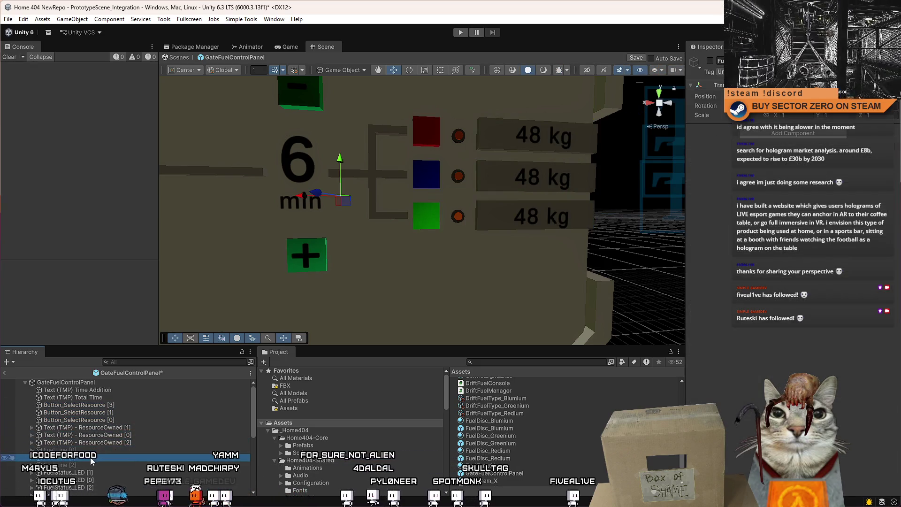
{"action": "scroll", "coordinate": [108, 450], "scroll_direction": "down", "scroll_amount": 3}
{"action": "left_click", "coordinate": [117, 445]}
{"action": "left_click", "coordinate": [106, 458]}
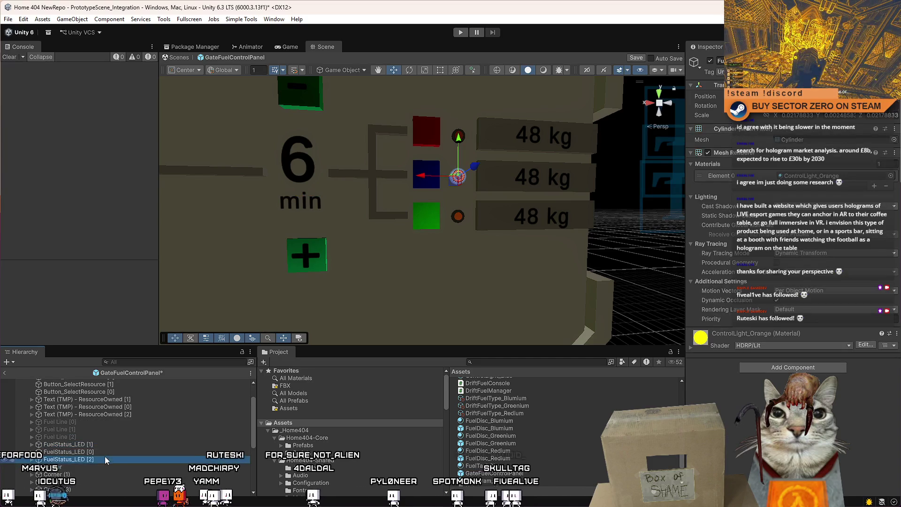
{"action": "left_click", "coordinate": [105, 447]}
{"action": "left_click", "coordinate": [104, 459]}
{"action": "scroll", "coordinate": [105, 451], "scroll_direction": "down", "scroll_amount": 2}
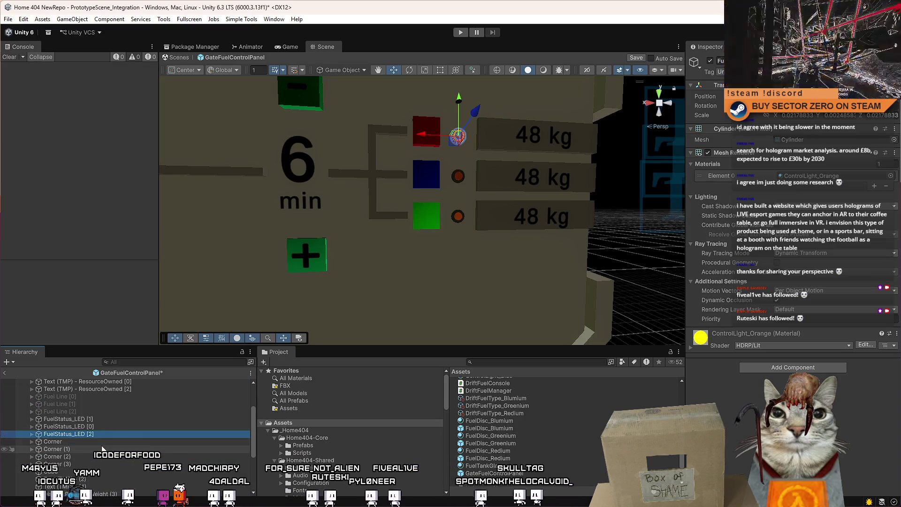
{"action": "scroll", "coordinate": [102, 447], "scroll_direction": "down", "scroll_amount": 2}
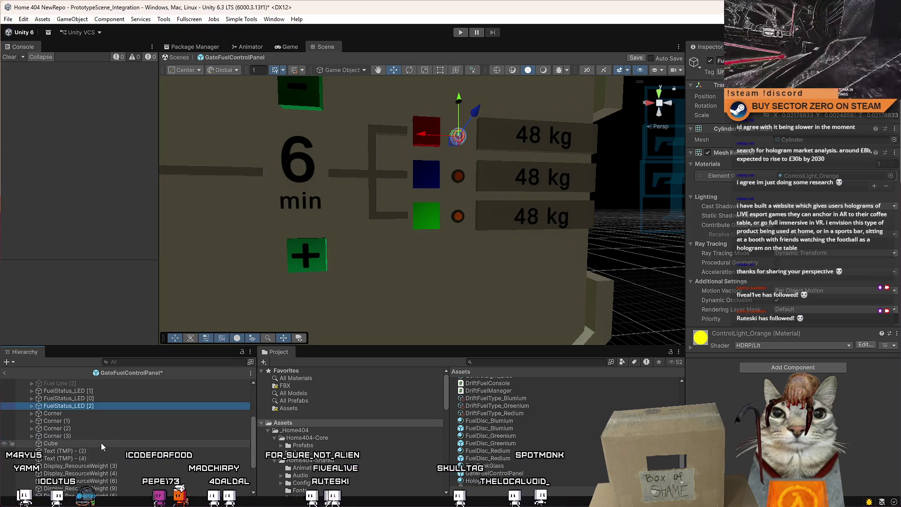
Step: Frame the whole panel, select the GateFuelControlPanel root, and switch to Visual Studio
{"action": "double_click", "coordinate": [92, 444]}
{"action": "scroll", "coordinate": [162, 434], "scroll_direction": "up", "scroll_amount": 3}
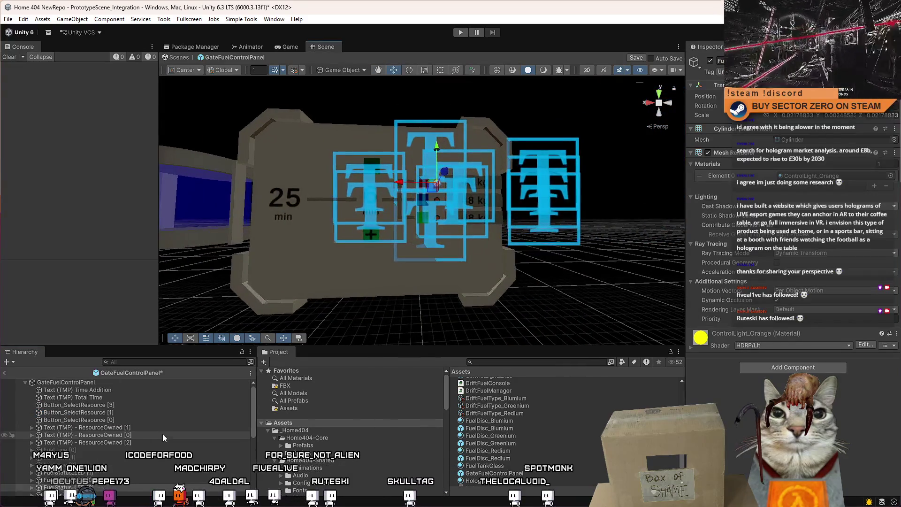
{"action": "left_click", "coordinate": [114, 383]}
{"action": "scroll", "coordinate": [425, 267], "scroll_direction": "up", "scroll_amount": 10}
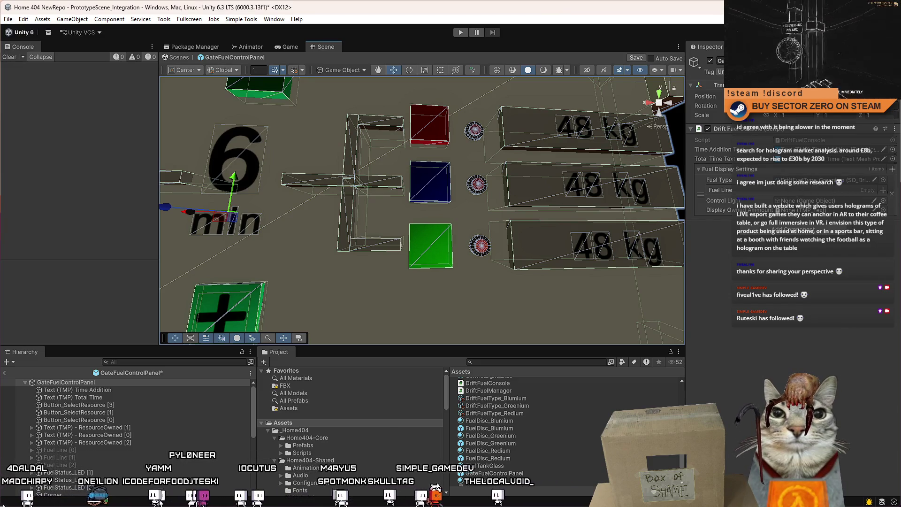
{"action": "key", "text": "alt+Tab"}
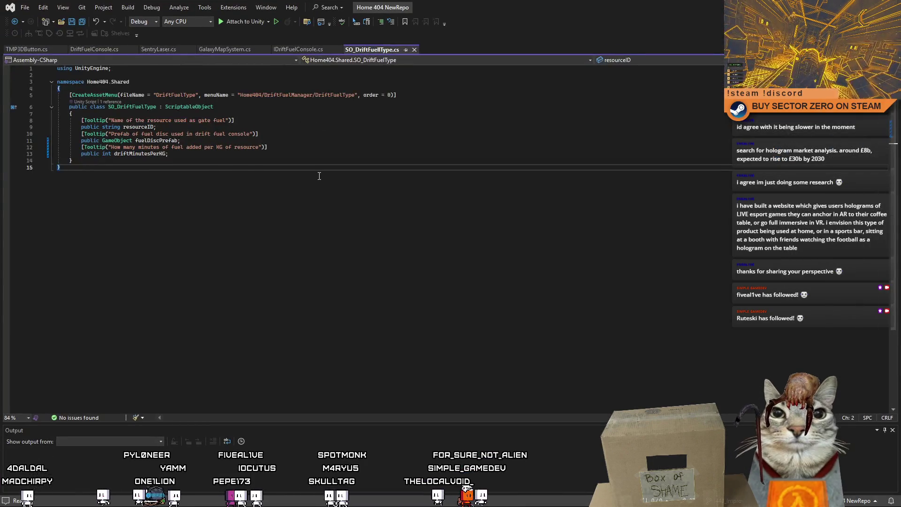
Step: In DriftFuelConsole.cs, move the fuelLine declaration after displayOwnedAmount, save, and return to Unity
{"action": "left_click", "coordinate": [101, 49]}
{"action": "left_click_drag", "start_coordinate": [80, 199], "coordinate": [173, 200]}
{"action": "key", "text": "BackSpace"}
{"action": "key", "text": "Delete"}
{"action": "key", "text": "Down"}
{"action": "key", "text": "End"}
{"action": "key", "text": "Return"}
{"action": "type", "text": "public GameObject[] fuelLine;"}
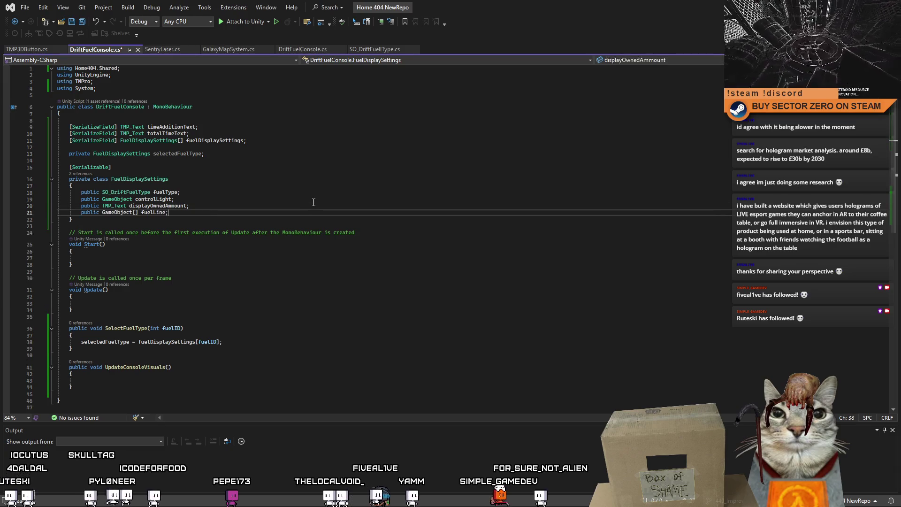
{"action": "key", "text": "ctrl+s"}
{"action": "key", "text": "Down"}
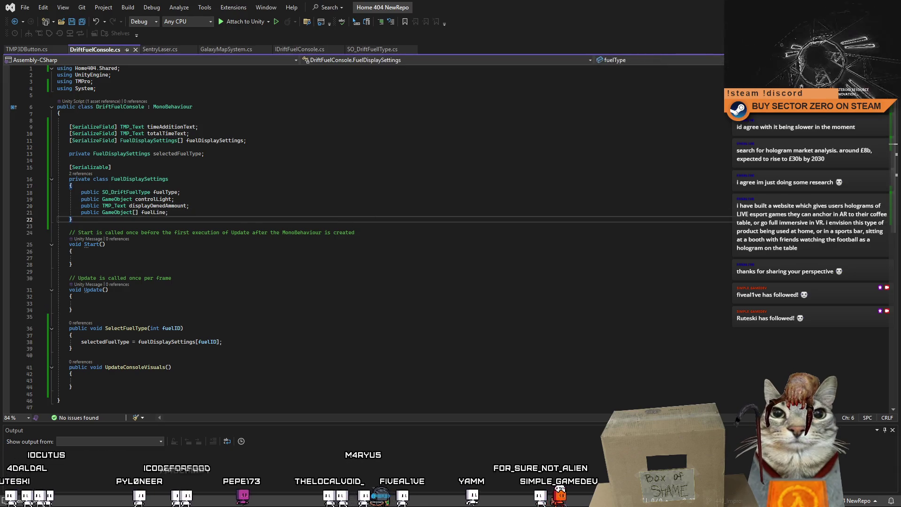
{"action": "key", "text": "alt+Tab"}
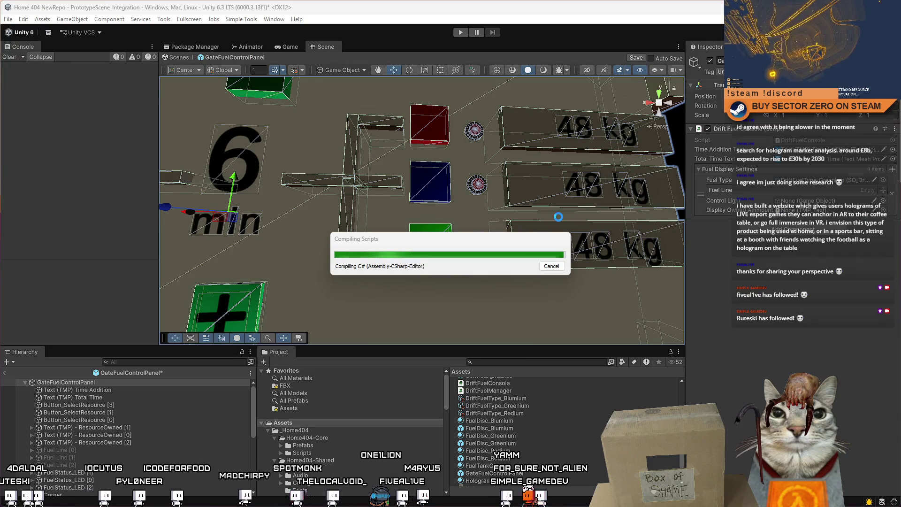
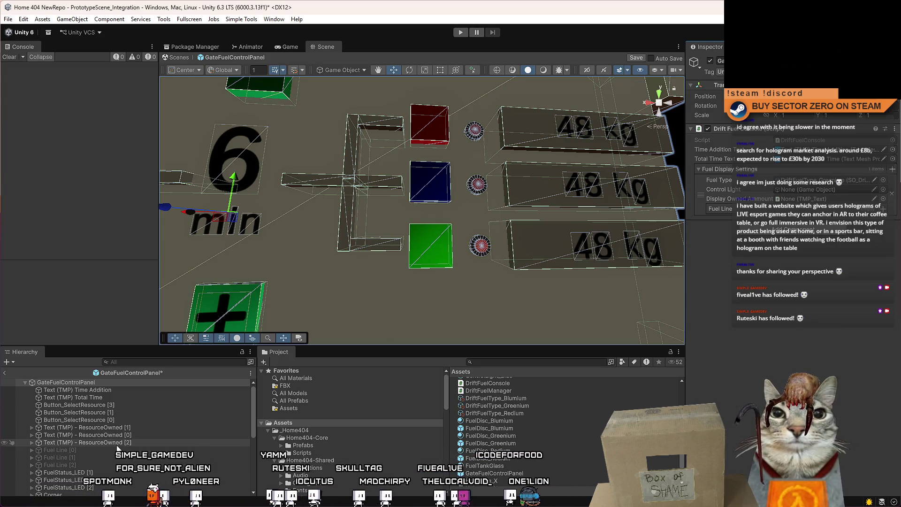
Step: Move ResourceOwned [0] below ResourceOwned [2] and rename Button_SelectResource [3] to Button_SelectResource [2]
{"action": "left_click_drag", "start_coordinate": [138, 434], "coordinate": [137, 438]}
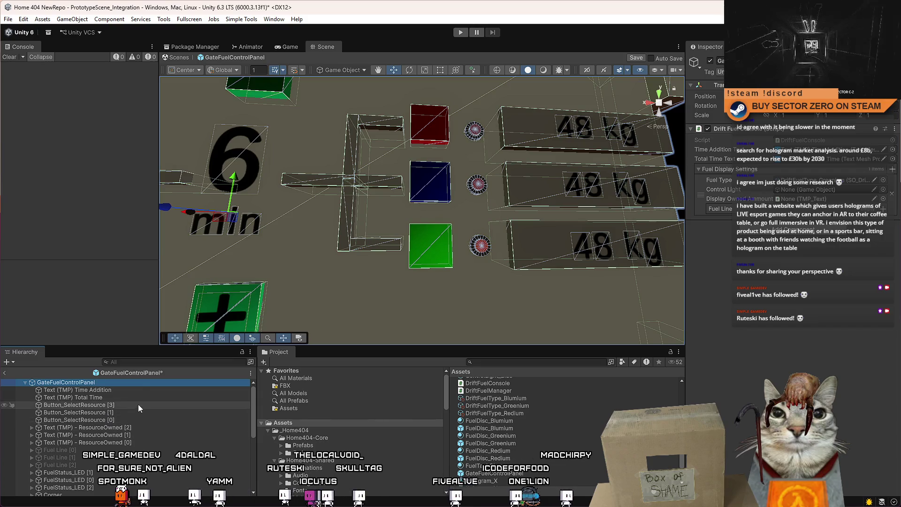
{"action": "left_click", "coordinate": [123, 404]}
{"action": "key", "text": "F2"}
{"action": "key", "text": "End"}
{"action": "key", "text": "Left"}
{"action": "key", "text": "BackSpace"}
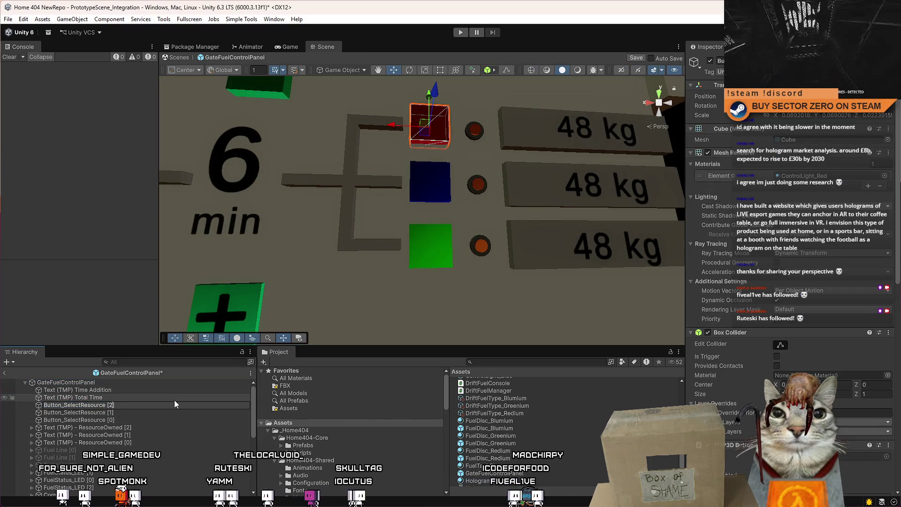
{"action": "type", "text": "2"}
{"action": "key", "text": "Return"}
Step: Reorder the fuel lines and FuelStatus_LEDs in the Hierarchy so they count down [2], [1], [0]
{"action": "left_click", "coordinate": [106, 384]}
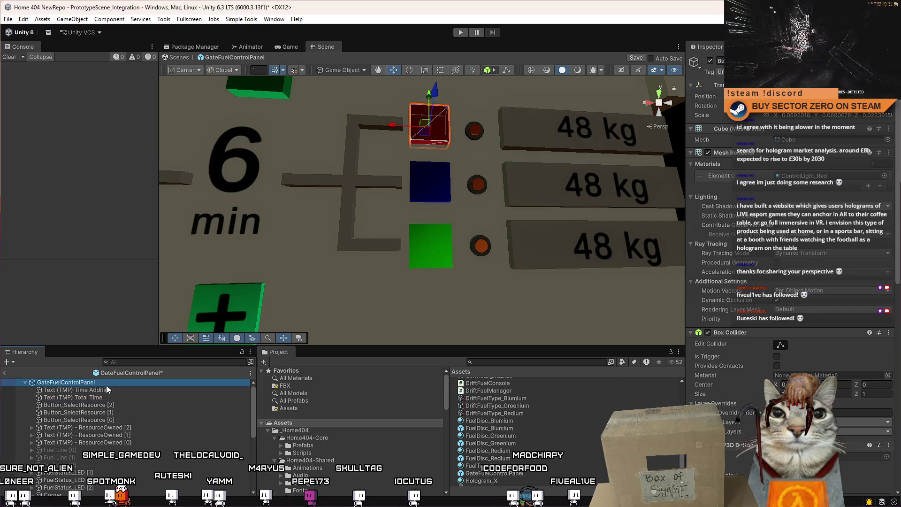
{"action": "scroll", "coordinate": [184, 432], "scroll_direction": "down", "scroll_amount": 3}
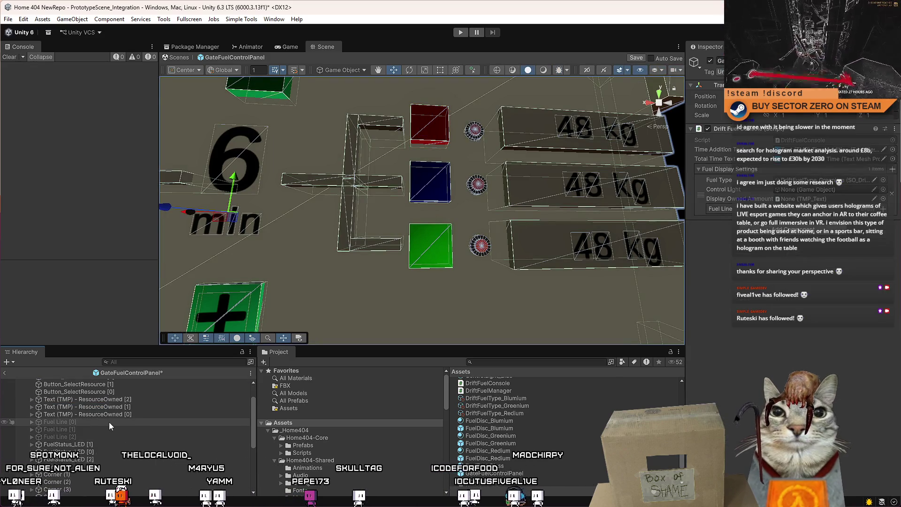
{"action": "mouse_move", "coordinate": [107, 423]}
{"action": "left_mouse_down"}
{"action": "mouse_move", "coordinate": [94, 438]}
{"action": "mouse_move", "coordinate": [89, 419]}
{"action": "left_mouse_up"}
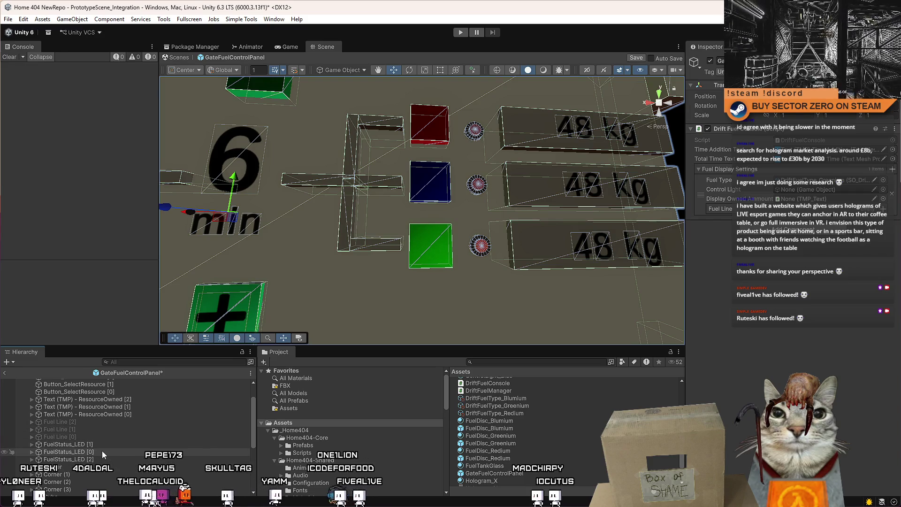
{"action": "left_click_drag", "start_coordinate": [98, 457], "coordinate": [101, 441]}
{"action": "scroll", "coordinate": [121, 429], "scroll_direction": "up", "scroll_amount": 2}
Step: Assign FuelStatus_LED [0] and the ResourceOwned text to the first fuel entry's light and amount fields
{"action": "left_click", "coordinate": [100, 383]}
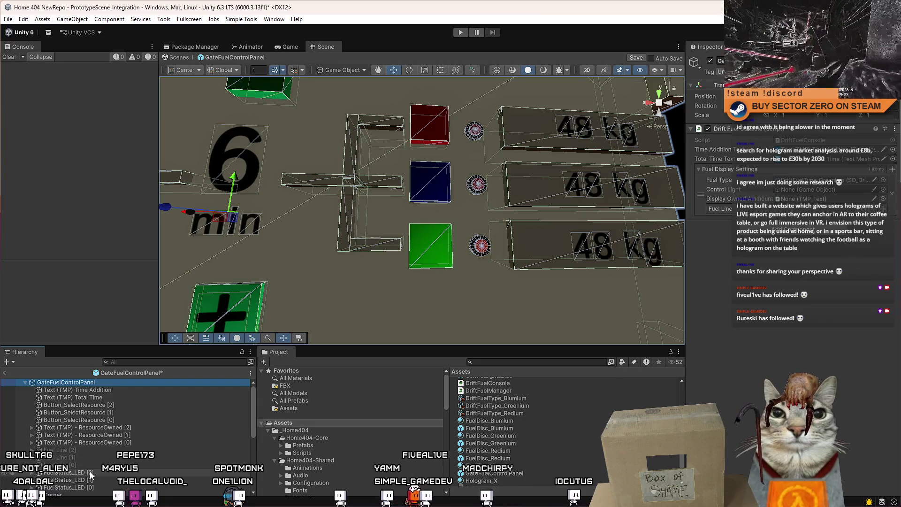
{"action": "left_click_drag", "start_coordinate": [98, 489], "coordinate": [799, 190]}
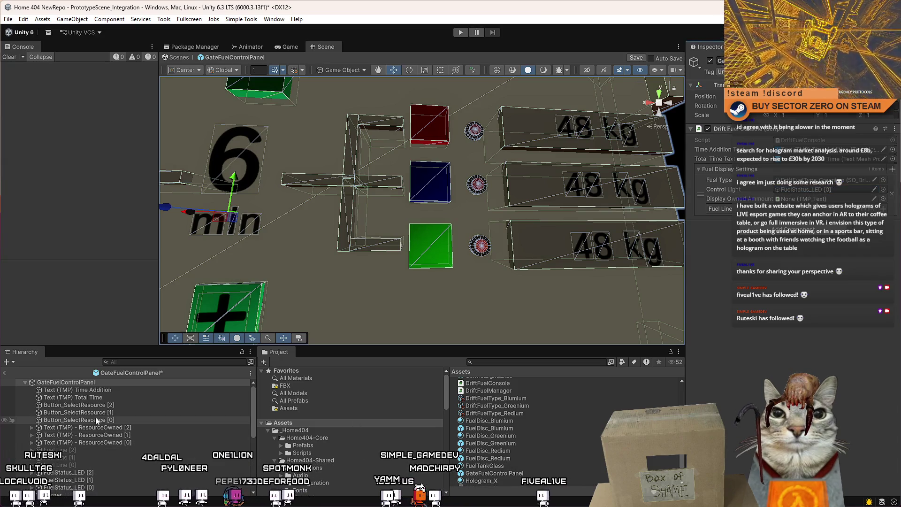
{"action": "left_click_drag", "start_coordinate": [85, 443], "coordinate": [798, 198]}
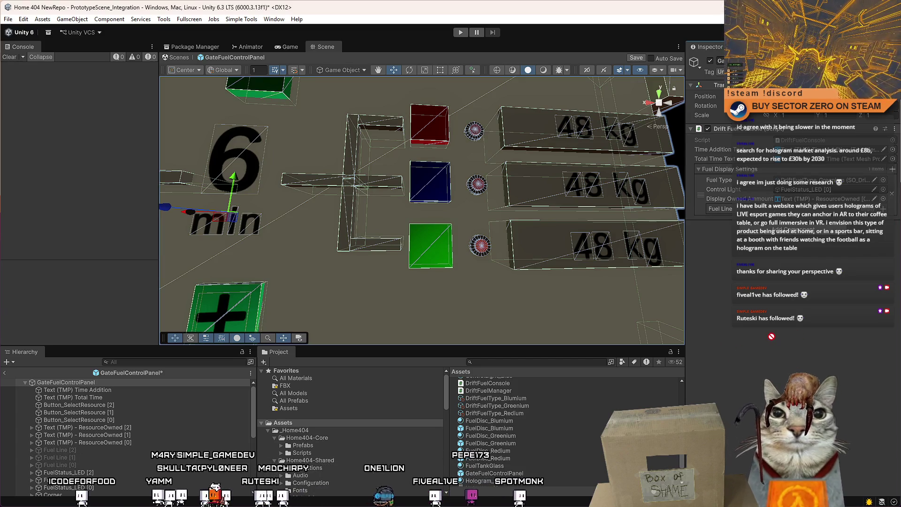
{"action": "key", "text": "alt+Tab"}
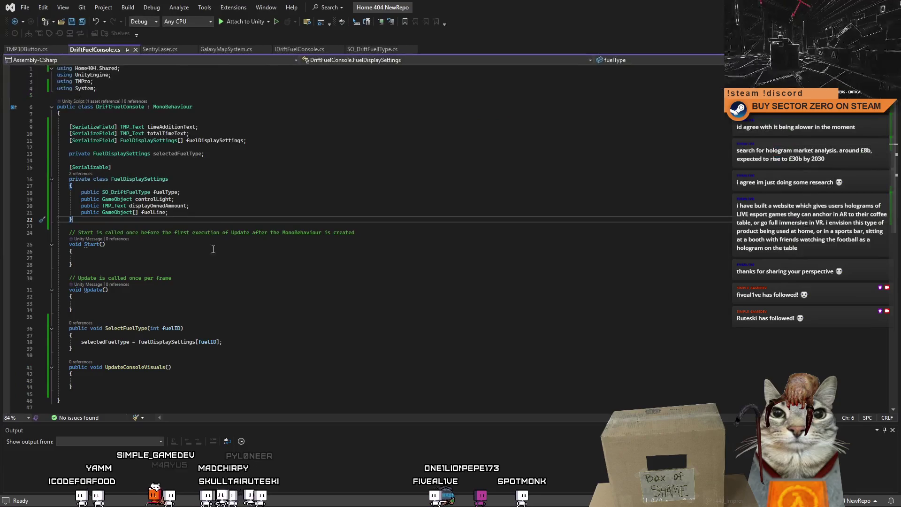
Step: Change fuelLine on line 21 from GameObject[] to a single GameObject and save DriftFuelConsole.cs
{"action": "left_click", "coordinate": [178, 209]}
{"action": "key", "text": "ctrl+Left"}
{"action": "key", "text": "ctrl+Left"}
{"action": "key", "text": "ctrl+Left"}
{"action": "key", "text": "Delete"}
{"action": "key", "text": "Delete"}
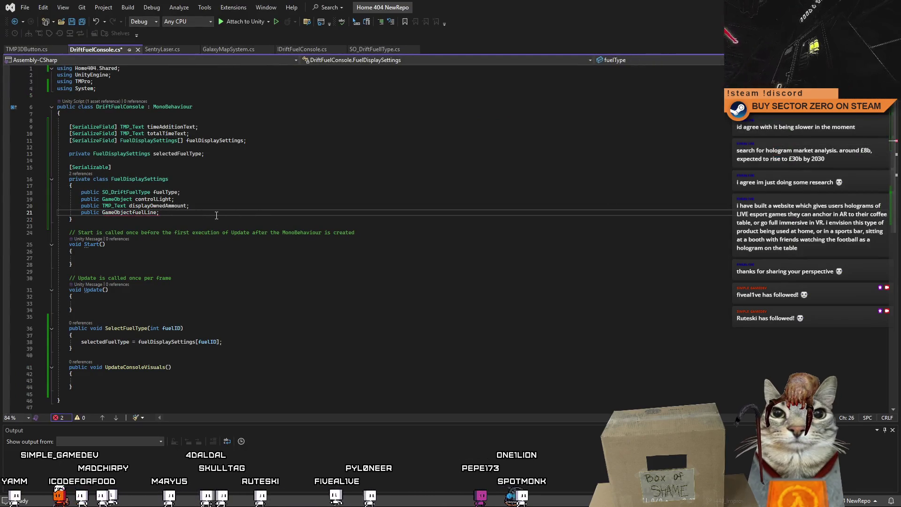
{"action": "key", "text": "ctrl+s"}
{"action": "left_click", "coordinate": [409, 287]}
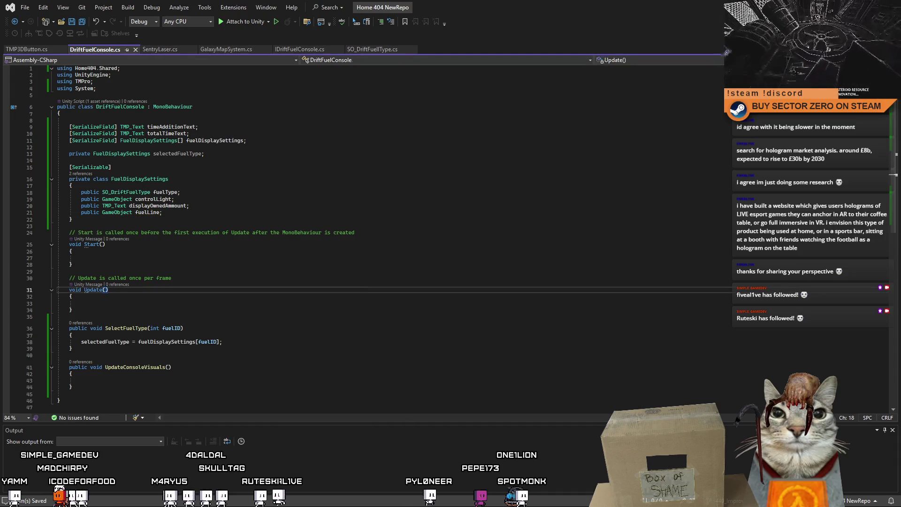
{"action": "key", "text": "alt+Tab"}
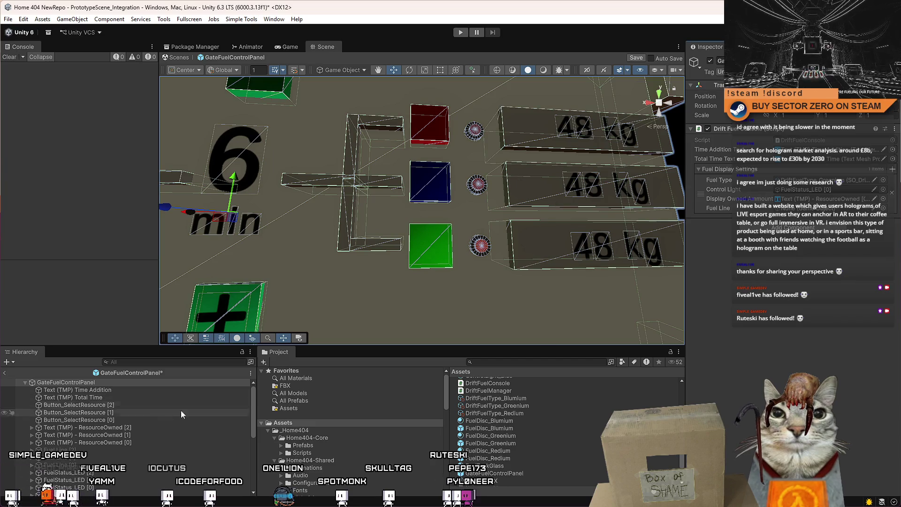
Step: Add two fuel display entries set to DriftFuelType_Blumium and DriftFuelType_Redium
{"action": "scroll", "coordinate": [114, 443], "scroll_direction": "down", "scroll_amount": 3}
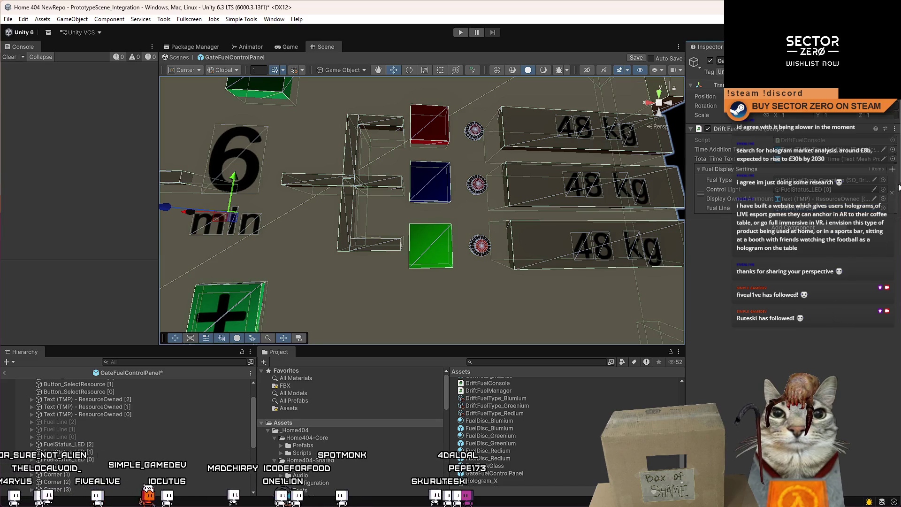
{"action": "left_click", "coordinate": [893, 169]}
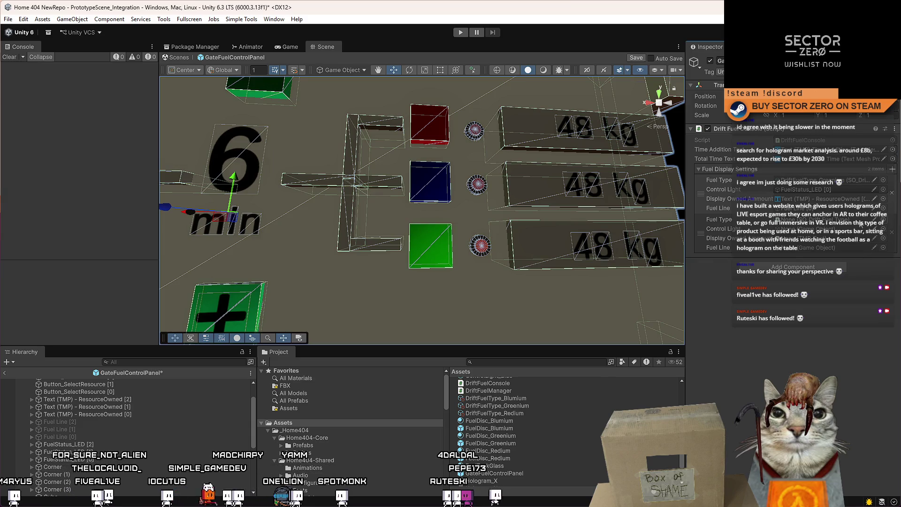
{"action": "mouse_move", "coordinate": [521, 399]}
{"action": "left_mouse_down"}
{"action": "mouse_move", "coordinate": [657, 329]}
{"action": "mouse_move", "coordinate": [826, 219]}
{"action": "left_mouse_up"}
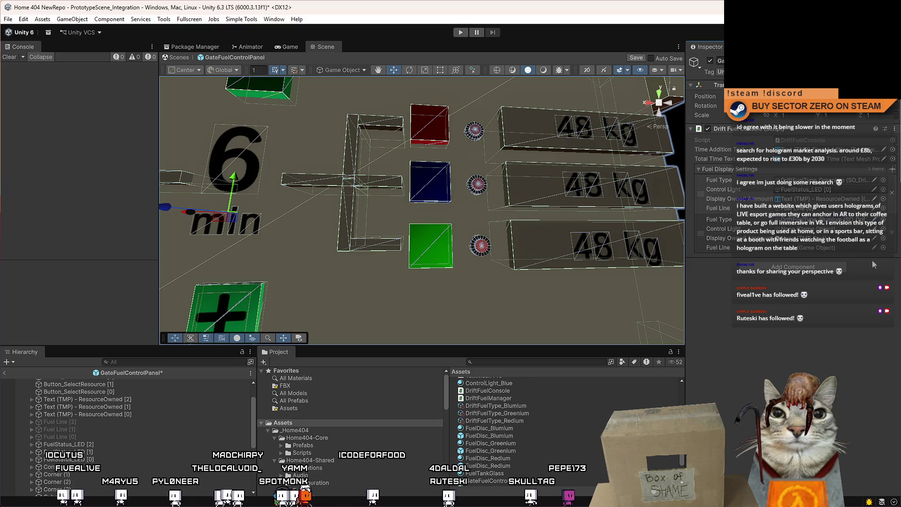
{"action": "left_click", "coordinate": [893, 169]}
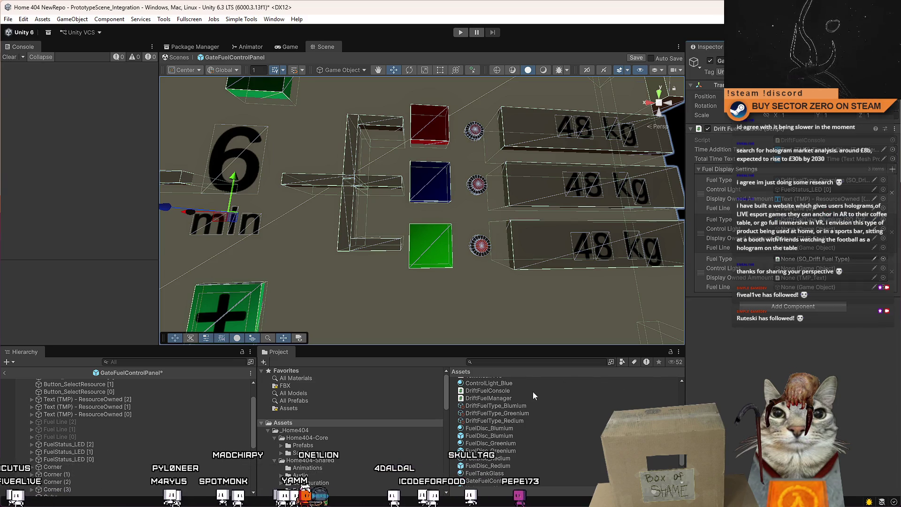
{"action": "left_click_drag", "start_coordinate": [520, 419], "coordinate": [810, 259]}
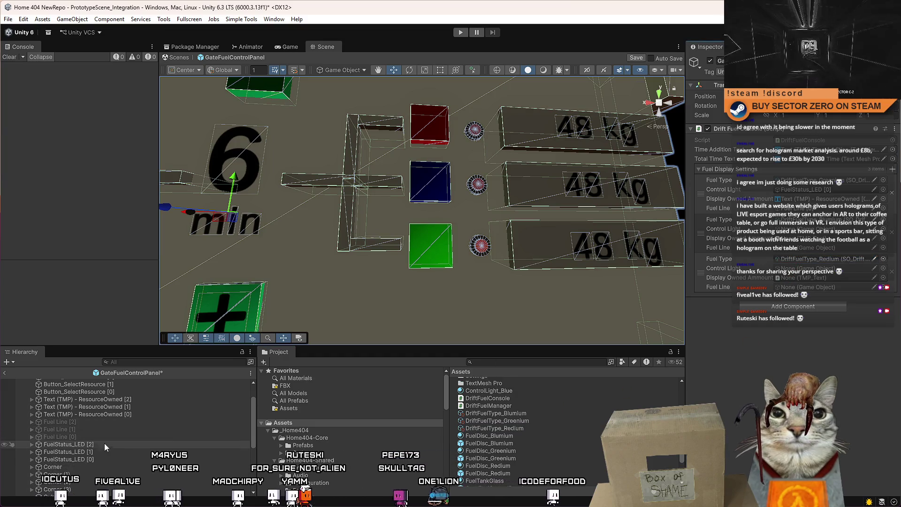
Step: Link FuelStatus_LED [1], an owned-amount text, and Fuel Line [1] and [2] into the new entries
{"action": "mouse_move", "coordinate": [96, 451]}
{"action": "left_mouse_down"}
{"action": "mouse_move", "coordinate": [827, 268]}
{"action": "mouse_move", "coordinate": [810, 230]}
{"action": "left_mouse_up"}
{"action": "mouse_move", "coordinate": [56, 437]}
{"action": "left_mouse_down"}
{"action": "mouse_move", "coordinate": [61, 446]}
{"action": "mouse_move", "coordinate": [841, 292]}
{"action": "left_mouse_up"}
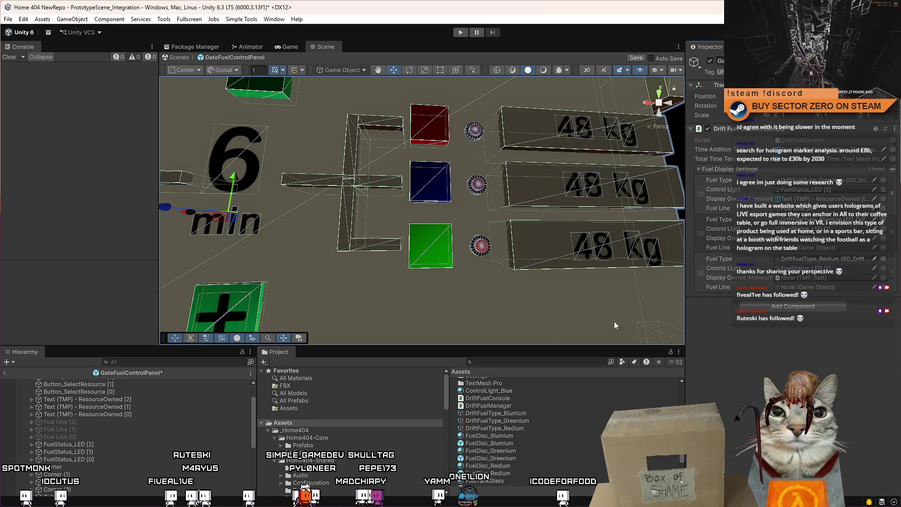
{"action": "scroll", "coordinate": [563, 432], "scroll_direction": "up", "scroll_amount": 1}
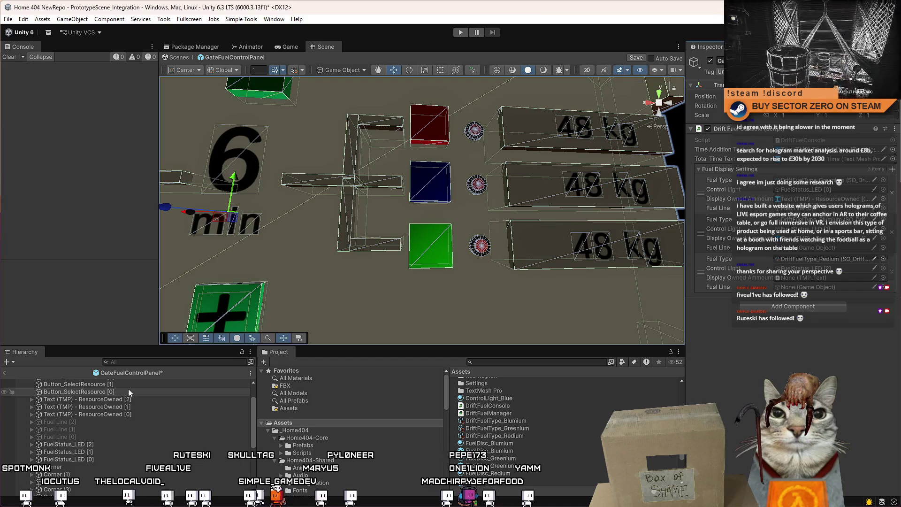
{"action": "scroll", "coordinate": [117, 432], "scroll_direction": "up", "scroll_amount": 1}
{"action": "mouse_move", "coordinate": [133, 401]}
{"action": "left_mouse_down"}
{"action": "mouse_move", "coordinate": [469, 329]}
{"action": "mouse_move", "coordinate": [813, 278]}
{"action": "left_mouse_up"}
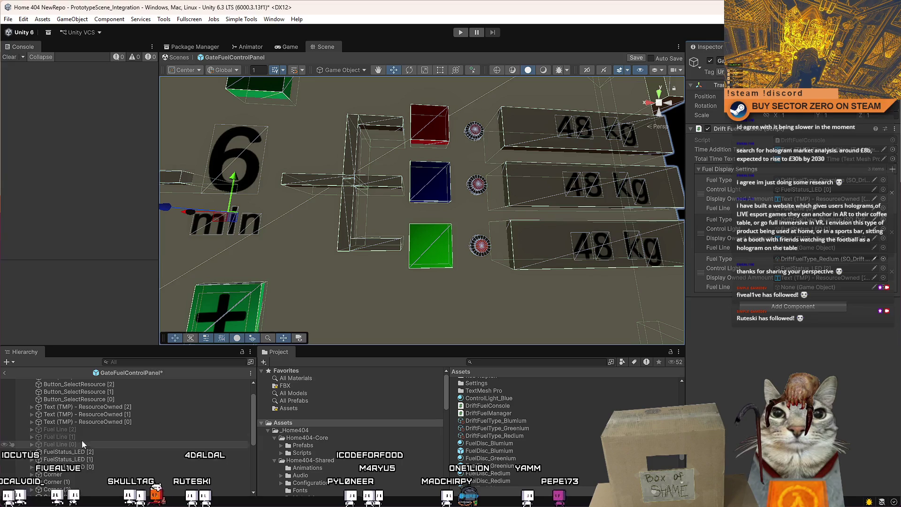
{"action": "mouse_move", "coordinate": [81, 437]}
{"action": "left_mouse_down"}
{"action": "mouse_move", "coordinate": [282, 376]}
{"action": "mouse_move", "coordinate": [824, 250]}
{"action": "left_mouse_up"}
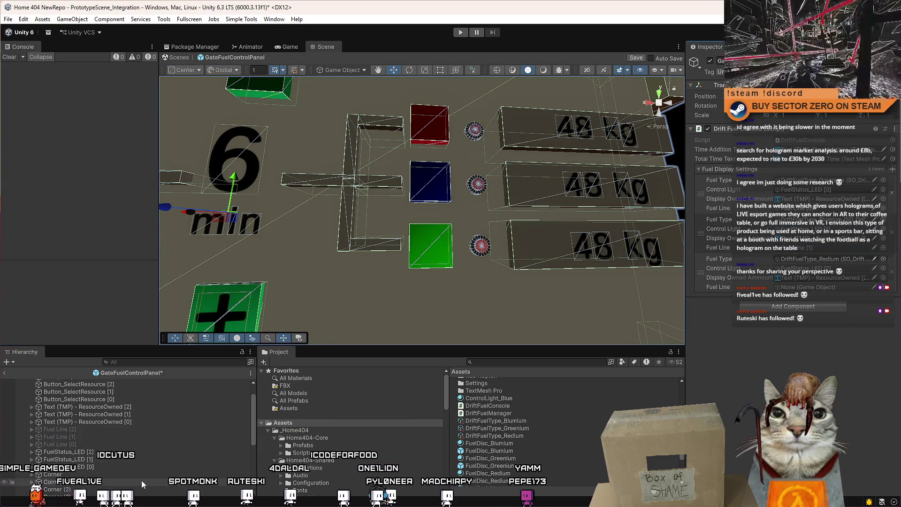
{"action": "left_click_drag", "start_coordinate": [91, 430], "coordinate": [817, 287]}
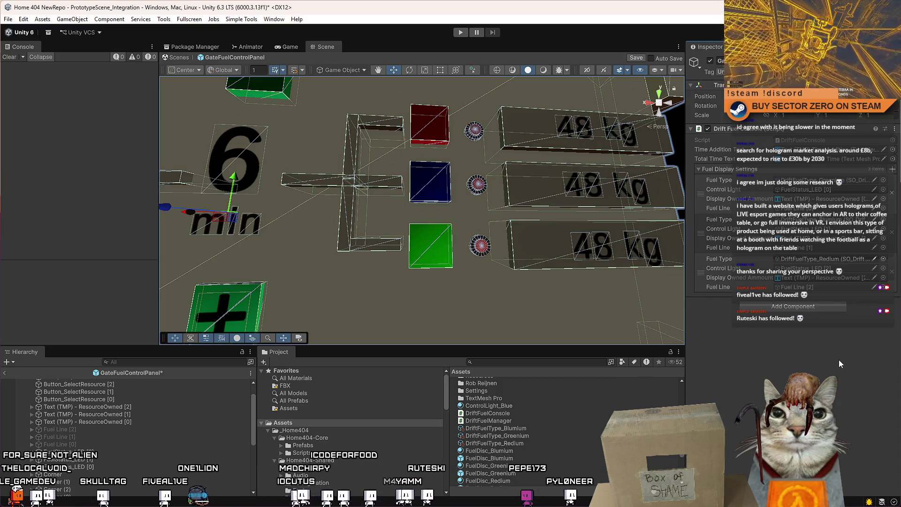
Step: Check which 48 kg text is ResourceOwned [0] and frame the GateFuelControlPanel in the Scene view
{"action": "left_click", "coordinate": [170, 421]}
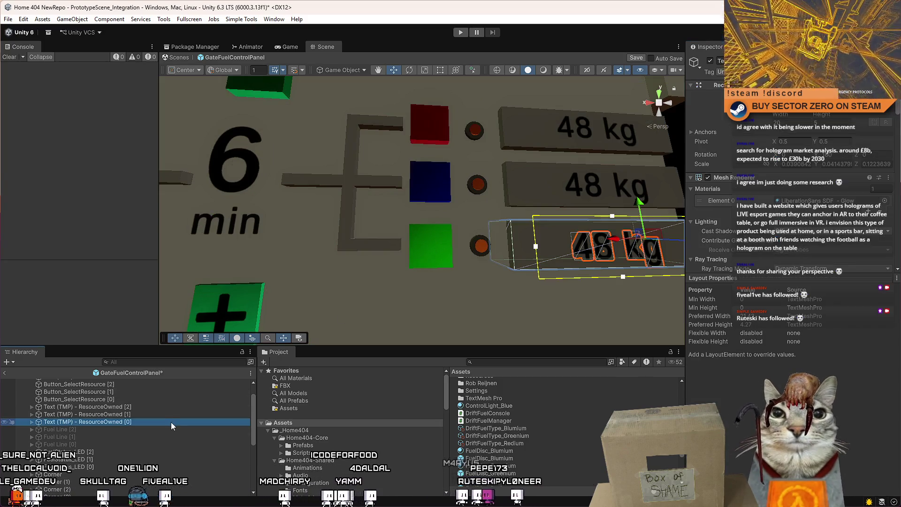
{"action": "scroll", "coordinate": [119, 389], "scroll_direction": "up", "scroll_amount": 1}
{"action": "double_click", "coordinate": [114, 382]}
{"action": "mouse_move", "coordinate": [451, 244]}
{"action": "left_mouse_down"}
{"action": "mouse_move", "coordinate": [501, 245]}
{"action": "mouse_move", "coordinate": [469, 232]}
{"action": "mouse_move", "coordinate": [413, 157]}
{"action": "left_mouse_up"}
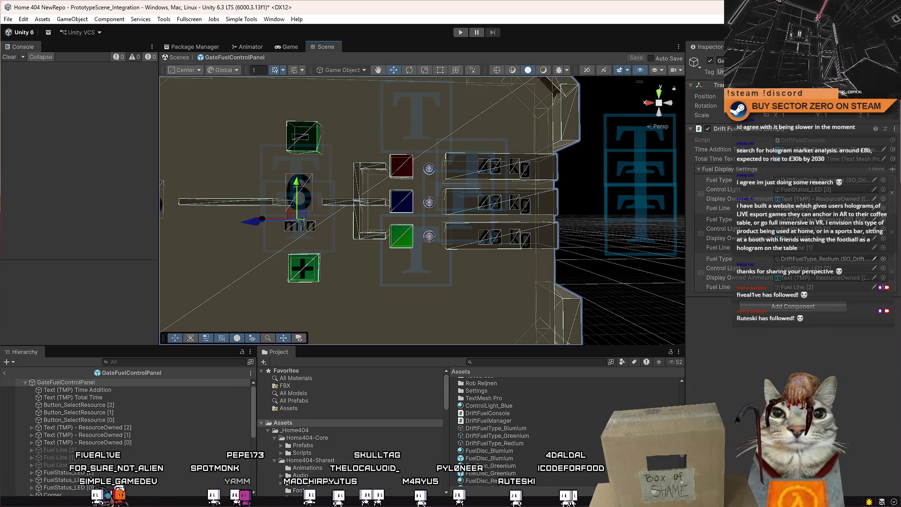
{"action": "key", "text": "alt+Tab"}
Step: Add an empty private UpdateFuelPath() method below UpdateConsoleVisuals
{"action": "left_click", "coordinate": [304, 315]}
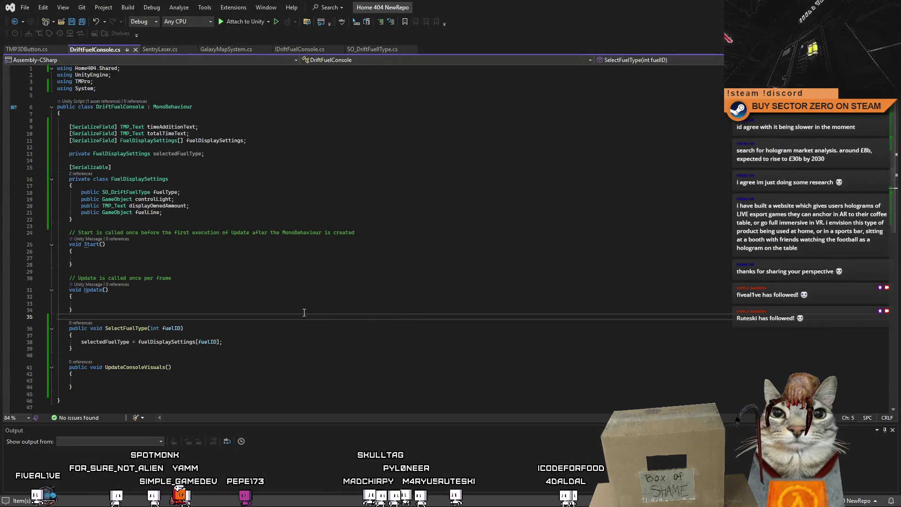
{"action": "left_click", "coordinate": [311, 298]}
{"action": "scroll", "coordinate": [264, 287], "scroll_direction": "down", "scroll_amount": 2}
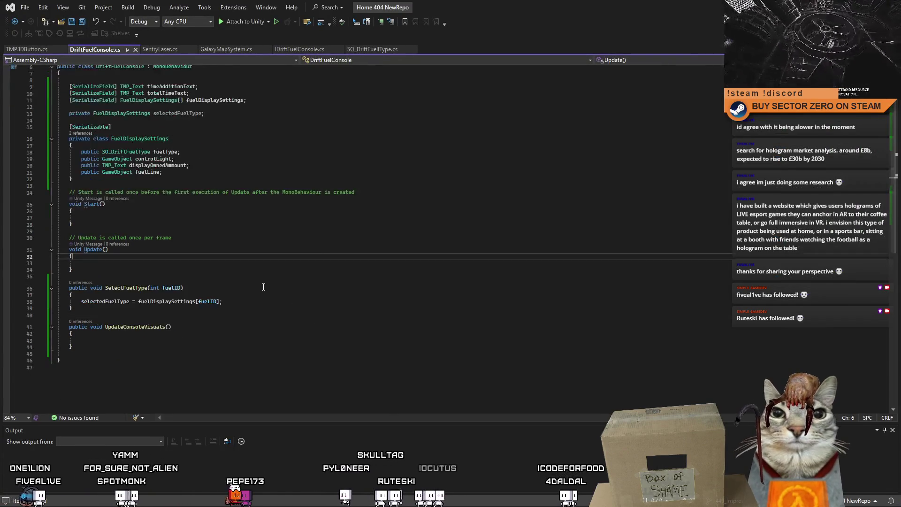
{"action": "left_click", "coordinate": [132, 342]}
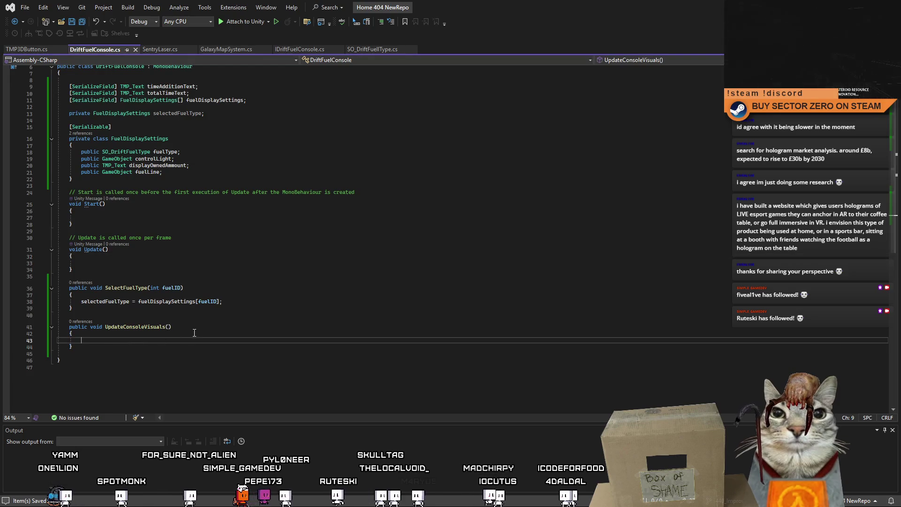
{"action": "key", "text": "Return"}
{"action": "key", "text": "Delete"}
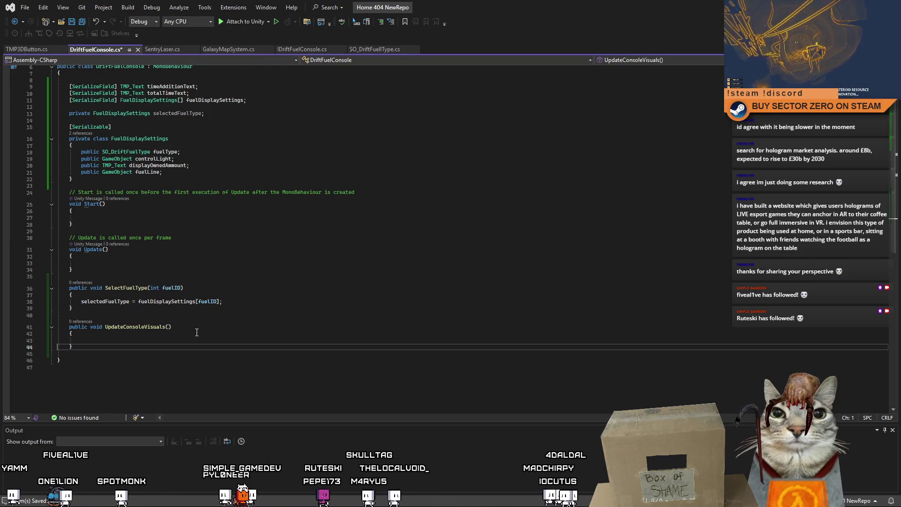
{"action": "key", "text": "Return"}
{"action": "key", "text": "Return"}
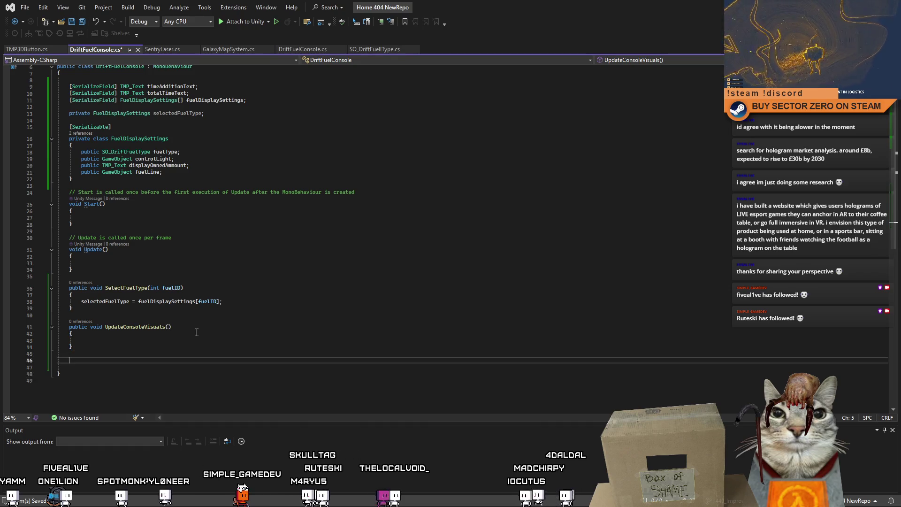
{"action": "type", "text": "private void Update"}
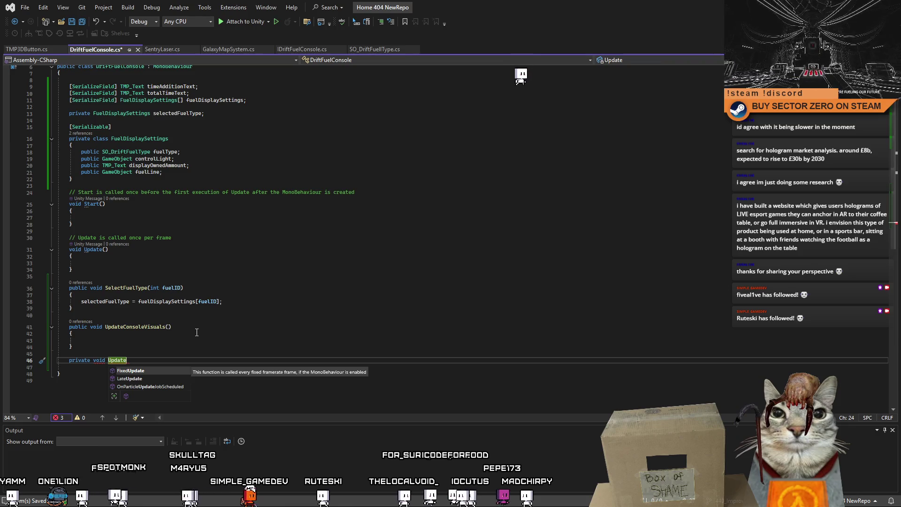
{"action": "type", "text": "FuelPath"}
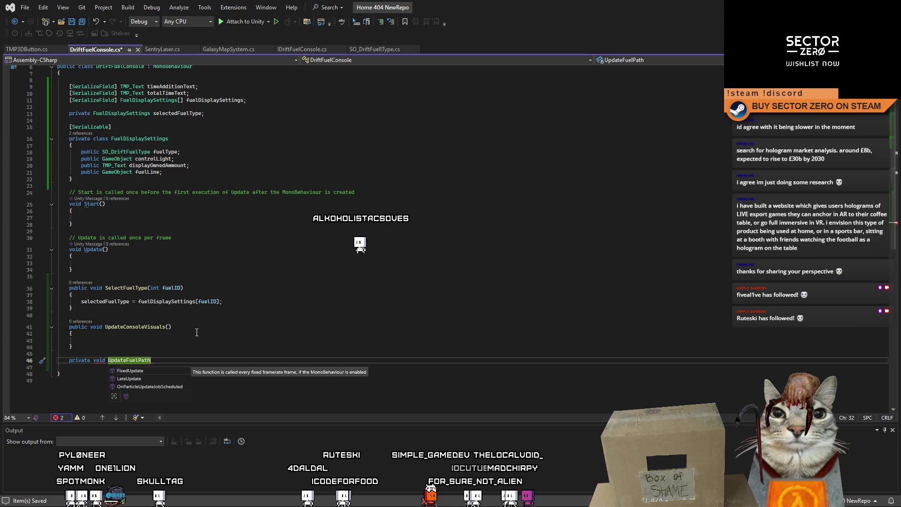
{"action": "type", "text": "()"}
{"action": "key", "text": "Return"}
{"action": "type", "text": "{"}
{"action": "key", "text": "Return"}
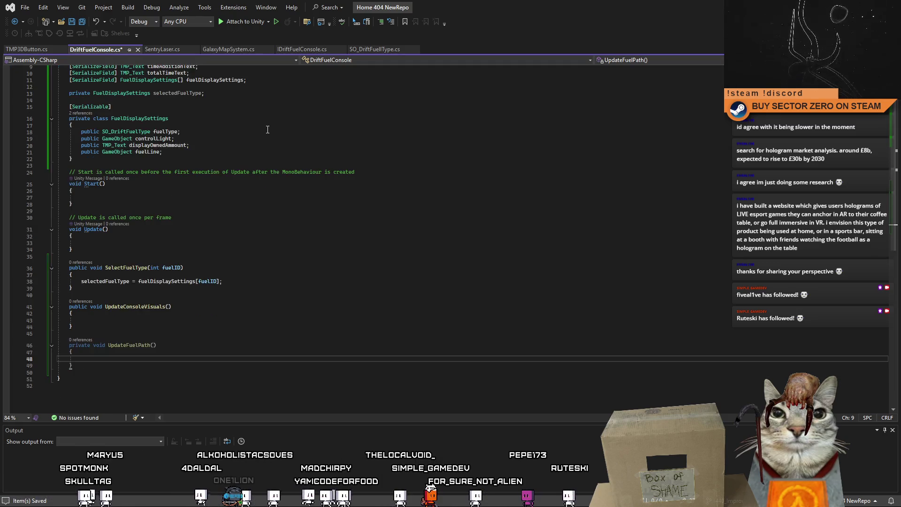
{"action": "double_click", "coordinate": [216, 101]}
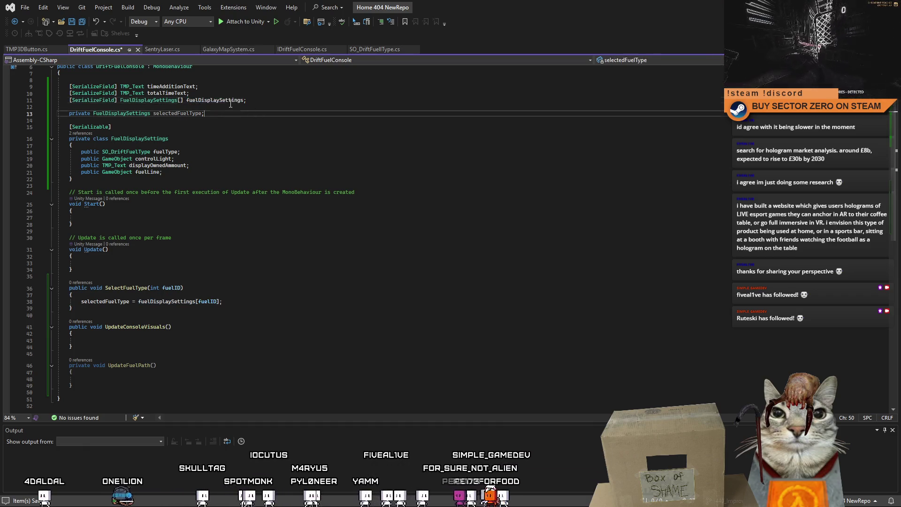
Step: Start a foreach loop over fuelDisplaySettings inside UpdateFuelPath
{"action": "left_click", "coordinate": [131, 377]}
{"action": "type", "text": "foreach(fuelDisplaySettings"}
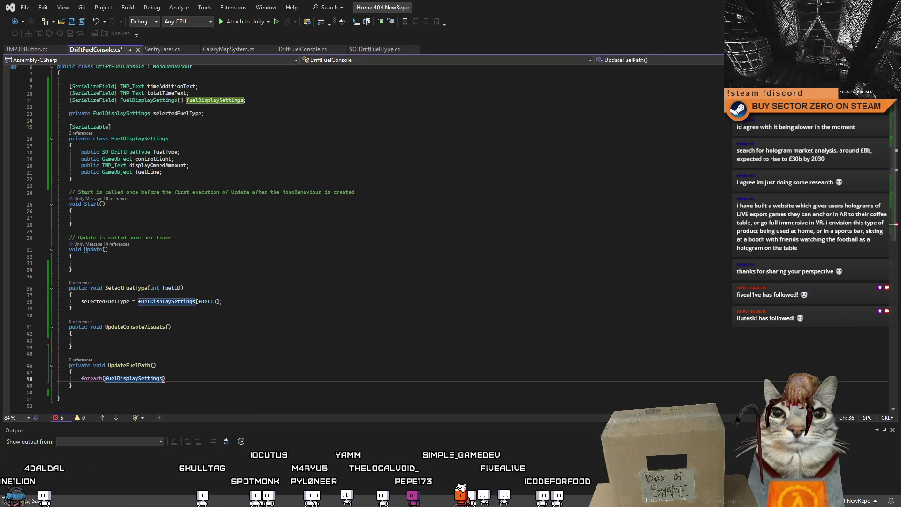
{"action": "left_click", "coordinate": [166, 104]}
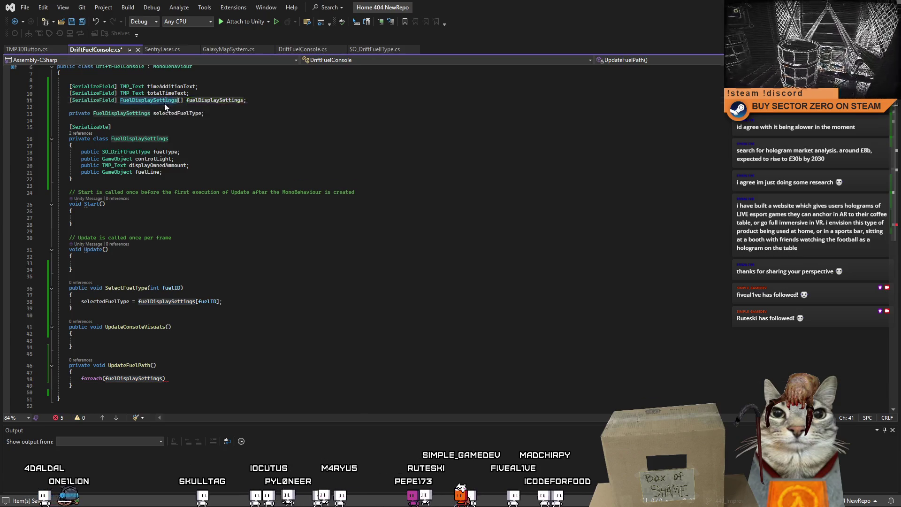
{"action": "left_click", "coordinate": [107, 381]}
{"action": "type", "text": "var"}
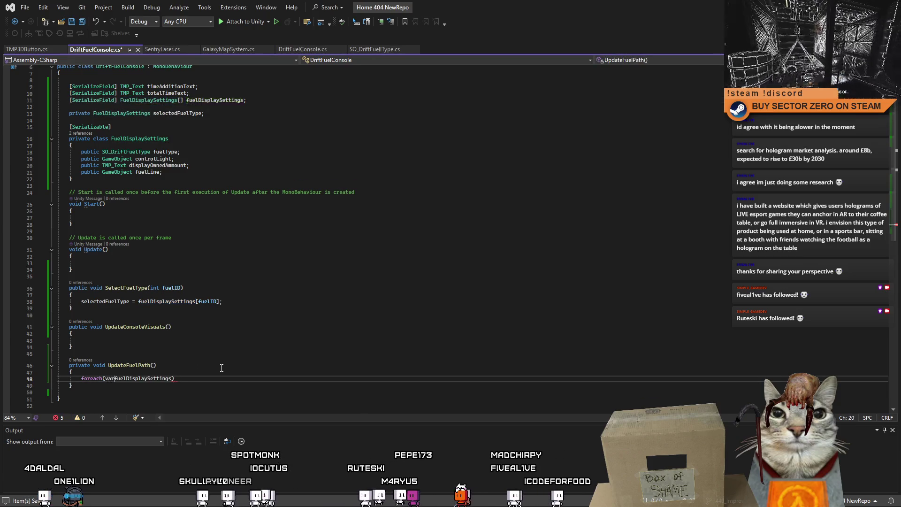
{"action": "key", "text": "ctrl+z"}
{"action": "left_click", "coordinate": [212, 377]}
{"action": "key", "text": "Left"}
{"action": "type", "text": "i"}
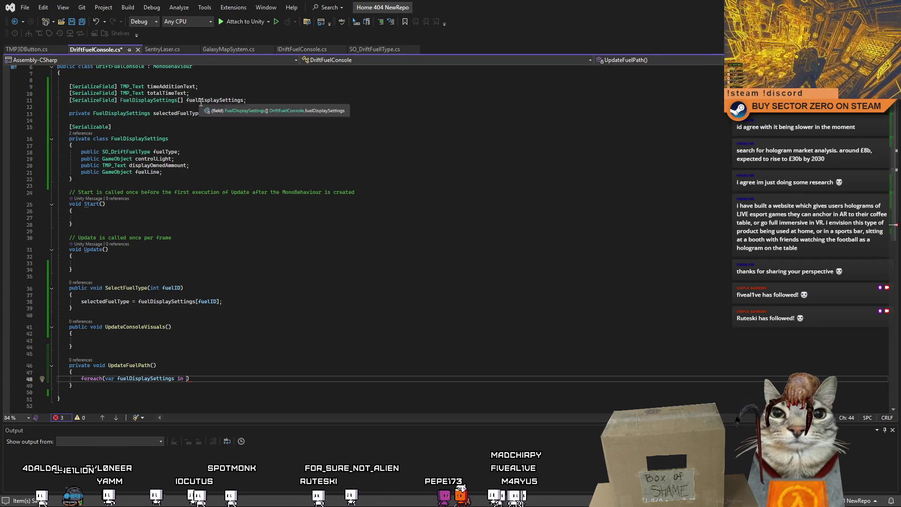
{"action": "double_click", "coordinate": [149, 113]}
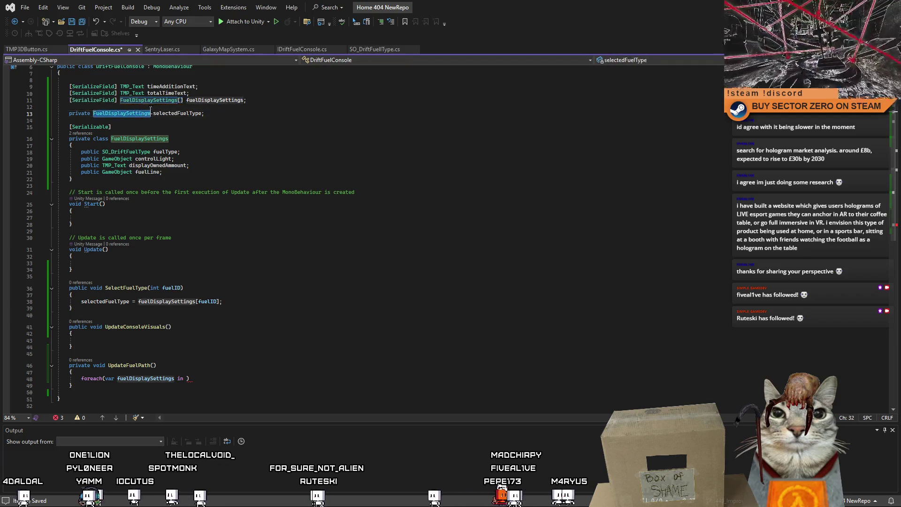
{"action": "left_click", "coordinate": [178, 114]}
{"action": "double_click", "coordinate": [136, 114]}
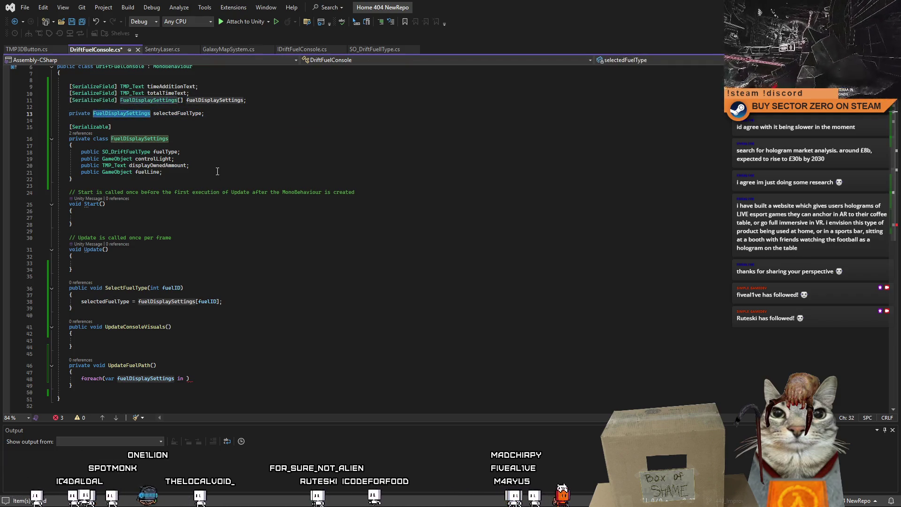
{"action": "left_click", "coordinate": [212, 103]}
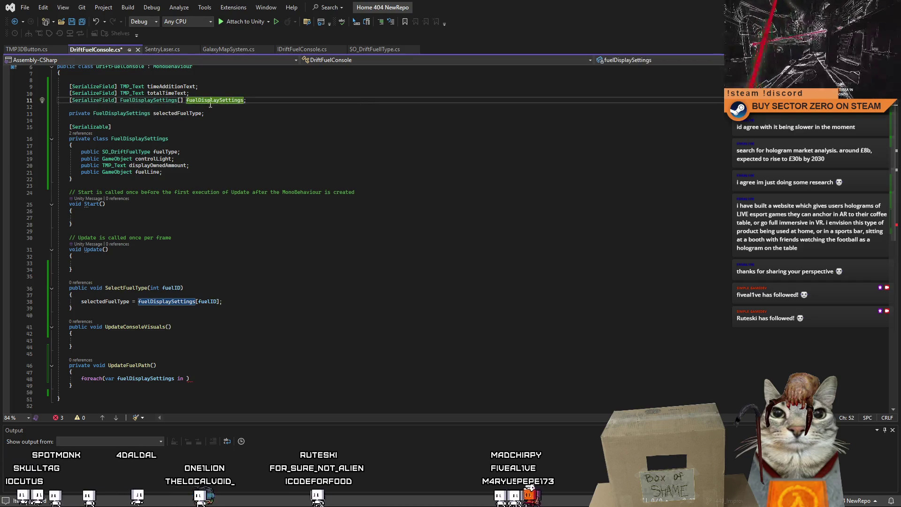
{"action": "left_click", "coordinate": [232, 100]}
Step: Name the loop variable fuelSettings and have the loop call fuelLine.SetActive(false) for each entry
{"action": "double_click", "coordinate": [163, 378]}
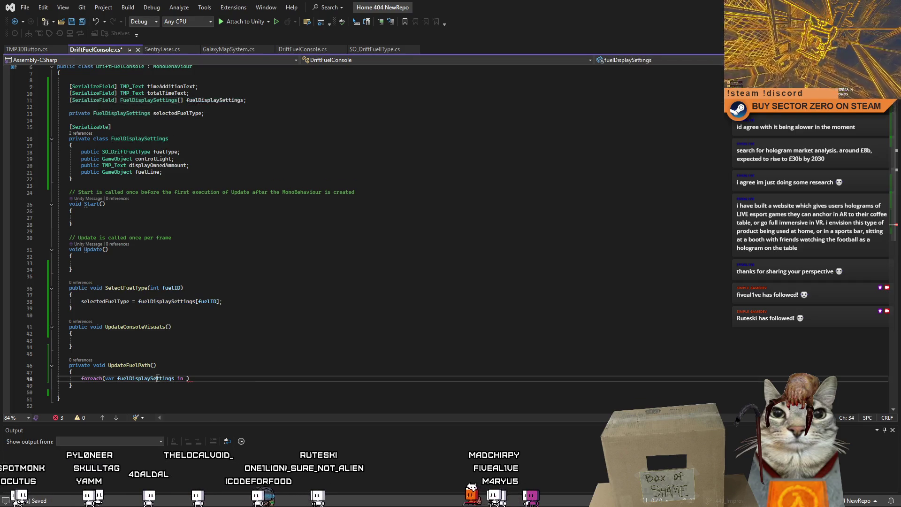
{"action": "type", "text": "fuel"}
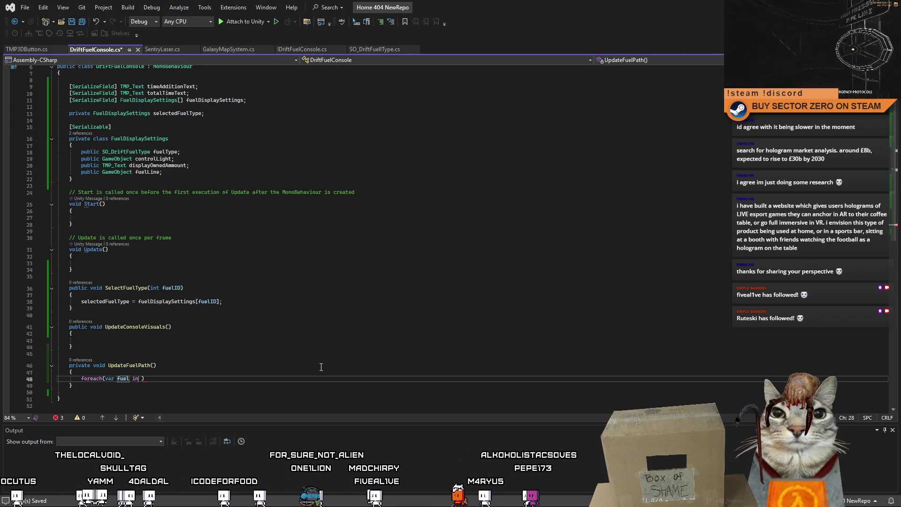
{"action": "left_click", "coordinate": [221, 100]}
{"action": "left_click", "coordinate": [129, 378]}
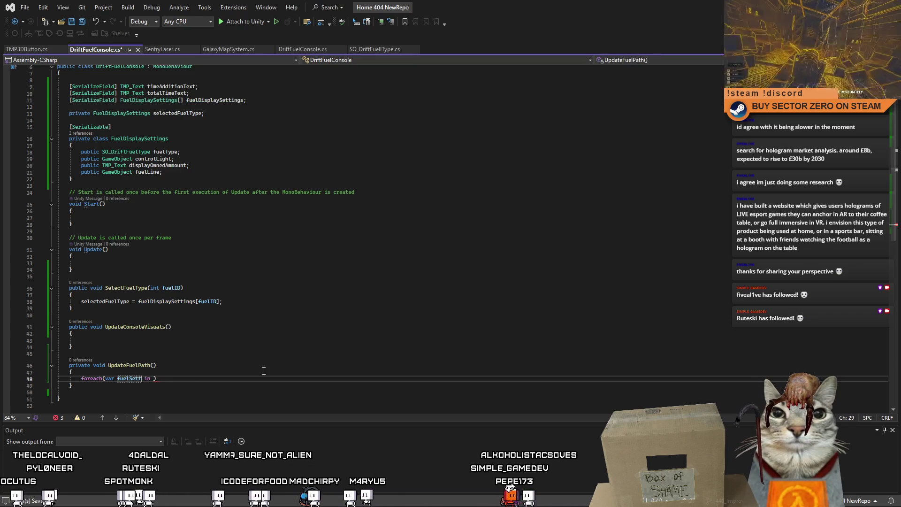
{"action": "type", "text": "ings"}
{"action": "left_click", "coordinate": [224, 101]}
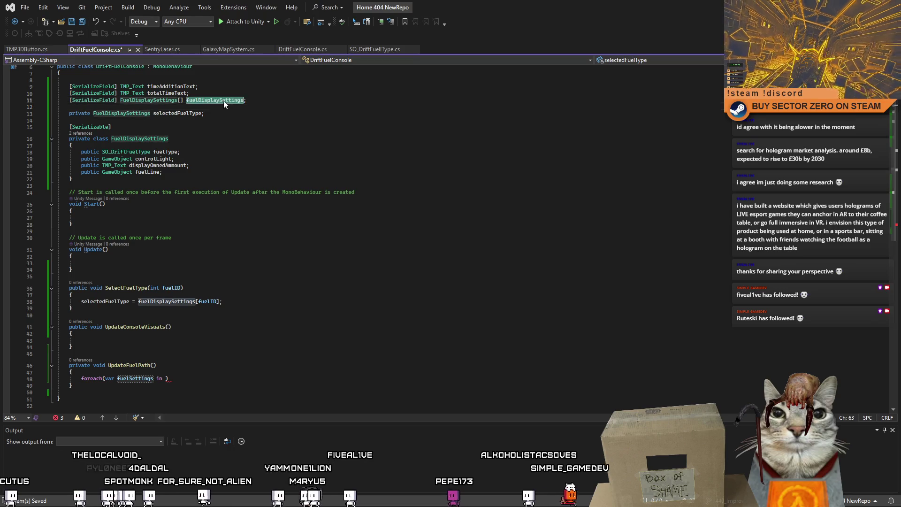
{"action": "left_click", "coordinate": [187, 380]}
{"action": "key", "text": "Return"}
{"action": "type", "text": "{"}
{"action": "key", "text": "Return"}
{"action": "scroll", "coordinate": [239, 368], "scroll_direction": "down", "scroll_amount": 2}
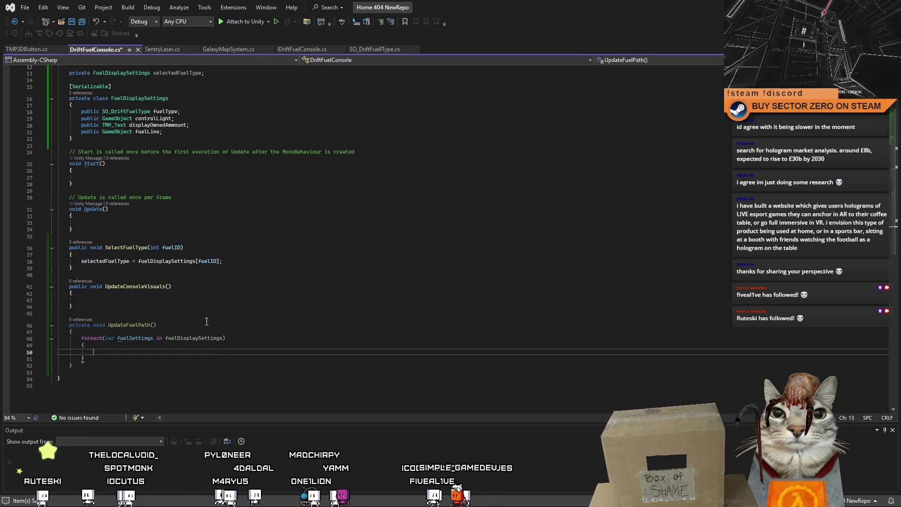
{"action": "scroll", "coordinate": [247, 169], "scroll_direction": "up", "scroll_amount": 2}
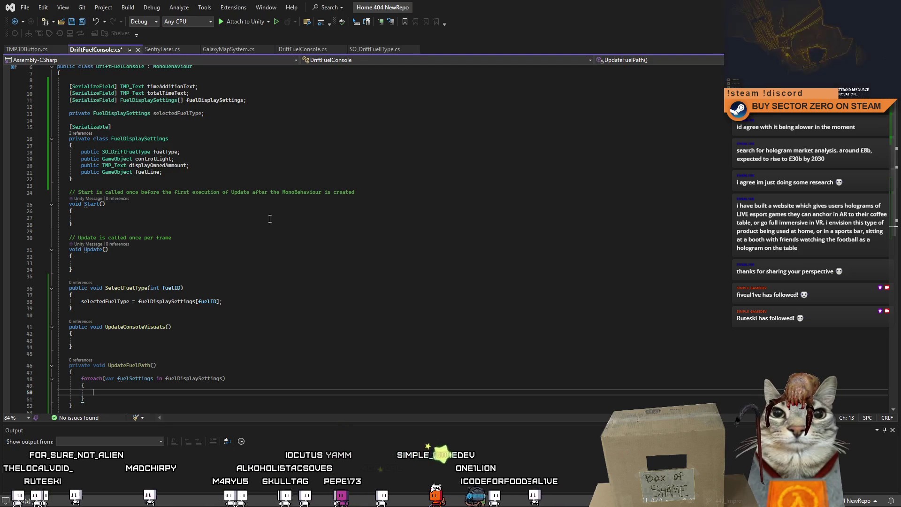
{"action": "type", "text": "fuelSettings.fuelLine.set"}
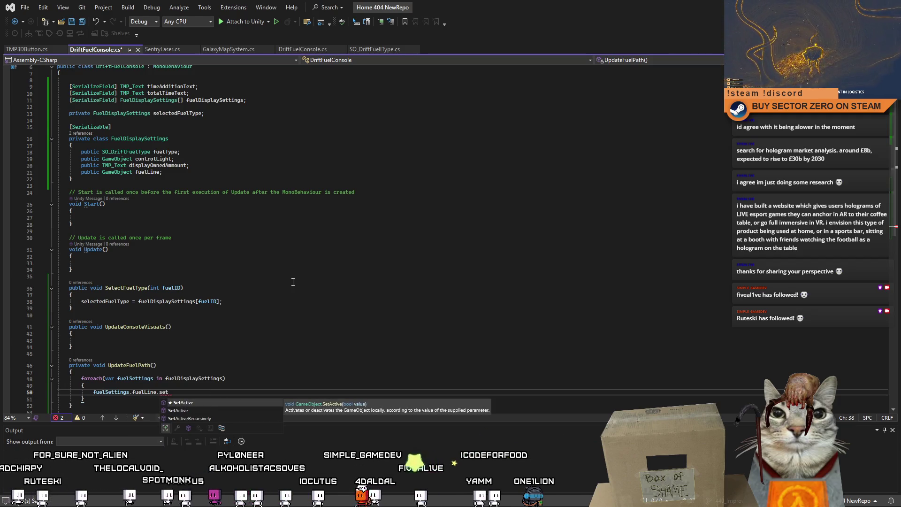
{"action": "key", "text": "Tab"}
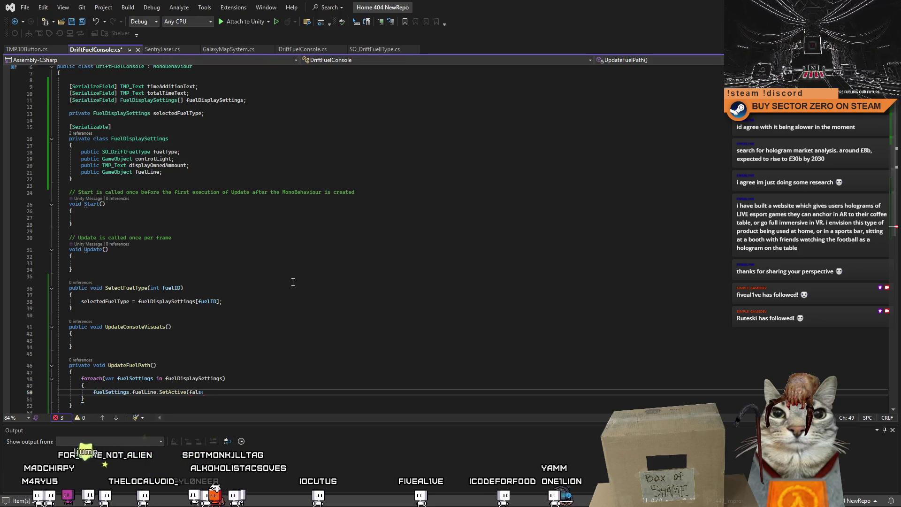
Step: After the loop, activate selectedFuelType's fuel line when it isn't null, then save
{"action": "scroll", "coordinate": [292, 282], "scroll_direction": "up", "scroll_amount": 2}
{"action": "left_click", "coordinate": [187, 155]}
{"action": "scroll", "coordinate": [127, 234], "scroll_direction": "down", "scroll_amount": 8}
{"action": "left_click", "coordinate": [126, 264]}
{"action": "left_click", "coordinate": [176, 271]}
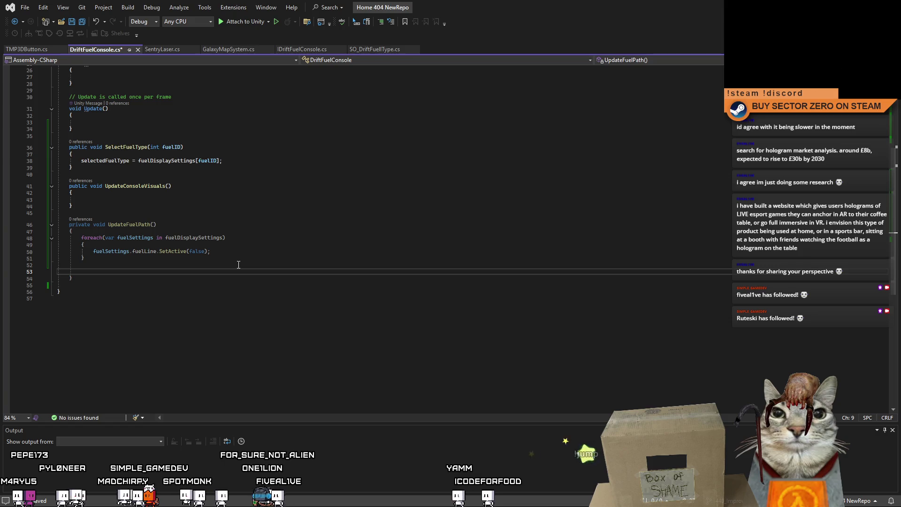
{"action": "type", "text": "if(selectedFuelType !="}
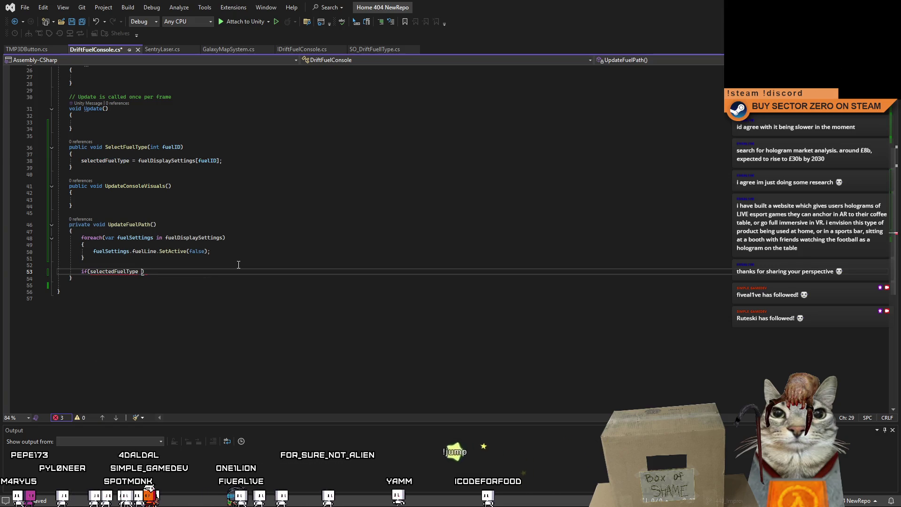
{"action": "type", "text": " null)"}
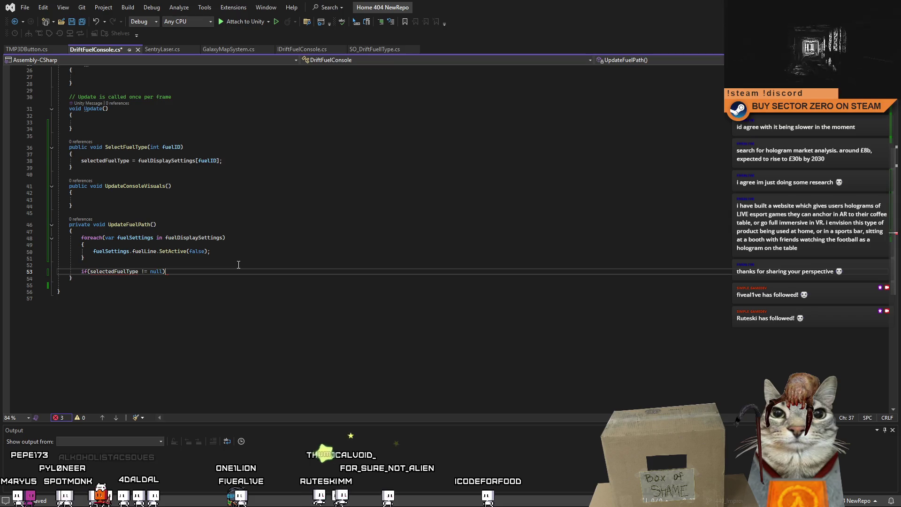
{"action": "key", "text": "Return"}
{"action": "type", "text": "selectedFuelType."}
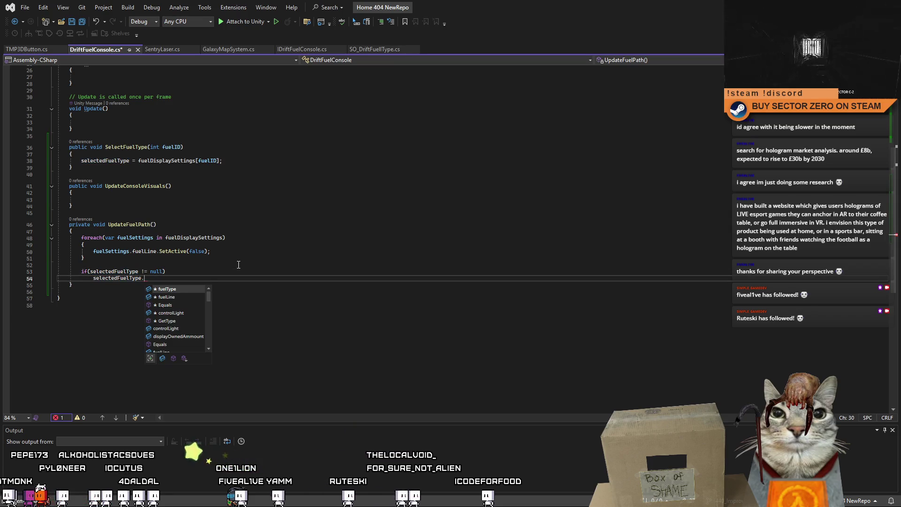
{"action": "type", "text": "fuelLine."}
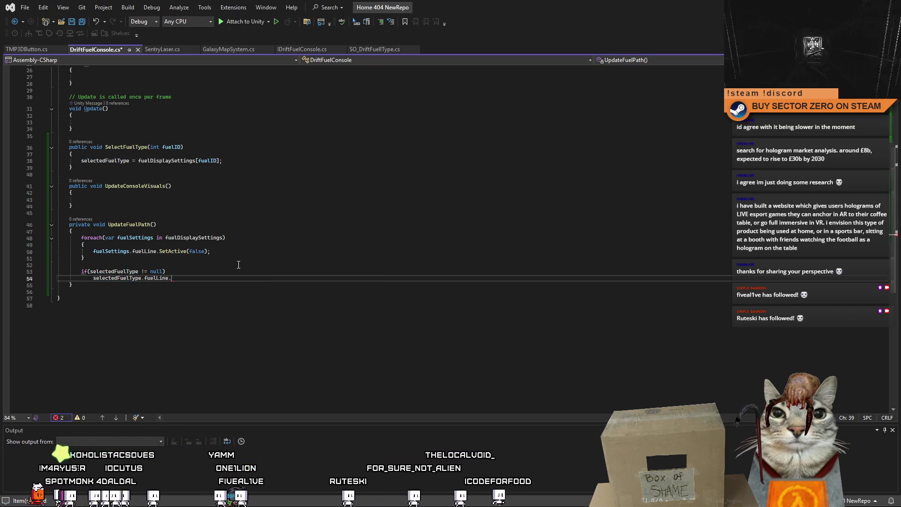
{"action": "type", "text": "set(true)"}
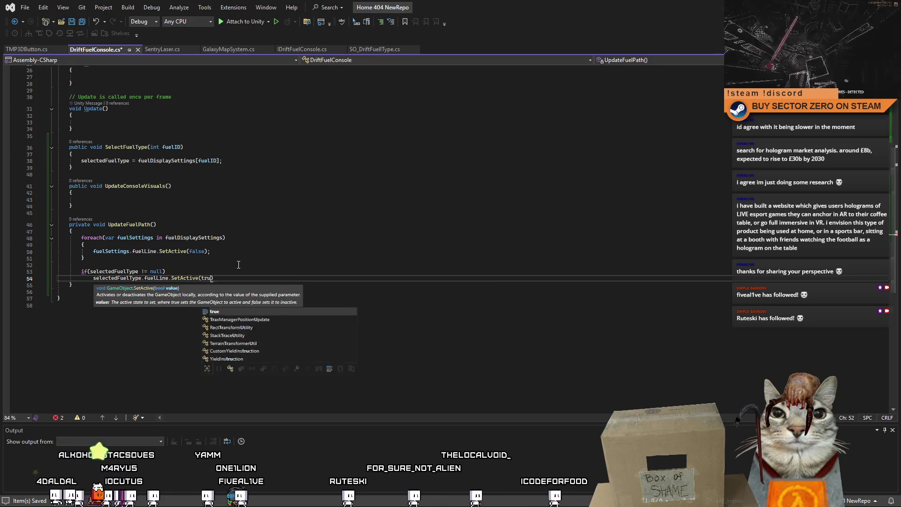
{"action": "key", "text": "ctrl+s"}
{"action": "left_click", "coordinate": [296, 305]}
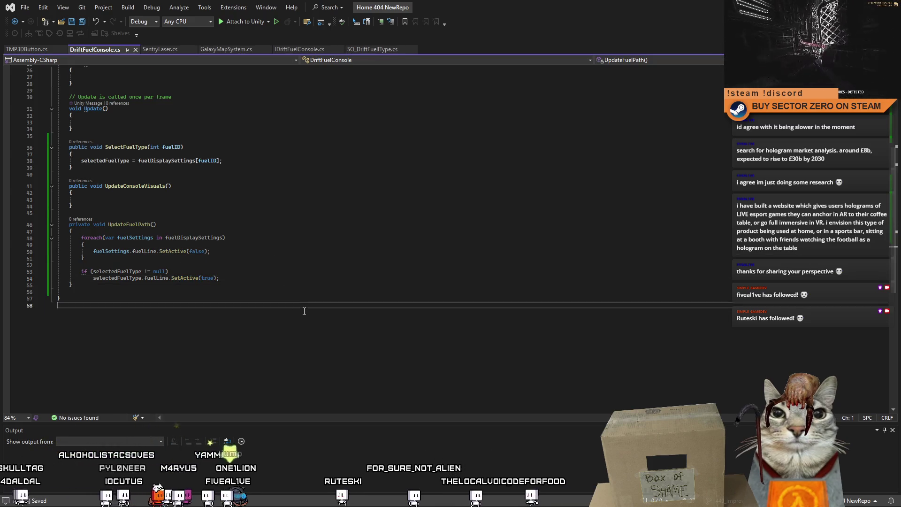
{"action": "scroll", "coordinate": [304, 311], "scroll_direction": "up", "scroll_amount": 2}
{"action": "scroll", "coordinate": [304, 311], "scroll_direction": "up", "scroll_amount": 5}
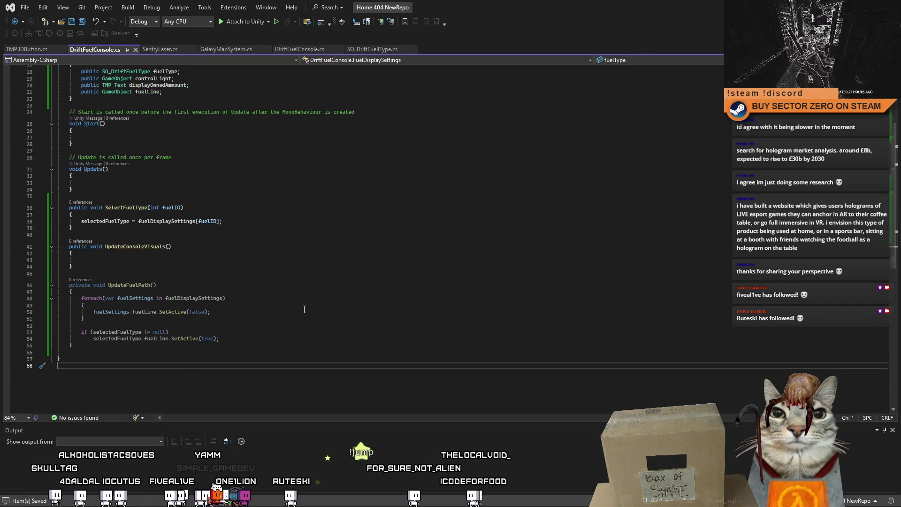
Step: Call UpdateFuelPath() from inside the UpdateConsoleVisuals method
{"action": "left_click", "coordinate": [125, 365]}
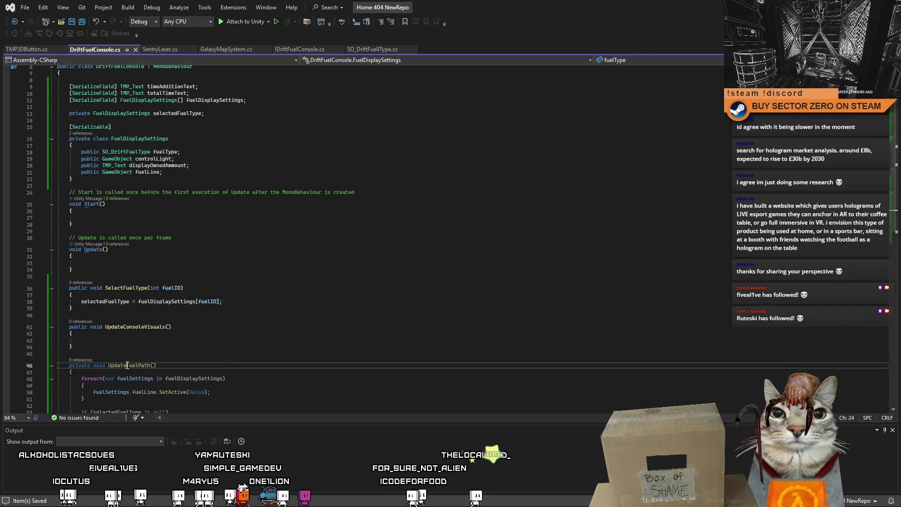
{"action": "left_click", "coordinate": [131, 346]}
{"action": "left_click", "coordinate": [185, 342]}
{"action": "type", "text": "UpdateFuelPath();"}
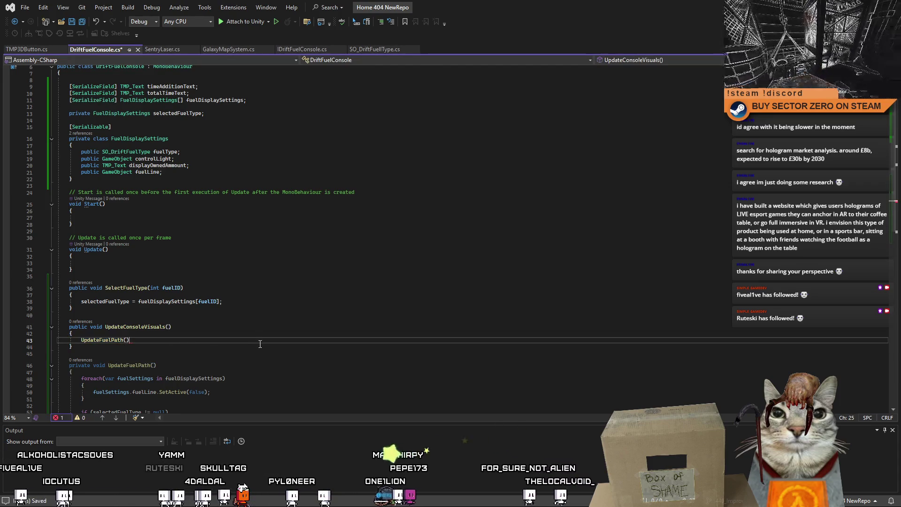
{"action": "scroll", "coordinate": [263, 341], "scroll_direction": "down", "scroll_amount": 5}
{"action": "scroll", "coordinate": [265, 339], "scroll_direction": "up", "scroll_amount": 4}
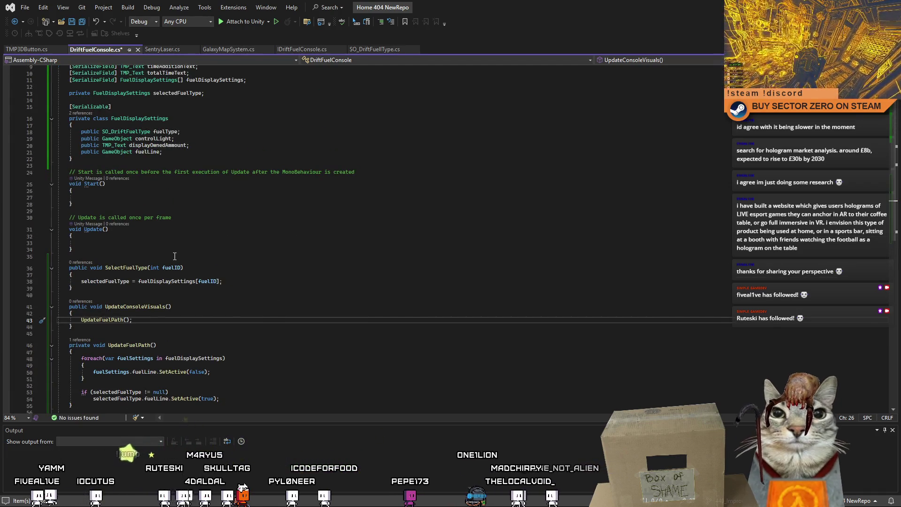
Step: Call UpdateConsoleVisuals in SelectFuelType, make UpdateConsoleVisuals private, and save
{"action": "double_click", "coordinate": [125, 266]}
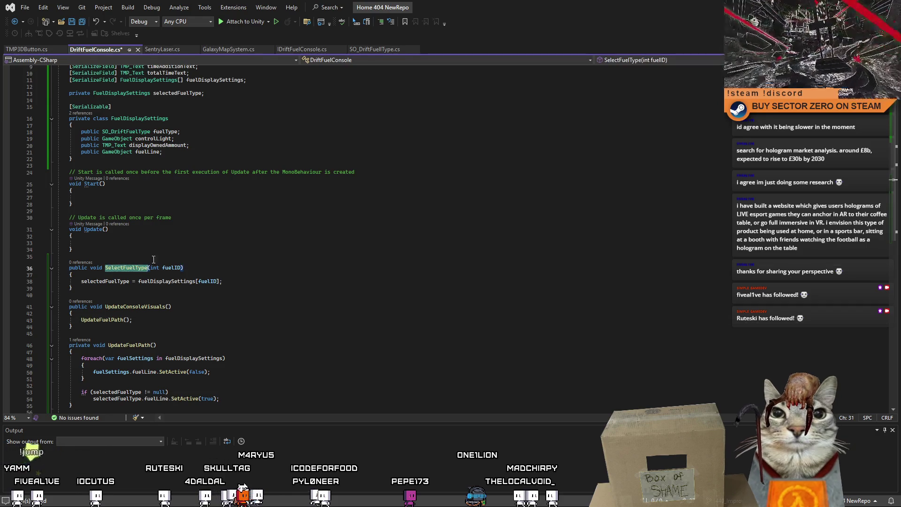
{"action": "left_click", "coordinate": [138, 268]}
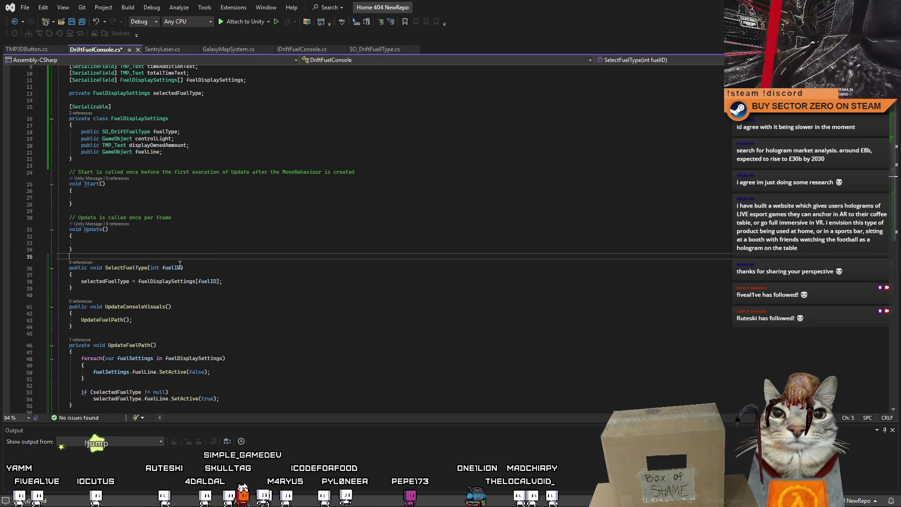
{"action": "left_click", "coordinate": [243, 248]}
{"action": "left_click", "coordinate": [141, 306]}
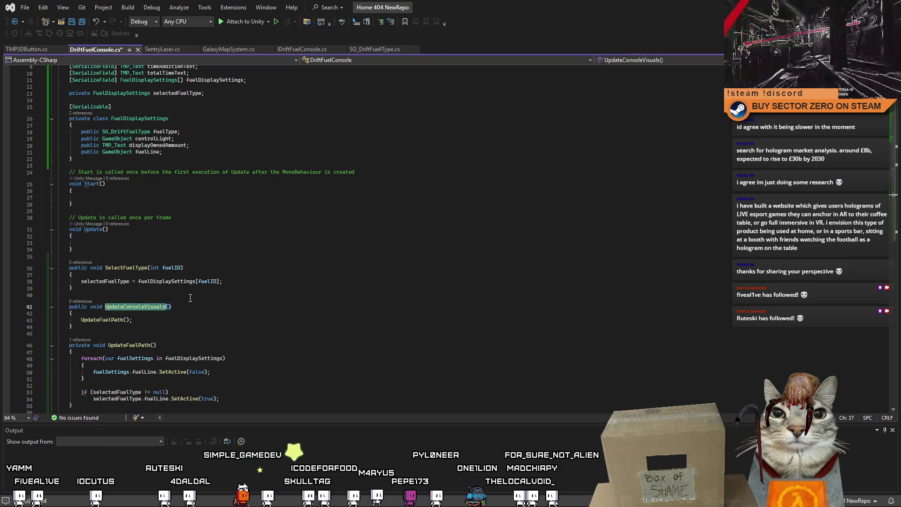
{"action": "left_click", "coordinate": [248, 282]}
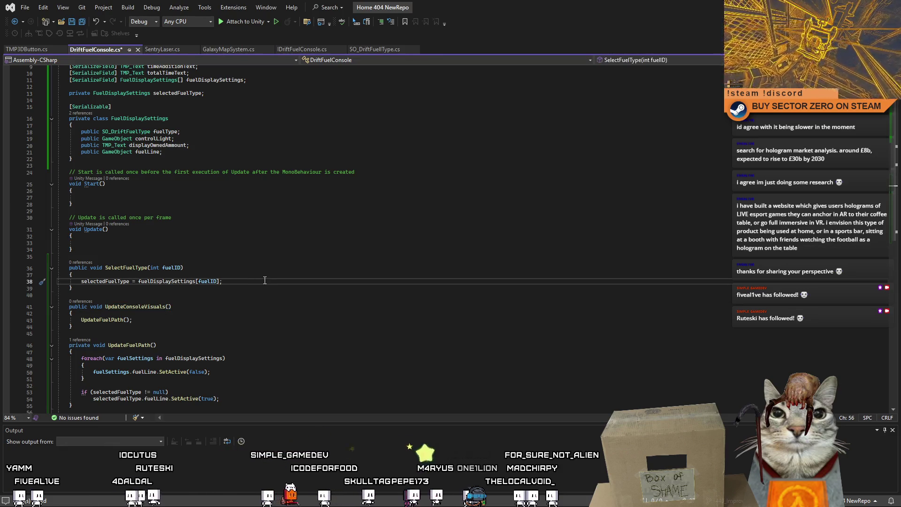
{"action": "key", "text": "Return"}
{"action": "type", "text": "UpdateConsoleVisuals();"}
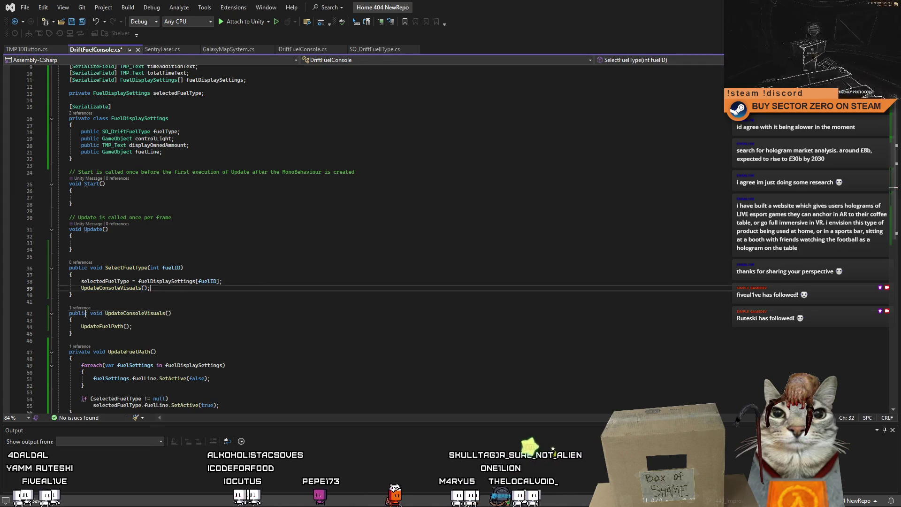
{"action": "double_click", "coordinate": [85, 314]}
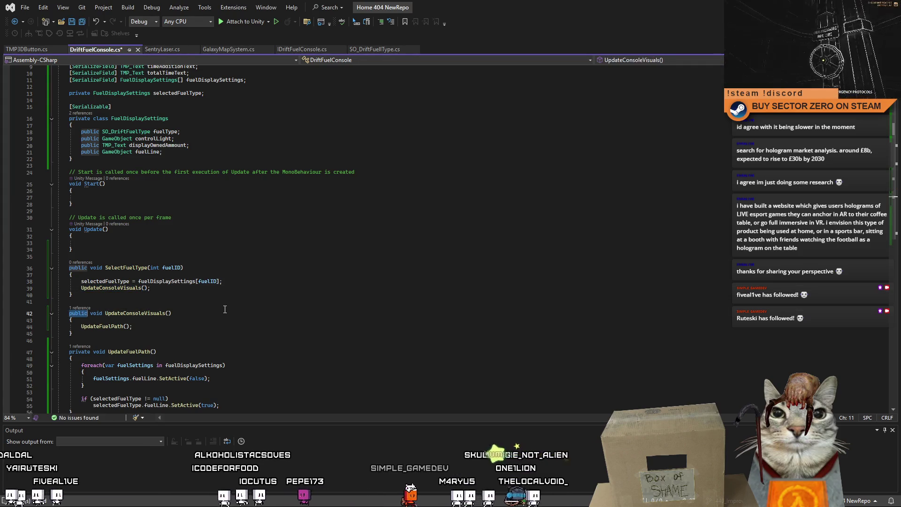
{"action": "type", "text": "private"}
{"action": "key", "text": "ctrl+s"}
Step: Jump from the line 39 call to the UpdateConsoleVisuals definition to verify the call chain
{"action": "left_click", "coordinate": [322, 331]}
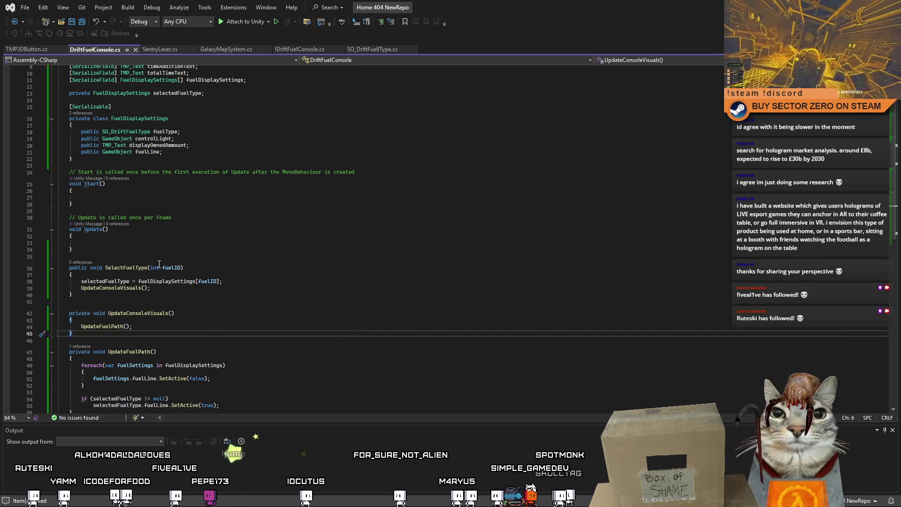
{"action": "left_click", "coordinate": [122, 289]}
{"action": "key", "text": "F12"}
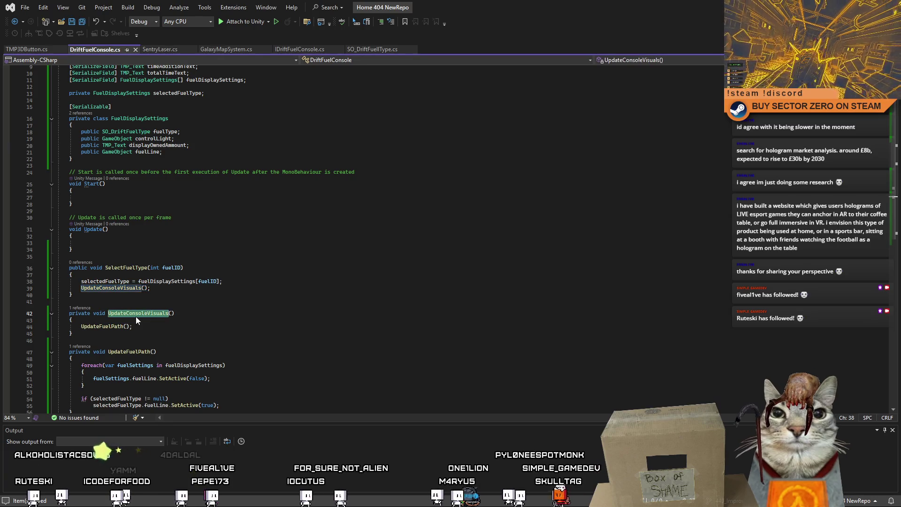
{"action": "left_click", "coordinate": [311, 326]}
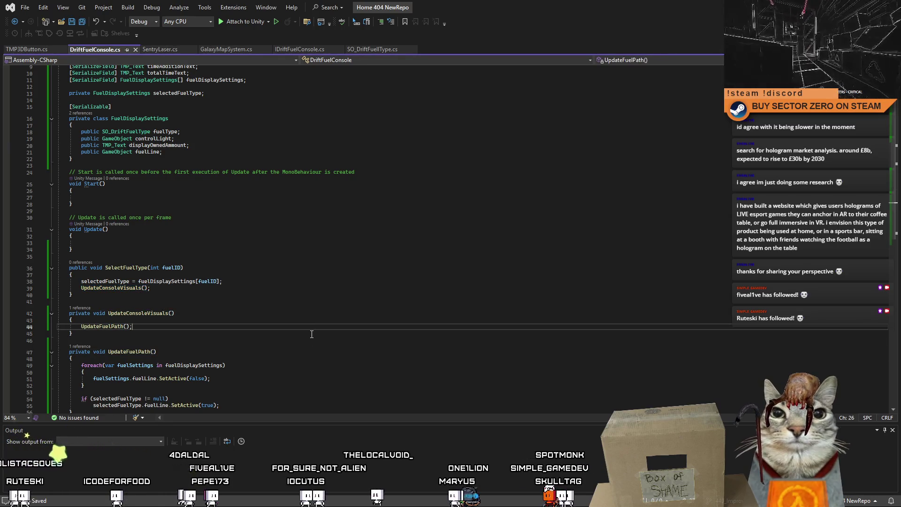
{"action": "scroll", "coordinate": [311, 343], "scroll_direction": "down", "scroll_amount": 2}
{"action": "scroll", "coordinate": [311, 344], "scroll_direction": "up", "scroll_amount": 5}
{"action": "left_click", "coordinate": [197, 328]}
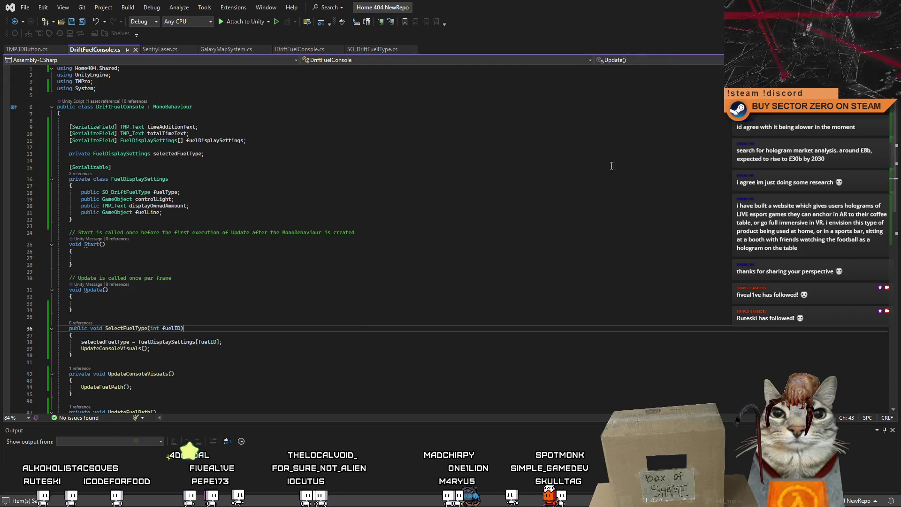
{"action": "key", "text": "alt+Tab"}
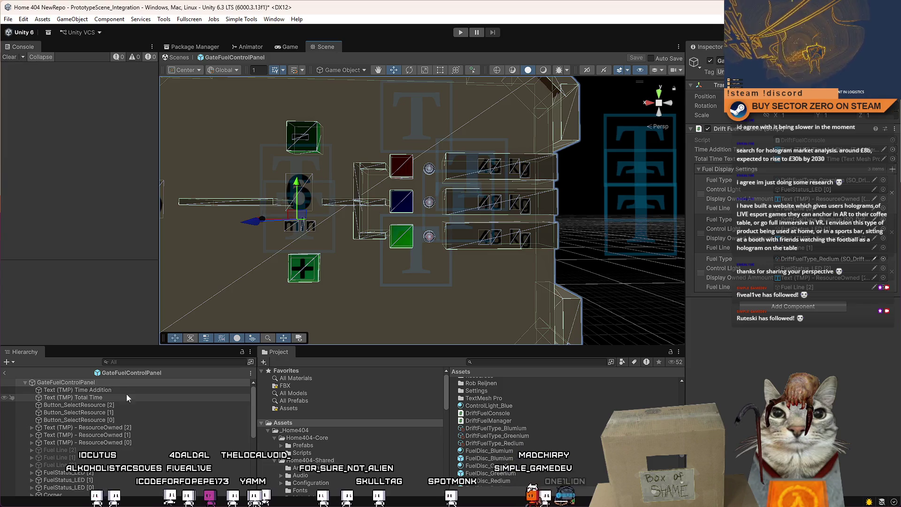
Step: Make Button_SelectResource [0]'s On Click call DriftFuelConsole.SelectFuelType on GateFuelControlPanel
{"action": "left_click", "coordinate": [131, 405]}
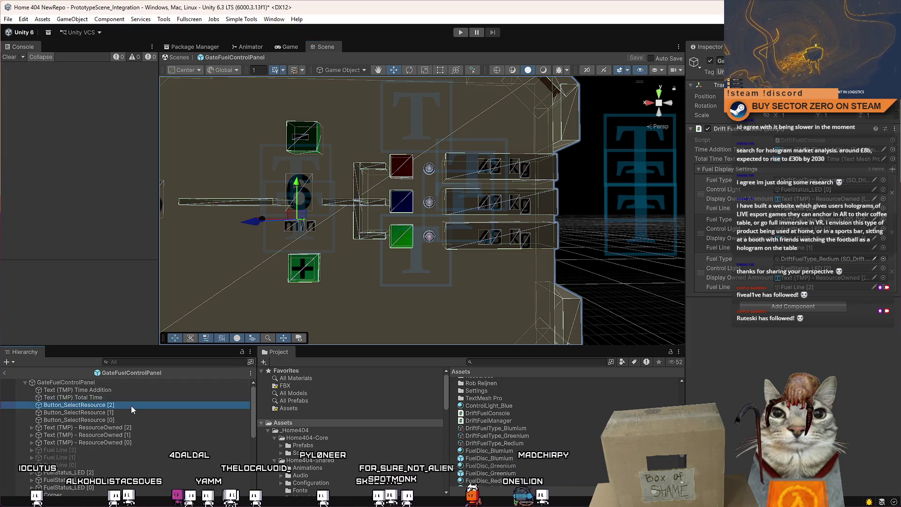
{"action": "left_click", "coordinate": [135, 420]}
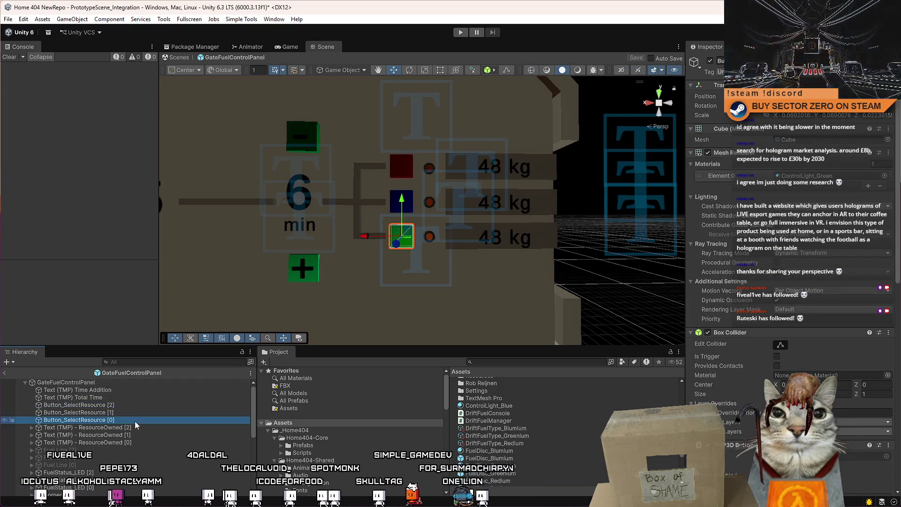
{"action": "scroll", "coordinate": [793, 235], "scroll_direction": "down", "scroll_amount": 5}
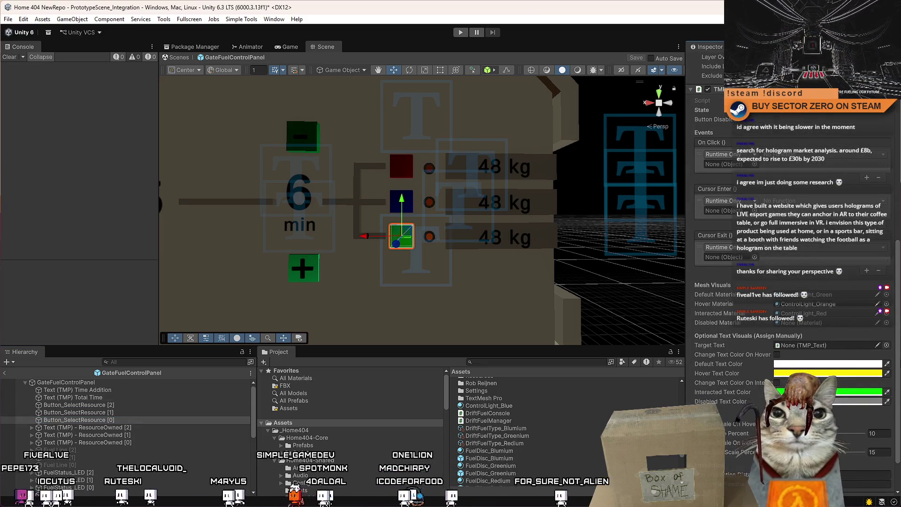
{"action": "scroll", "coordinate": [866, 212], "scroll_direction": "up", "scroll_amount": 1}
{"action": "scroll", "coordinate": [866, 212], "scroll_direction": "down", "scroll_amount": 2}
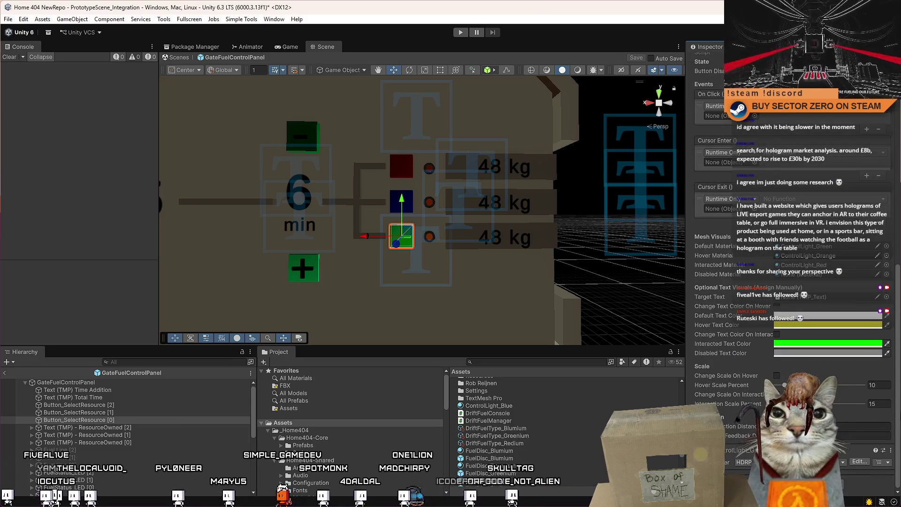
{"action": "scroll", "coordinate": [898, 386], "scroll_direction": "up", "scroll_amount": 4}
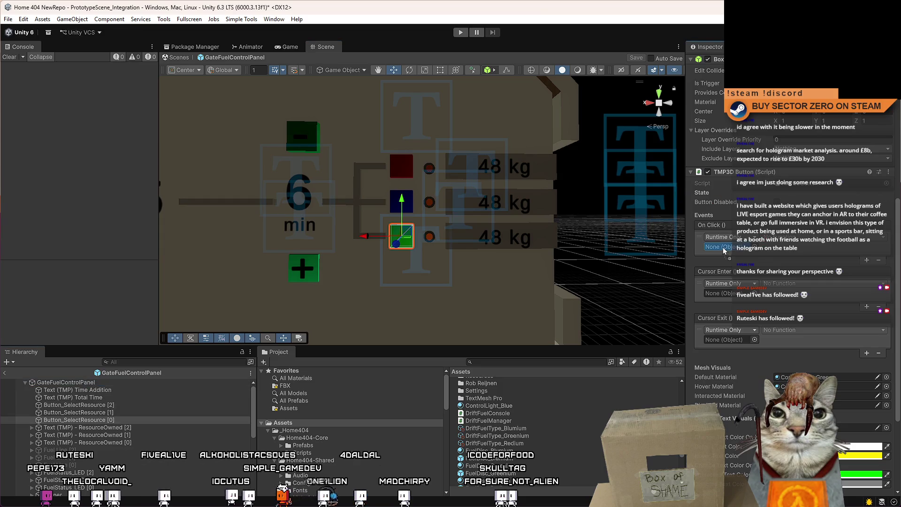
{"action": "left_click_drag", "start_coordinate": [724, 250], "coordinate": [725, 249]}
{"action": "left_click", "coordinate": [798, 238]}
{"action": "mouse_move", "coordinate": [800, 283]}
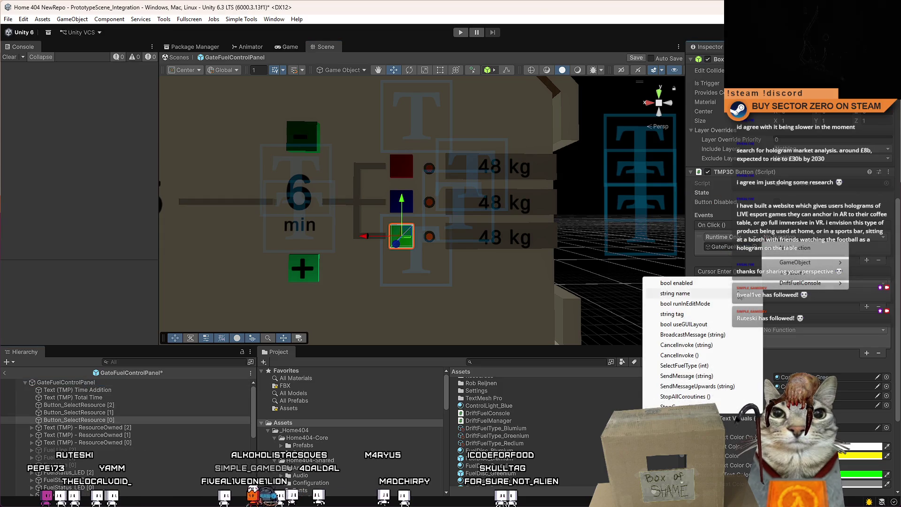
{"action": "left_click", "coordinate": [700, 368]}
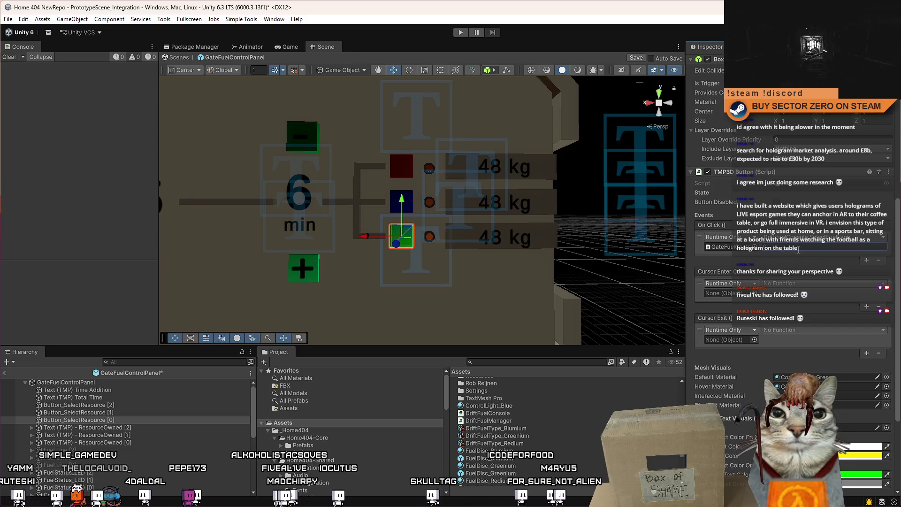
{"action": "left_click", "coordinate": [132, 421]}
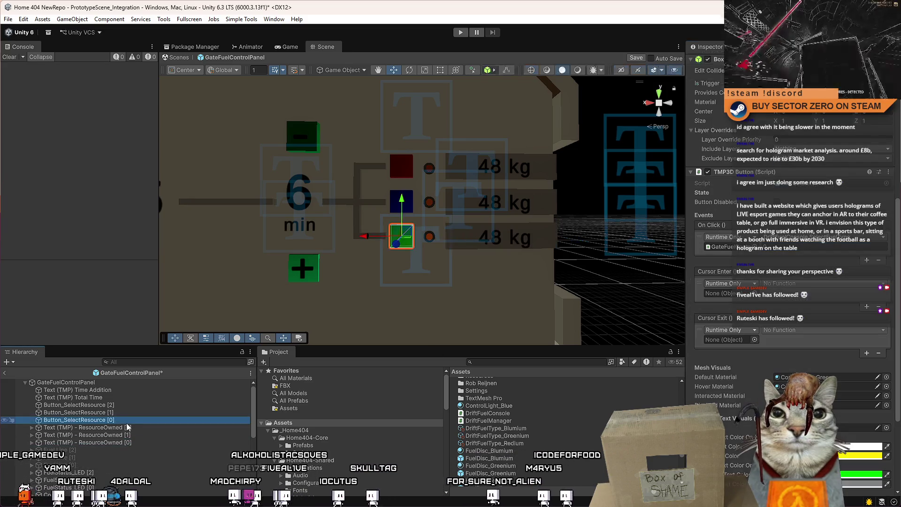
Step: Make Button_SelectResource [1] (blue) call GateFuelControlPanel's DriftFuelConsole.SelectFuelType on click
{"action": "left_click", "coordinate": [146, 412]}
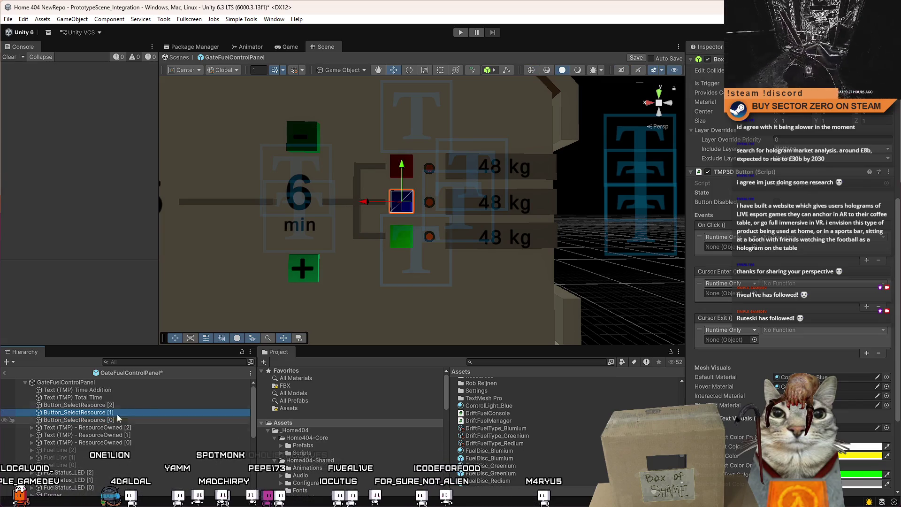
{"action": "left_click", "coordinate": [776, 207]}
{"action": "left_click_drag", "start_coordinate": [729, 253], "coordinate": [729, 249]}
{"action": "left_click", "coordinate": [798, 237]}
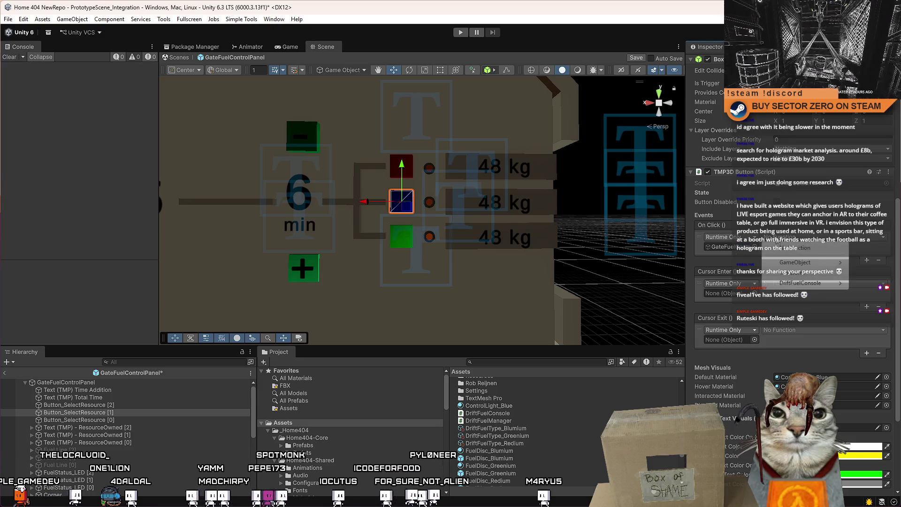
{"action": "mouse_move", "coordinate": [800, 283]}
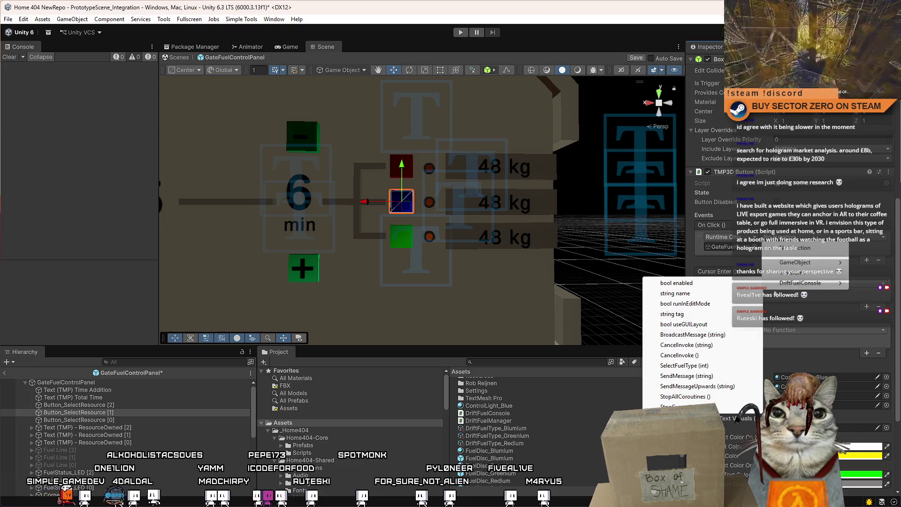
{"action": "left_click", "coordinate": [685, 366]}
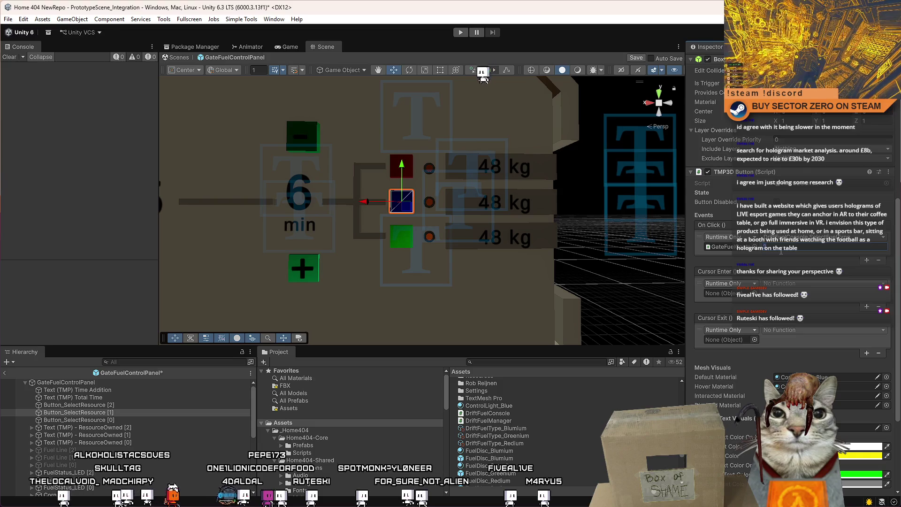
Step: Make Button_SelectResource [2] (red) call GateFuelControlPanel's DriftFuelConsole.SelectFuelType on click
{"action": "left_click", "coordinate": [137, 405]}
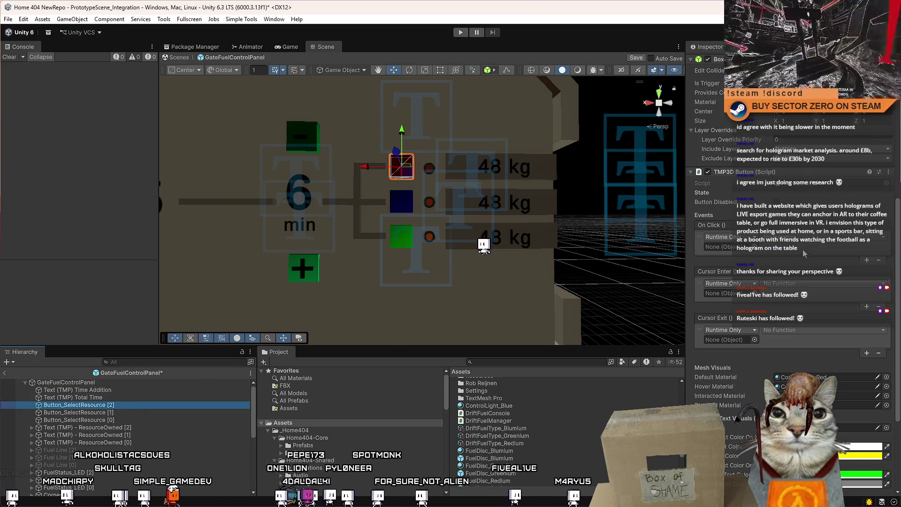
{"action": "mouse_move", "coordinate": [102, 381]}
{"action": "left_mouse_down"}
{"action": "mouse_move", "coordinate": [517, 305]}
{"action": "mouse_move", "coordinate": [718, 247]}
{"action": "left_mouse_up"}
{"action": "left_click", "coordinate": [798, 237]}
{"action": "mouse_move", "coordinate": [800, 283]}
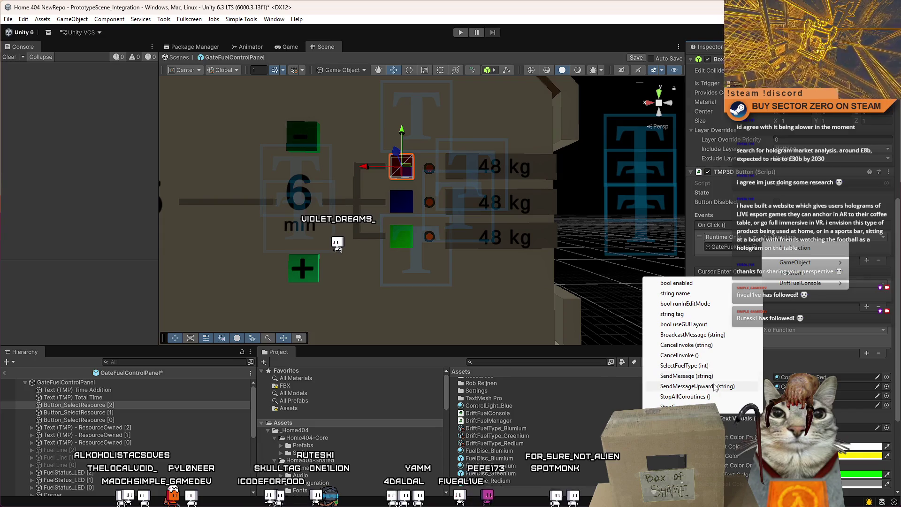
{"action": "left_click", "coordinate": [680, 365]}
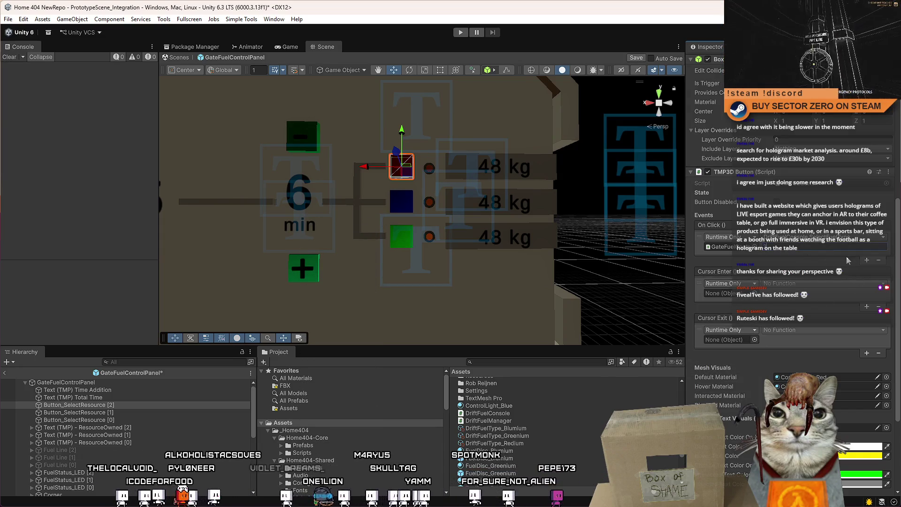
Step: Compare the blue, green and red buttons' On Click wiring, then exit prefab mode
{"action": "left_click", "coordinate": [188, 427]}
{"action": "left_click", "coordinate": [150, 412]}
{"action": "left_click", "coordinate": [137, 417]}
{"action": "left_click", "coordinate": [139, 412]}
{"action": "left_click", "coordinate": [143, 404]}
{"action": "left_click", "coordinate": [115, 412]}
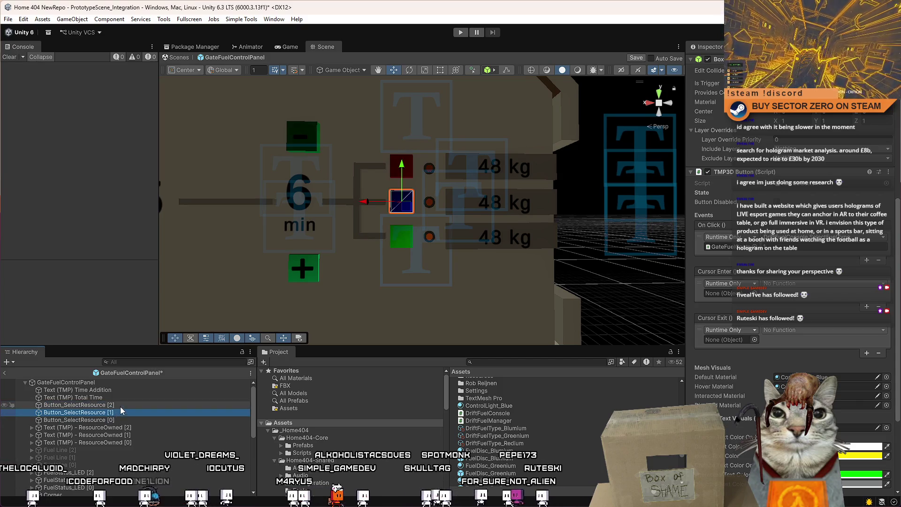
{"action": "left_click", "coordinate": [122, 406]}
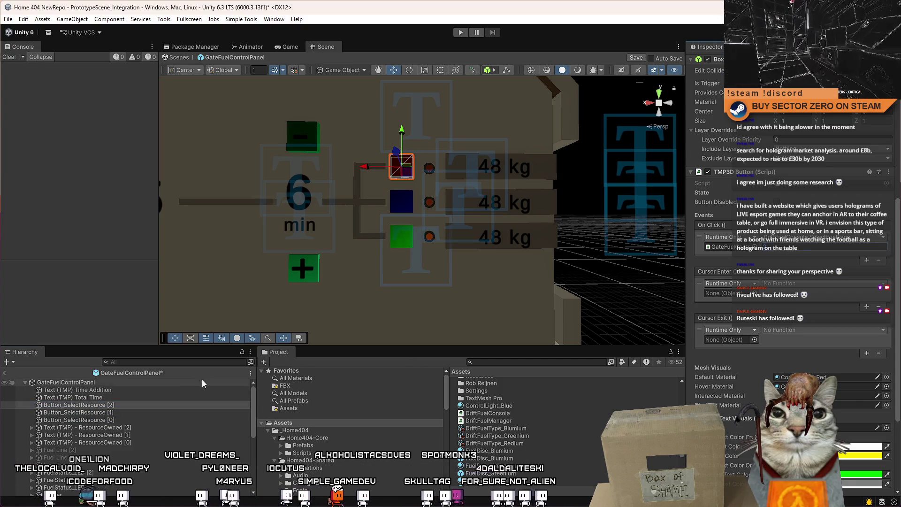
{"action": "left_click", "coordinate": [123, 413]}
{"action": "left_click", "coordinate": [117, 420]}
{"action": "left_click", "coordinate": [126, 412]}
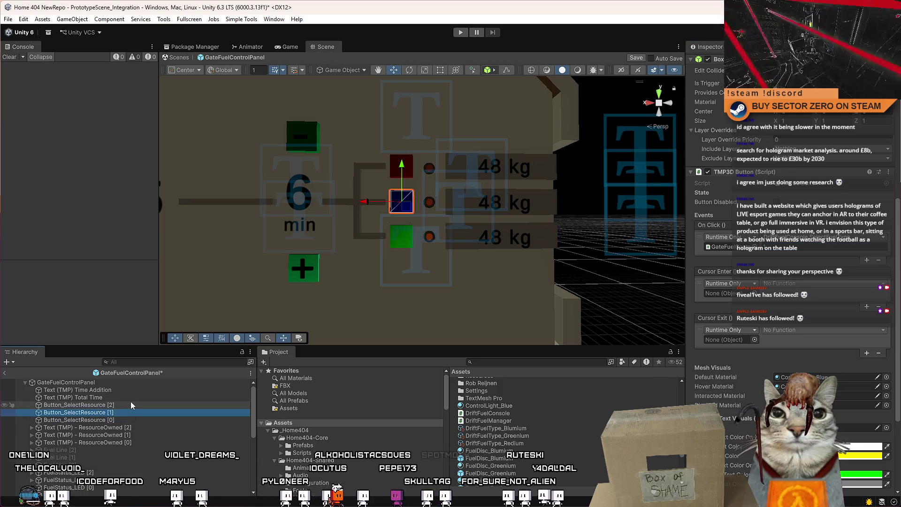
{"action": "left_click", "coordinate": [130, 404]}
{"action": "left_click", "coordinate": [121, 417]}
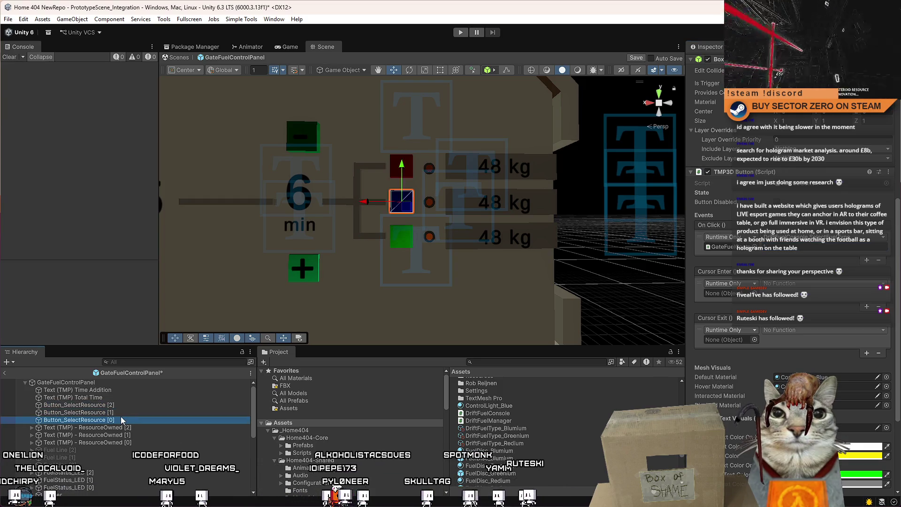
{"action": "left_click", "coordinate": [145, 405]}
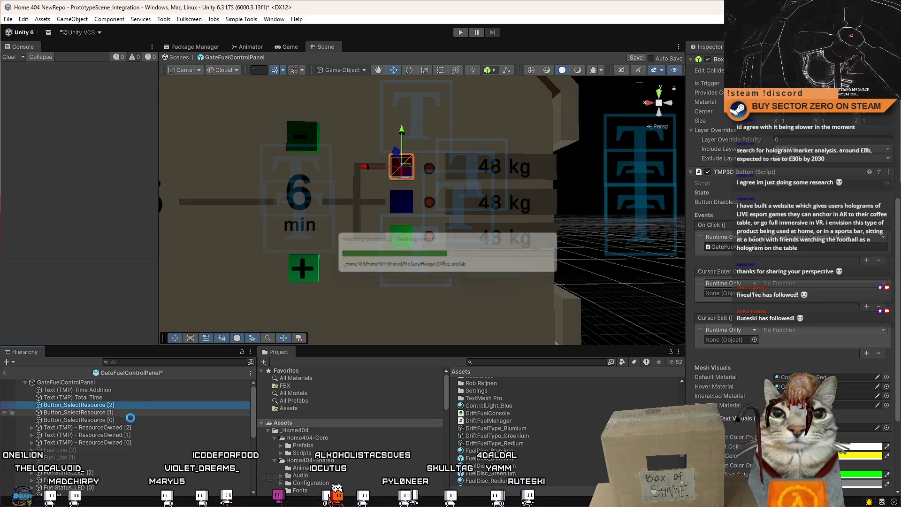
{"action": "left_click", "coordinate": [180, 59]}
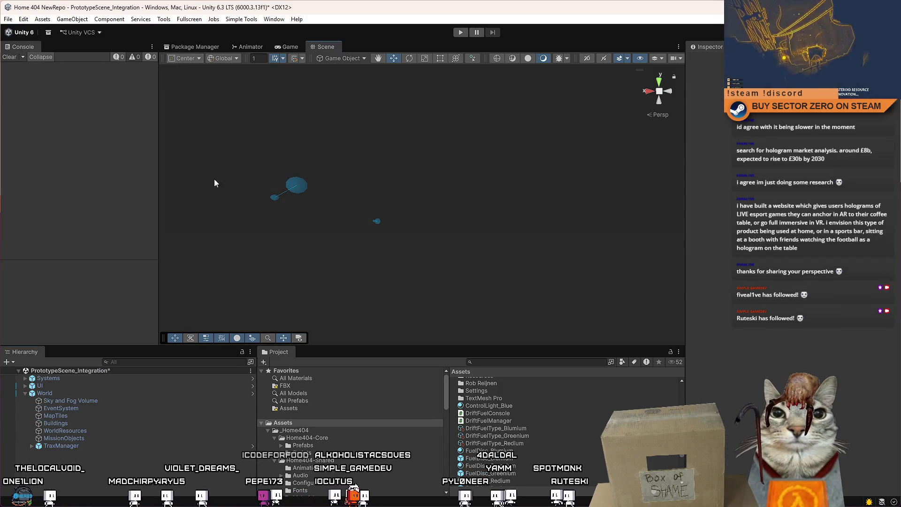
Step: Save PrototypeScene_Integration and start Play mode in the Game view
{"action": "key", "text": "ctrl+s"}
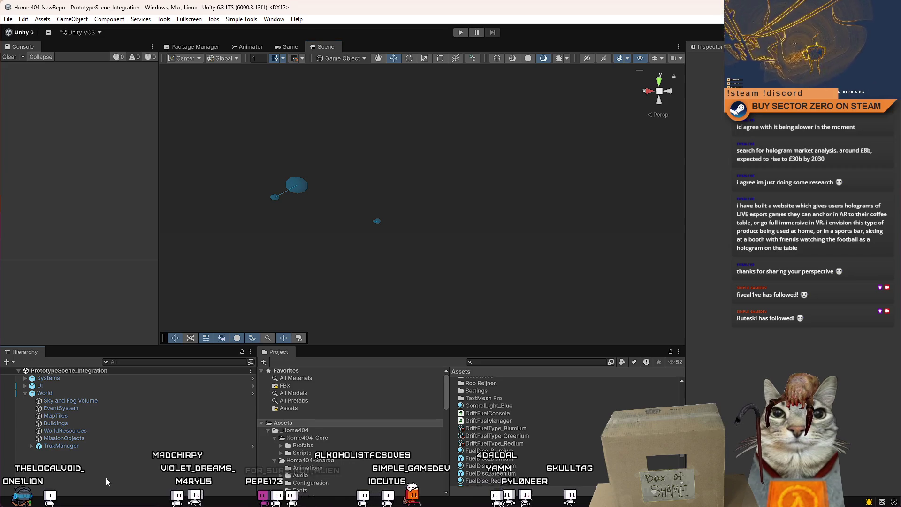
{"action": "left_click", "coordinate": [306, 46]}
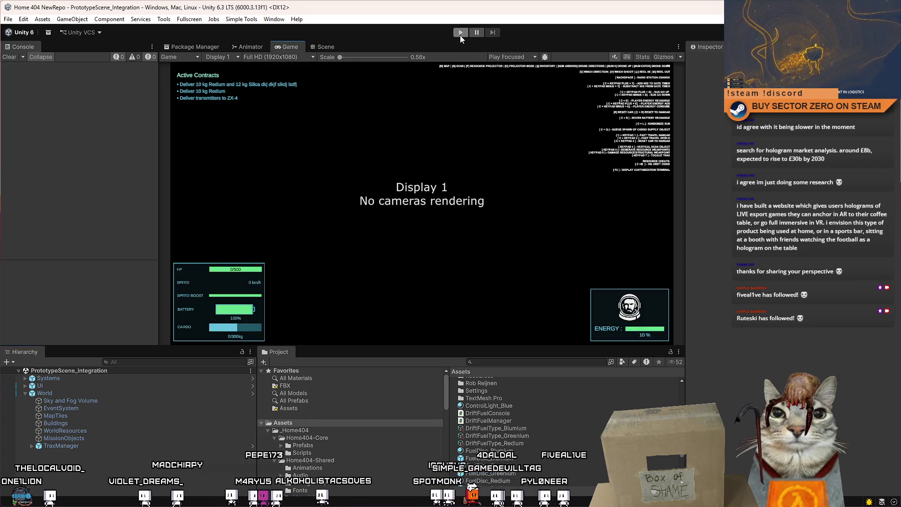
{"action": "left_click", "coordinate": [461, 32]}
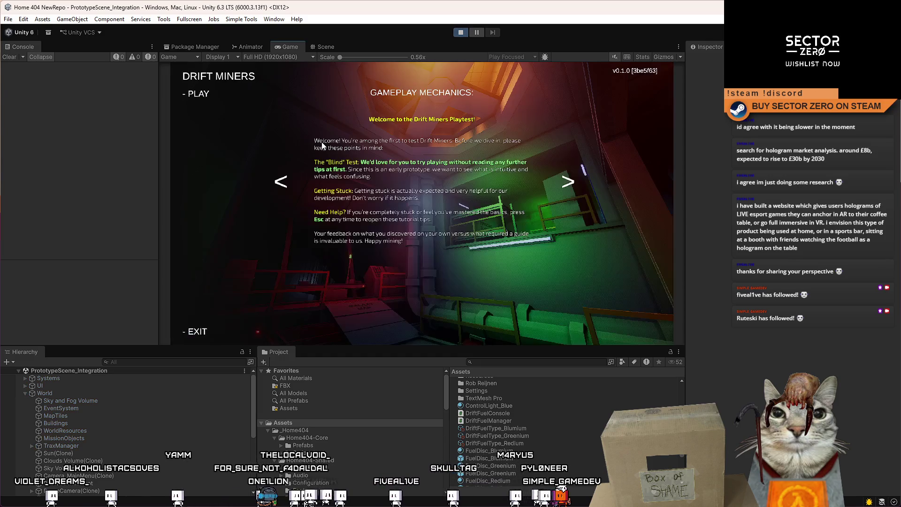
Step: Start playing from the main menu and walk past the Contract Terminal into the red room
{"action": "left_click", "coordinate": [193, 114]}
{"action": "key", "text": "w"}
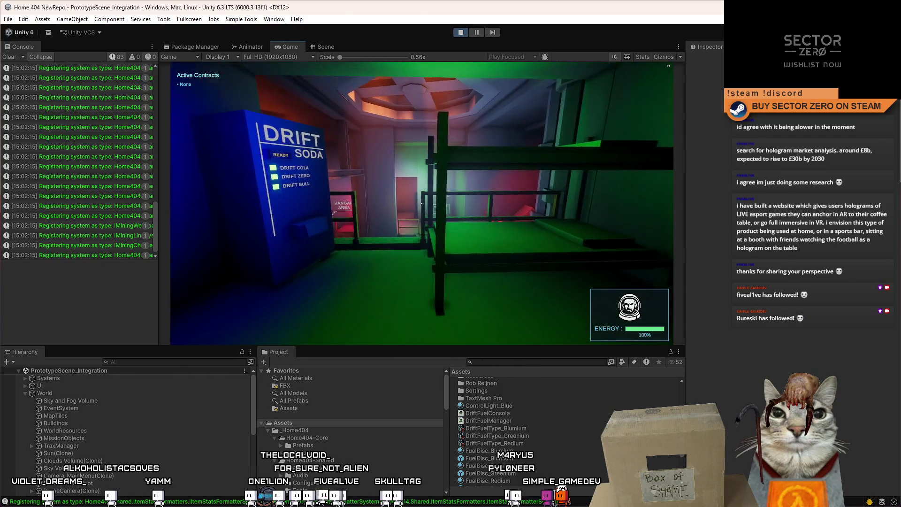
{"action": "key", "text": "w"}
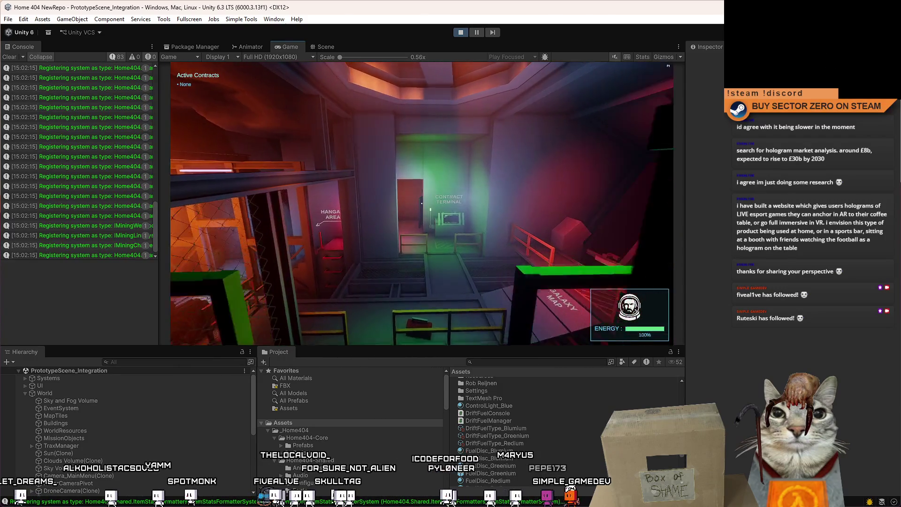
{"action": "key", "text": "Escape"}
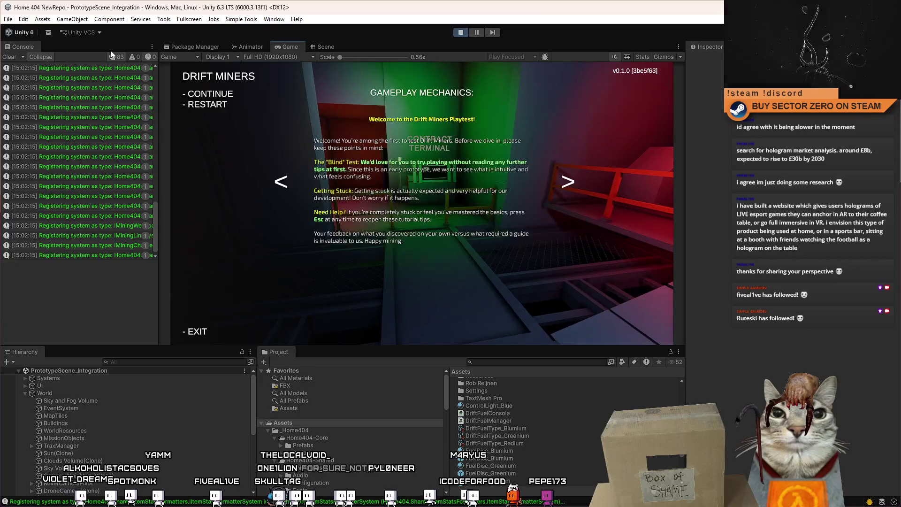
{"action": "key", "text": "w"}
{"action": "key", "text": "w"}
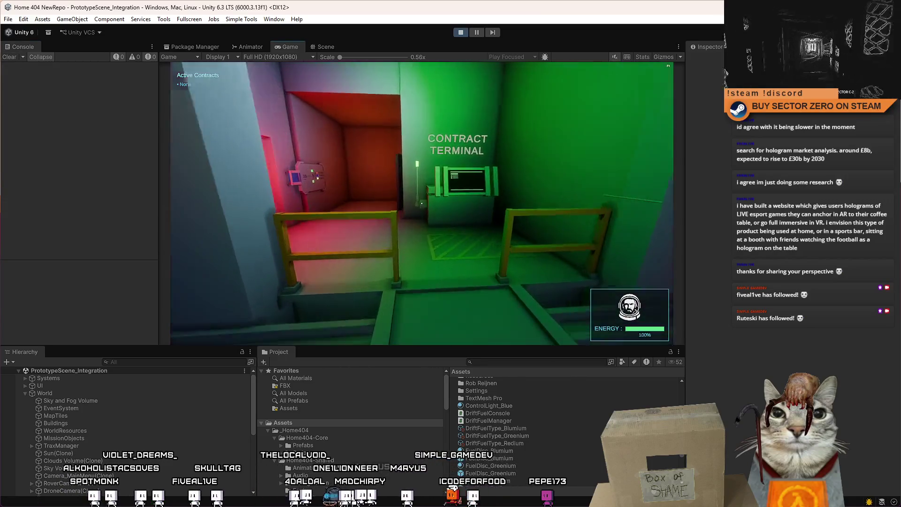
{"action": "key", "text": "w"}
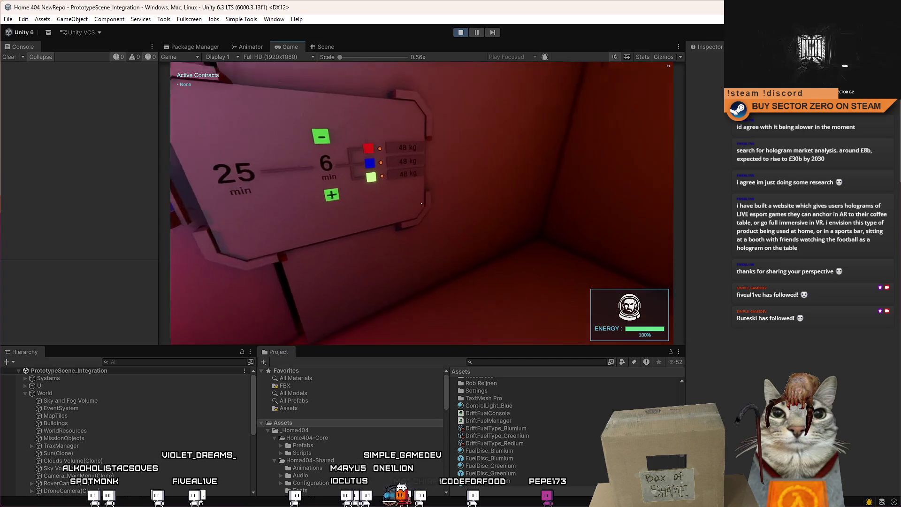
Step: Stand in front of the fuel console, stepping in and back to frame all fuel rows
{"action": "mouse_move", "coordinate": [421, 203]}
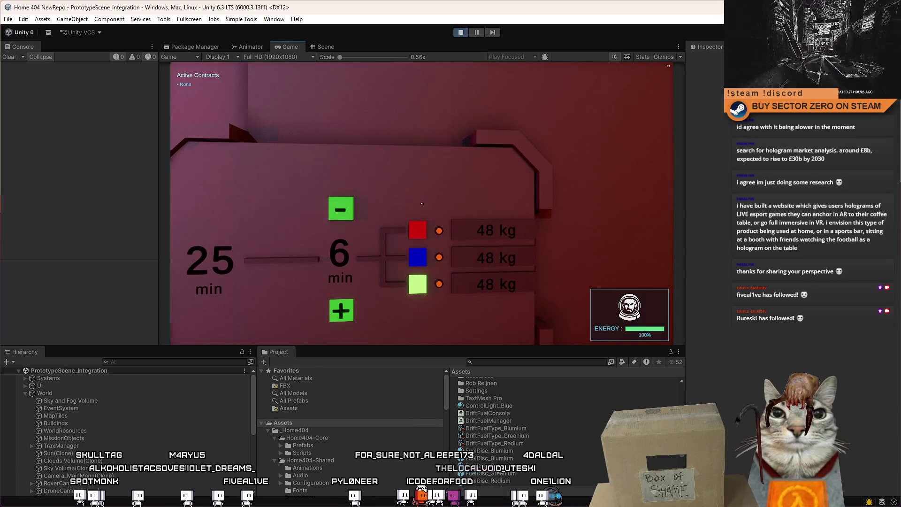
{"action": "key", "text": "w"}
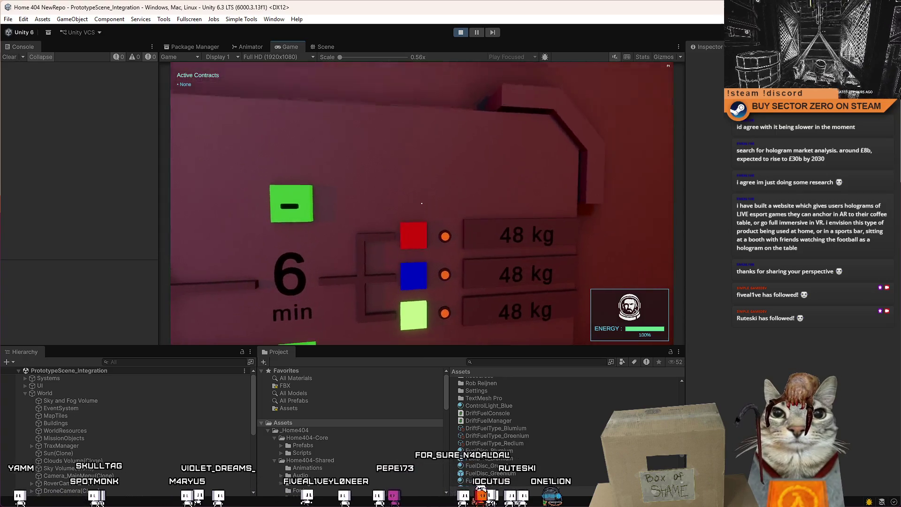
{"action": "key", "text": "s"}
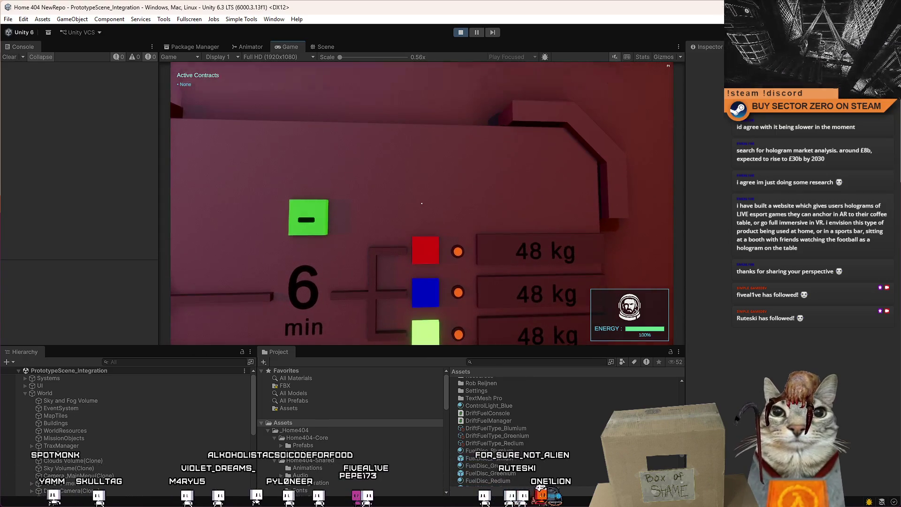
{"action": "key", "text": "w"}
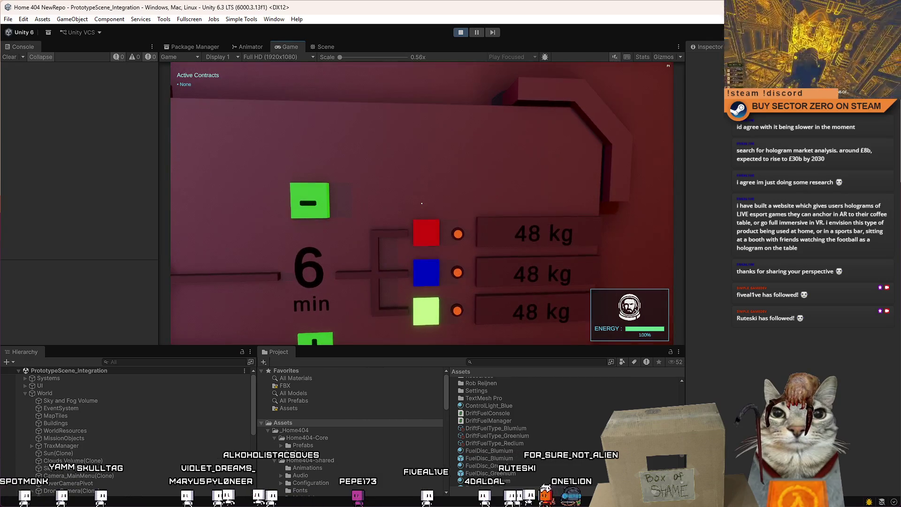
{"action": "key", "text": "s"}
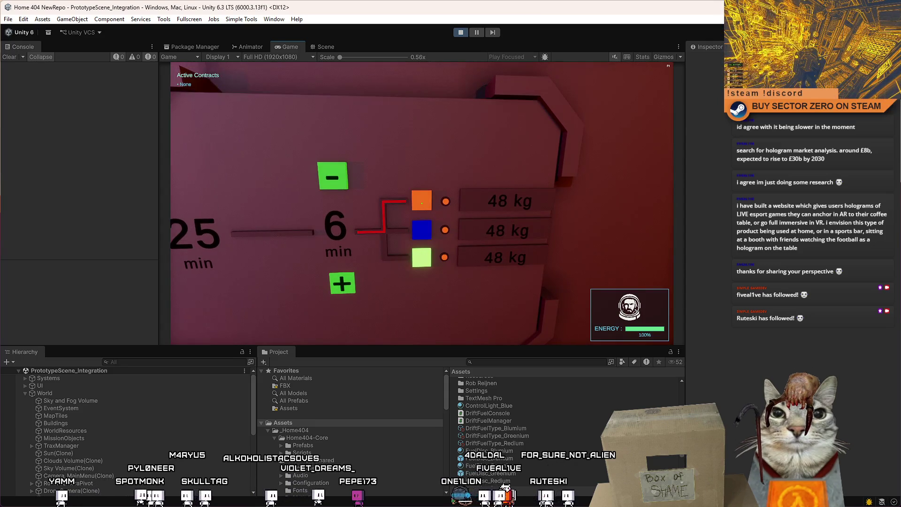
Step: Pick the red fuel, then the blue fuel in the middle row, and step back to view the console
{"action": "key", "text": "w"}
{"action": "left_click", "coordinate": [422, 202]}
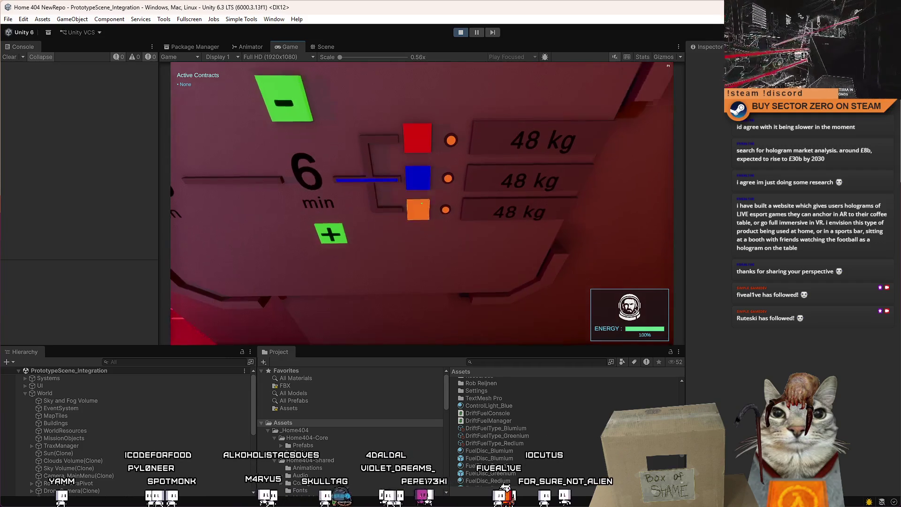
{"action": "key", "text": "s"}
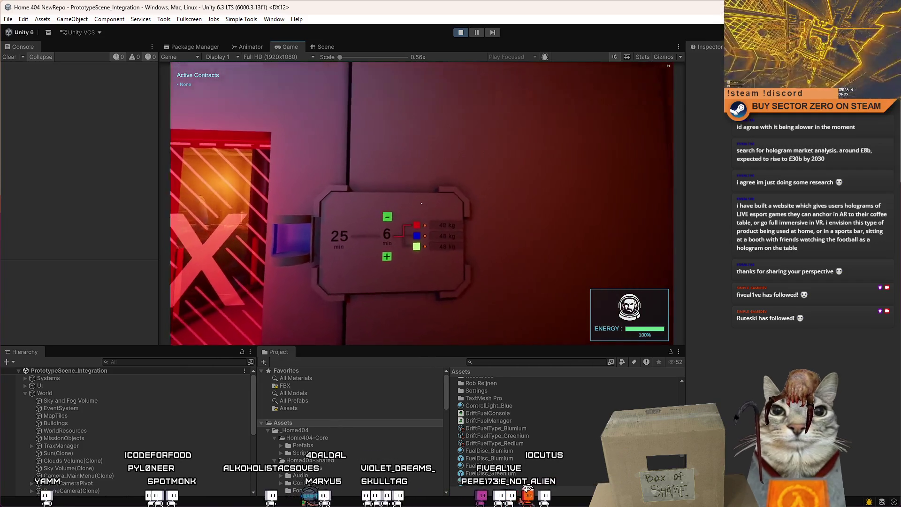
{"action": "key", "text": "w"}
{"action": "key", "text": "s"}
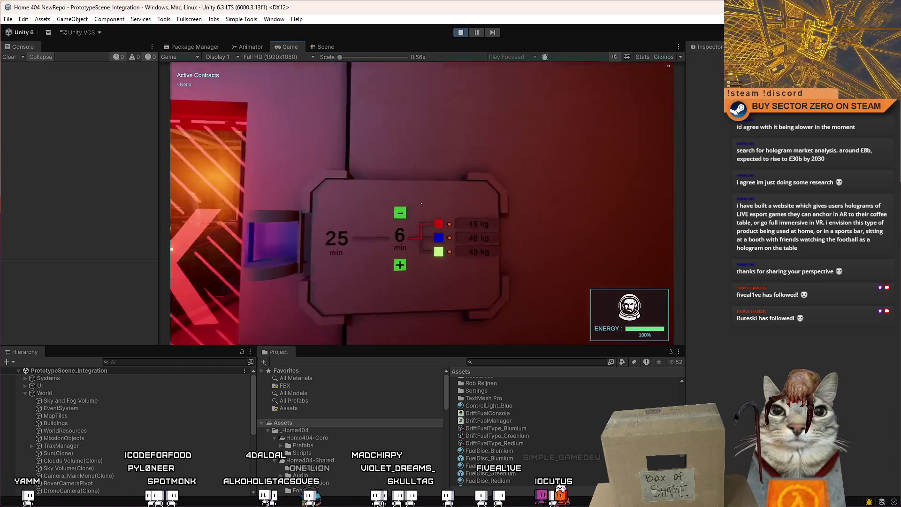
{"action": "key", "text": "w"}
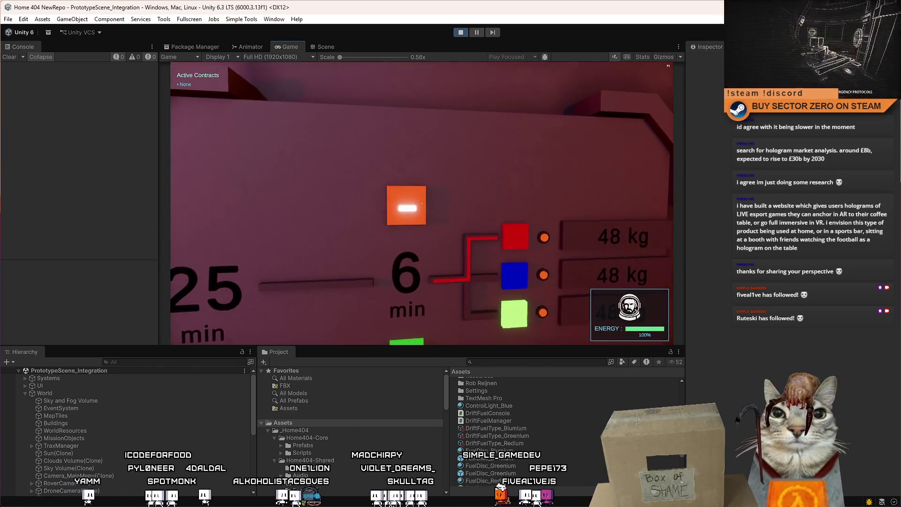
{"action": "key", "text": "s"}
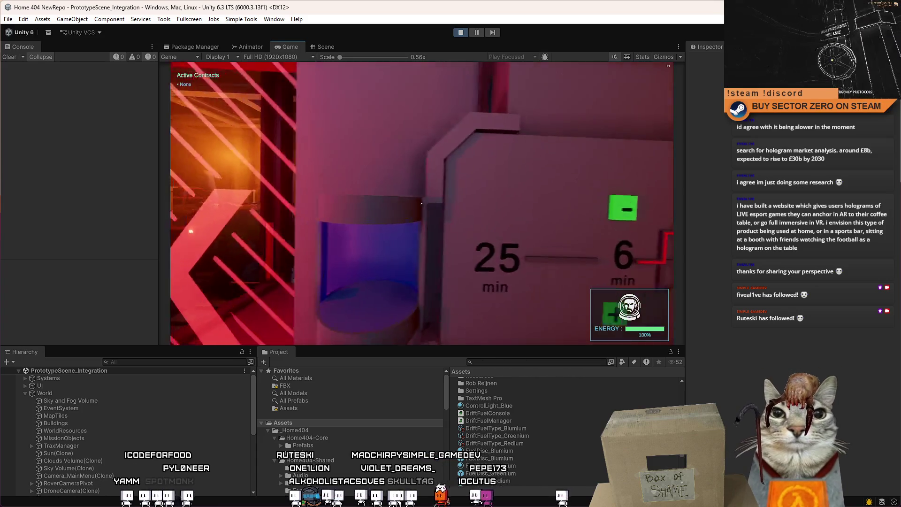
Step: Line up facing the console head-on and pick the green fuel
{"action": "mouse_move", "coordinate": [422, 204]}
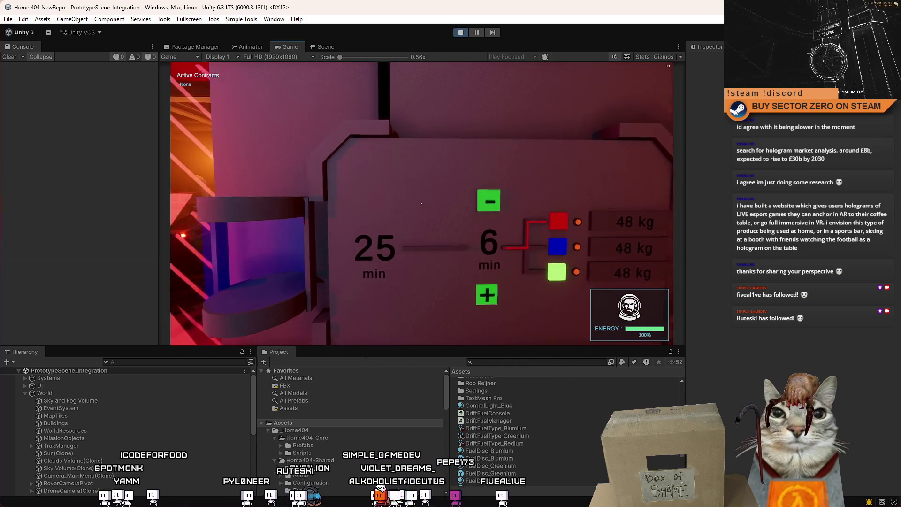
{"action": "key", "text": "s"}
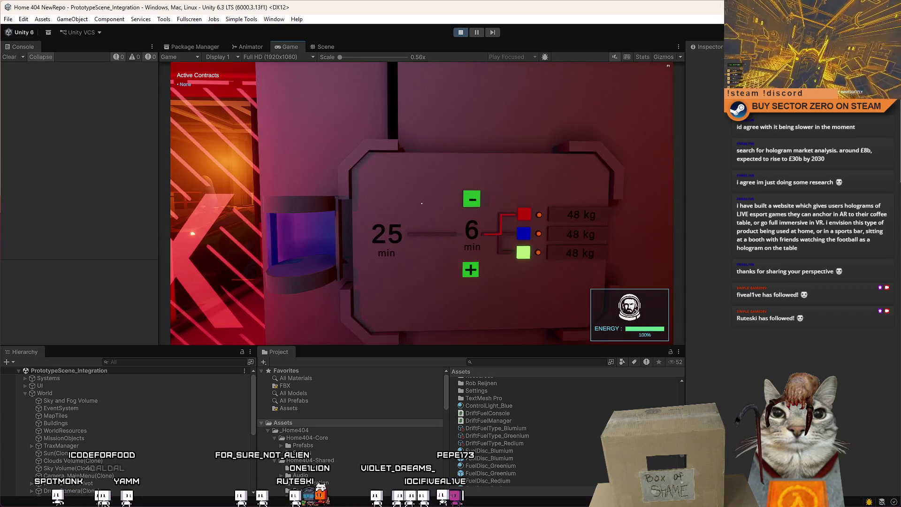
{"action": "key", "text": "d"}
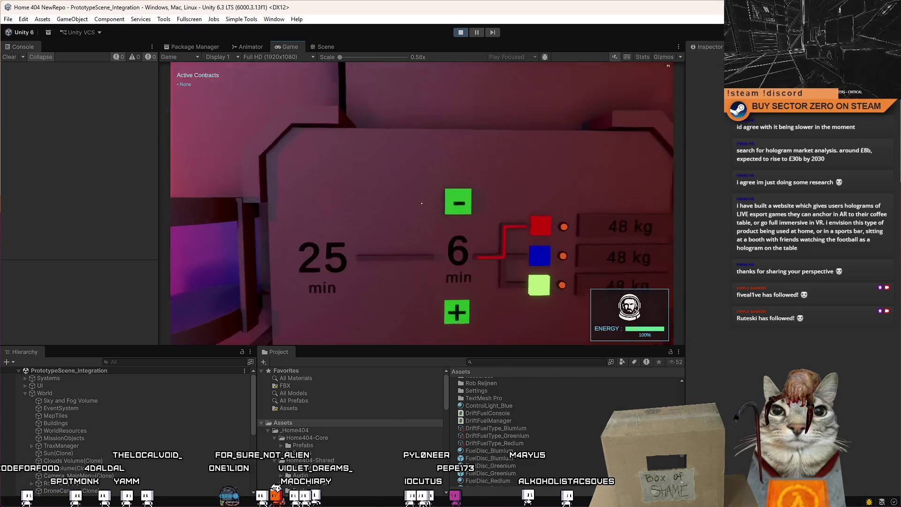
{"action": "key", "text": "w"}
{"action": "key", "text": "d"}
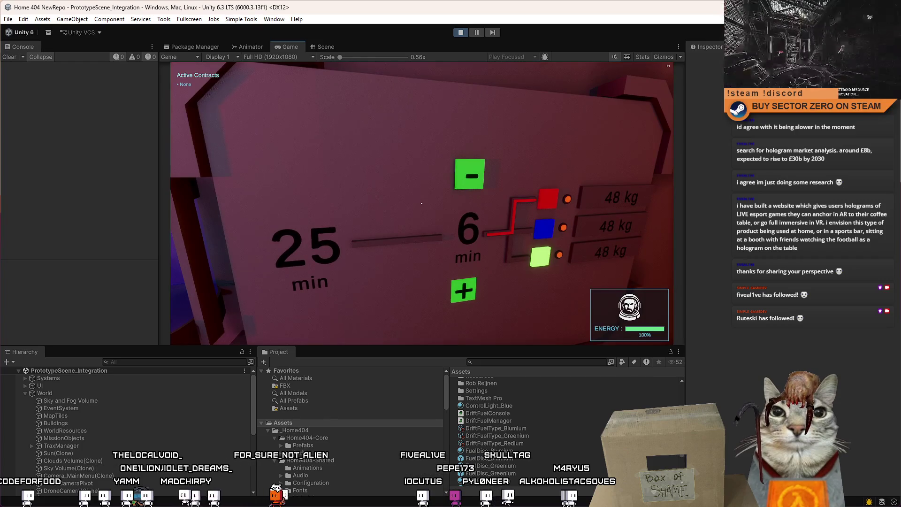
{"action": "key", "text": "s"}
{"action": "key", "text": "w"}
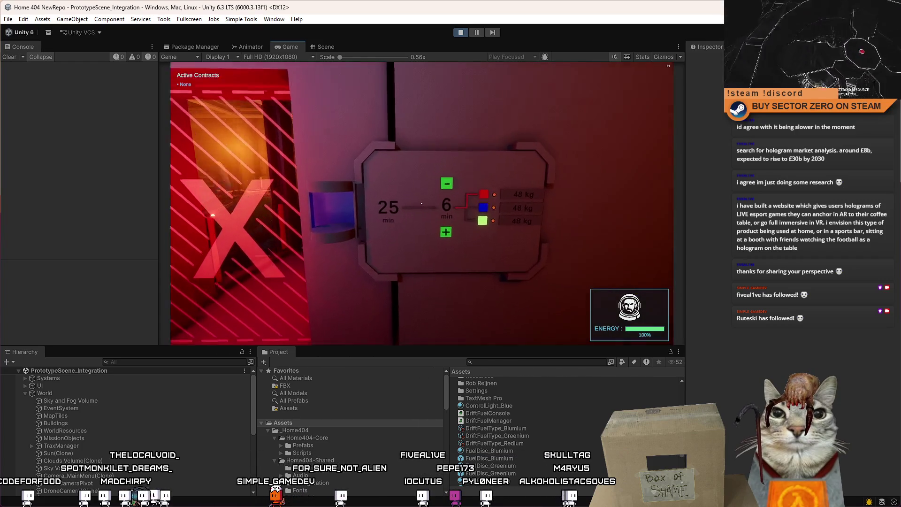
{"action": "key", "text": "d"}
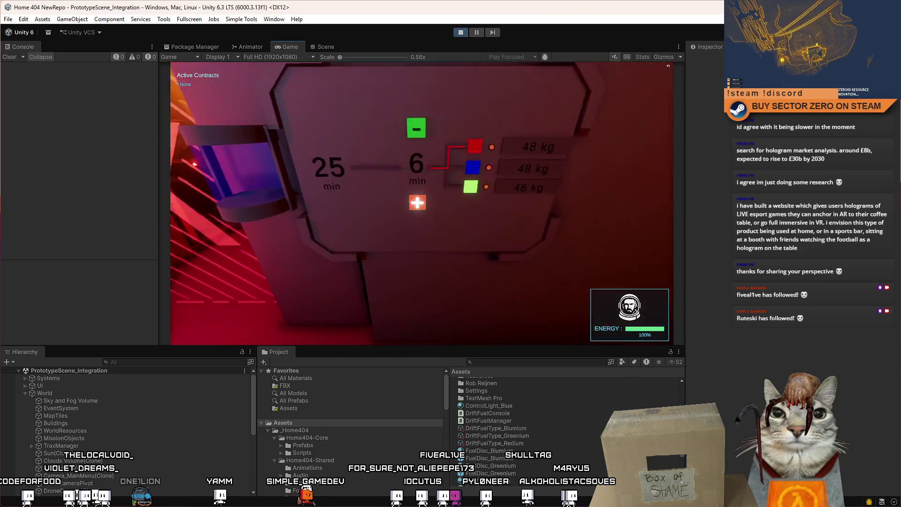
{"action": "key", "text": "d"}
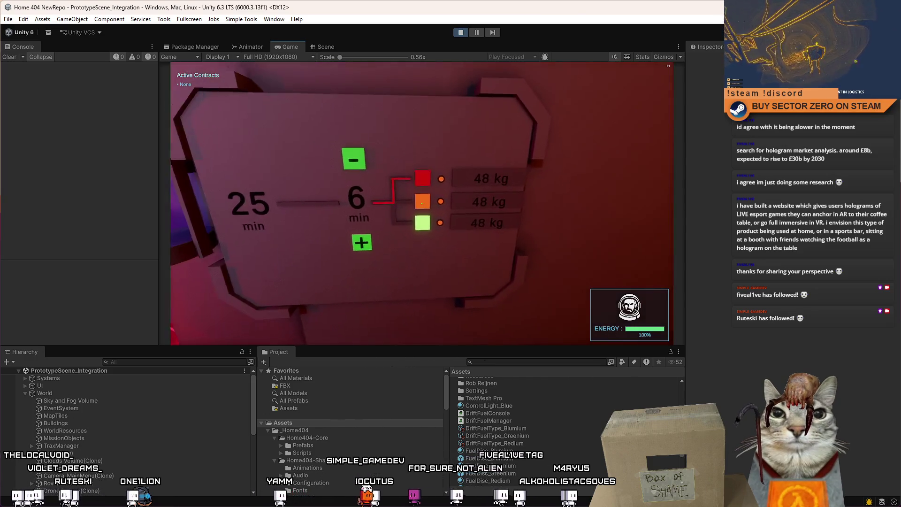
{"action": "left_click", "coordinate": [422, 203]}
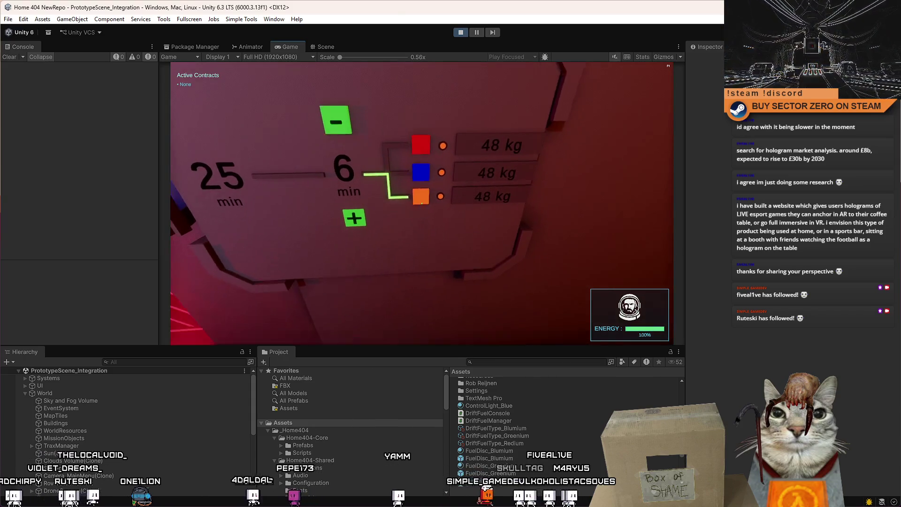
{"action": "key", "text": "s"}
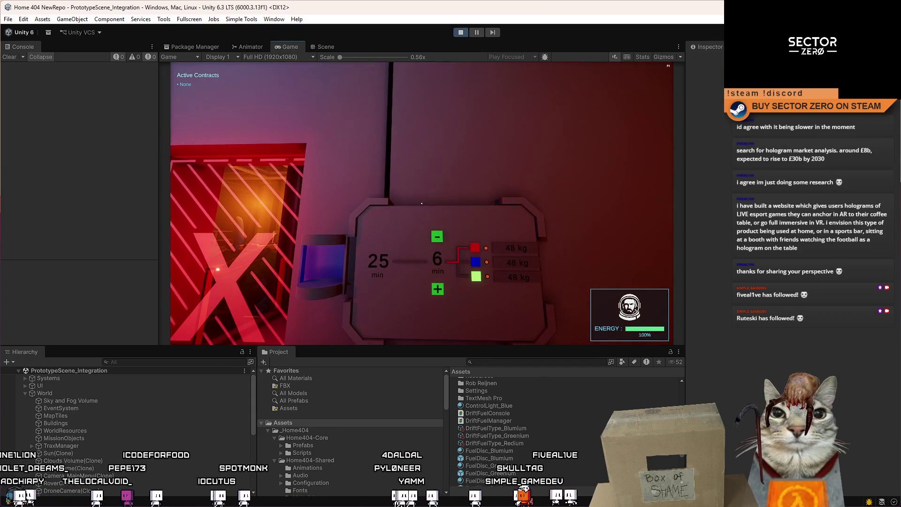
Step: Walk back and forth at the fuel console, aiming at its minus and plus controls
{"action": "key", "text": "w"}
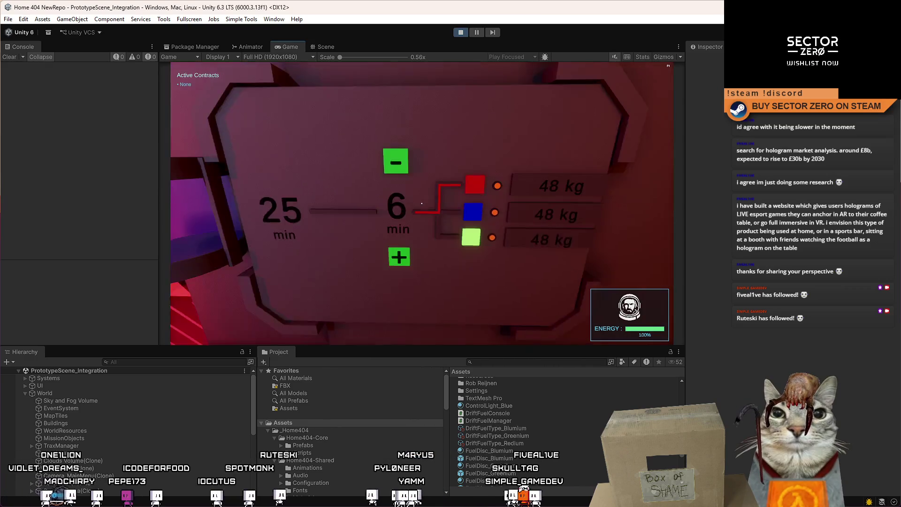
{"action": "mouse_move", "coordinate": [421, 203]}
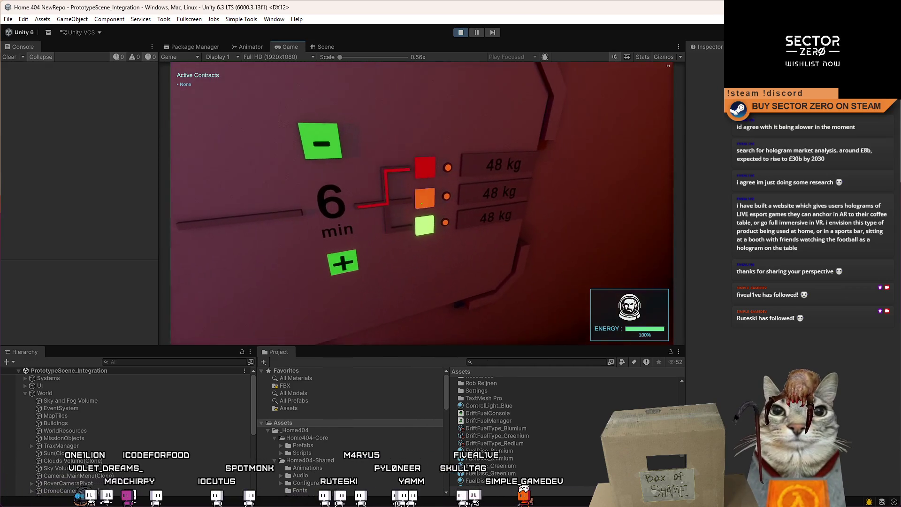
{"action": "key", "text": "s"}
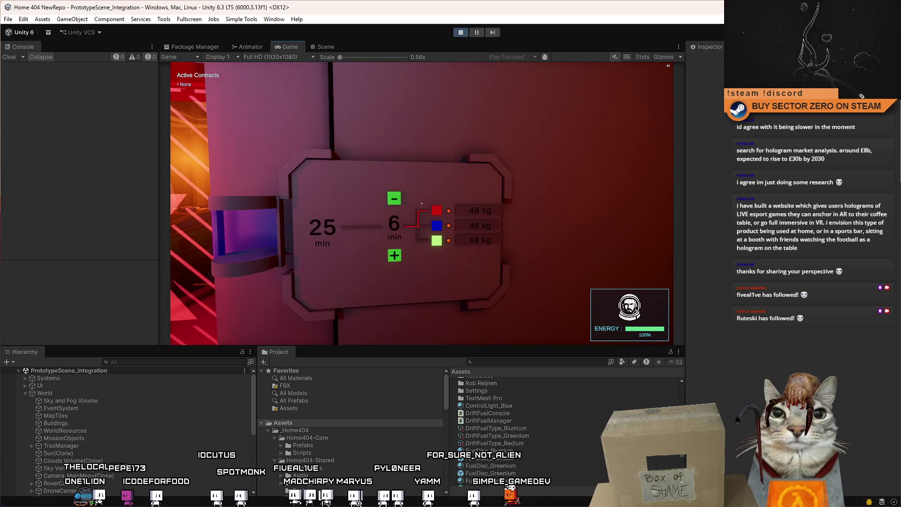
{"action": "key", "text": "w"}
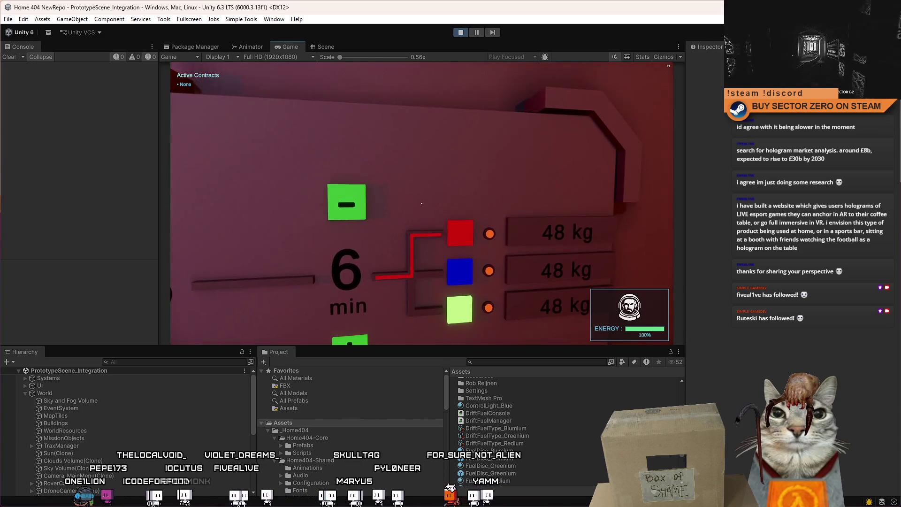
{"action": "key", "text": "s"}
{"action": "key", "text": "w"}
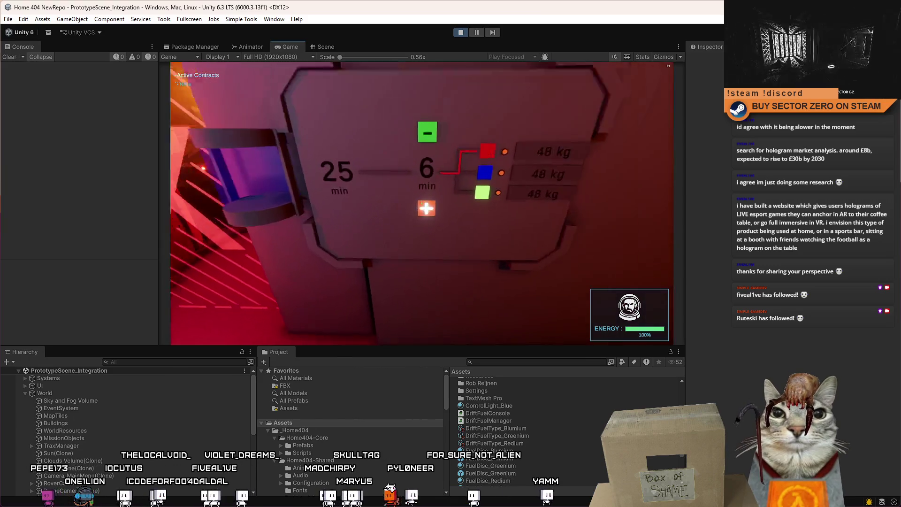
{"action": "key", "text": "s"}
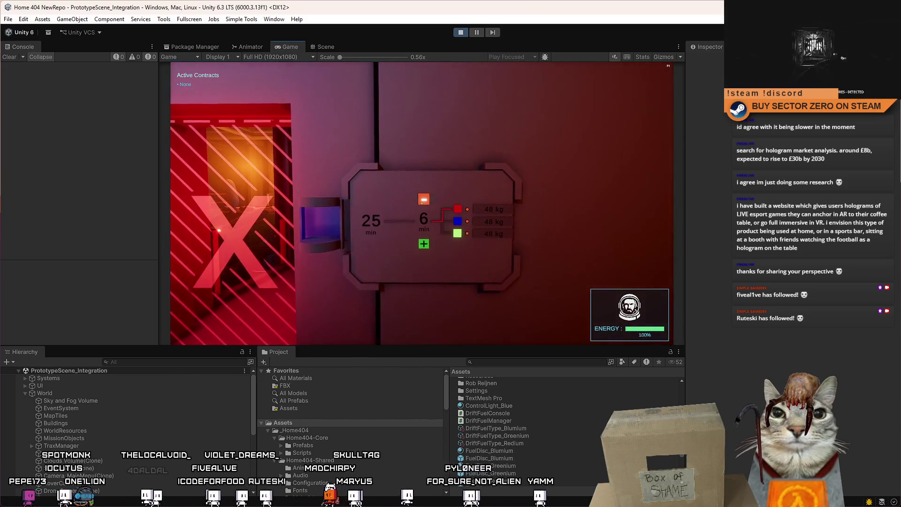
{"action": "key", "text": "w"}
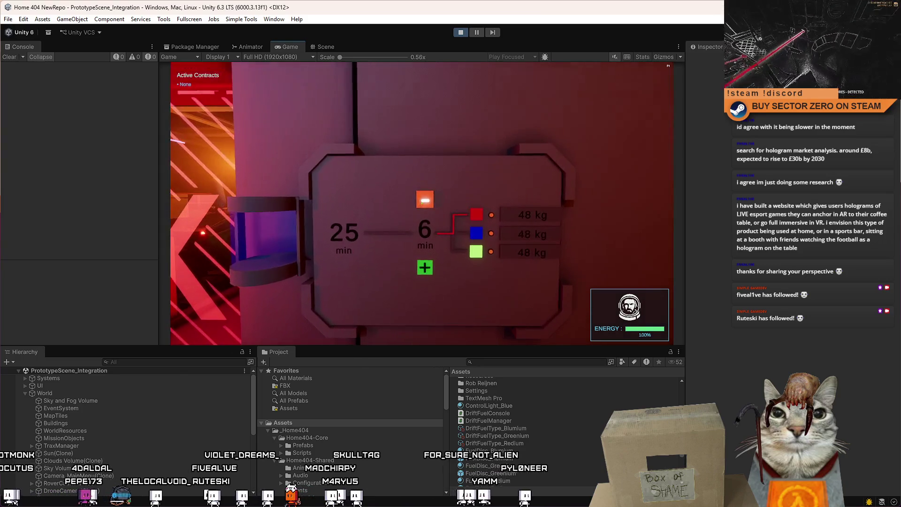
{"action": "key", "text": "d"}
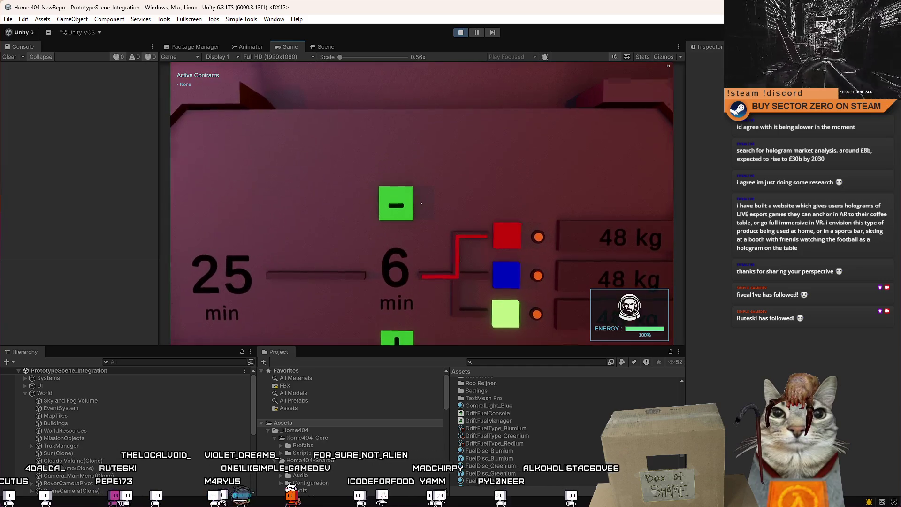
{"action": "key", "text": "s"}
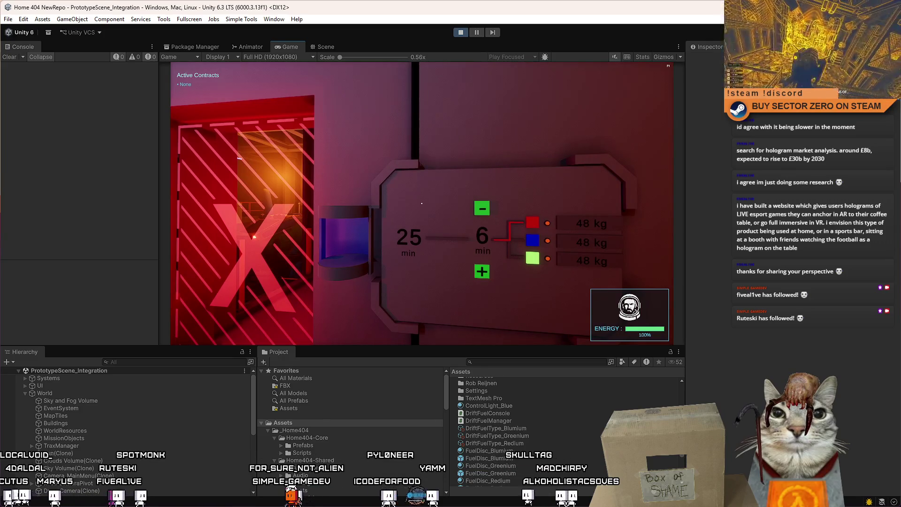
{"action": "key", "text": "s"}
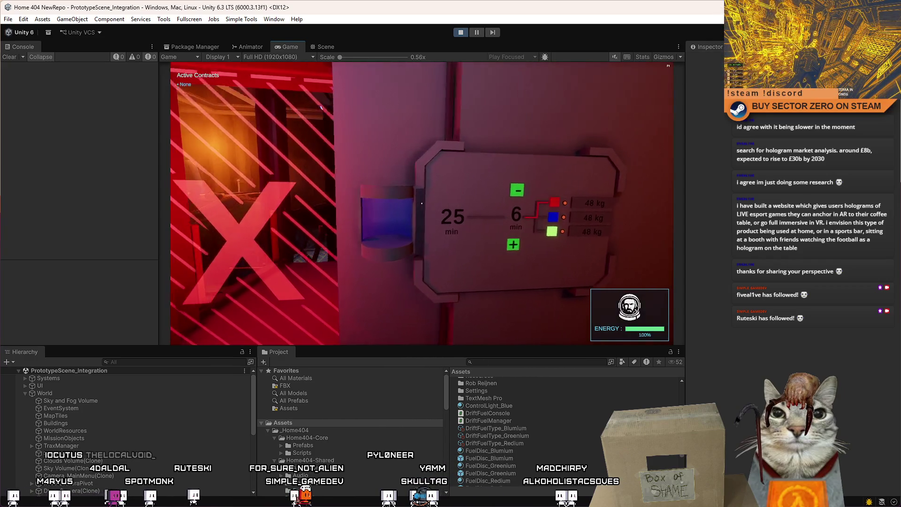
Step: Strafe in front of the minutes display panel, then pause the game and stop Play mode
{"action": "key", "text": "w"}
{"action": "key", "text": "d"}
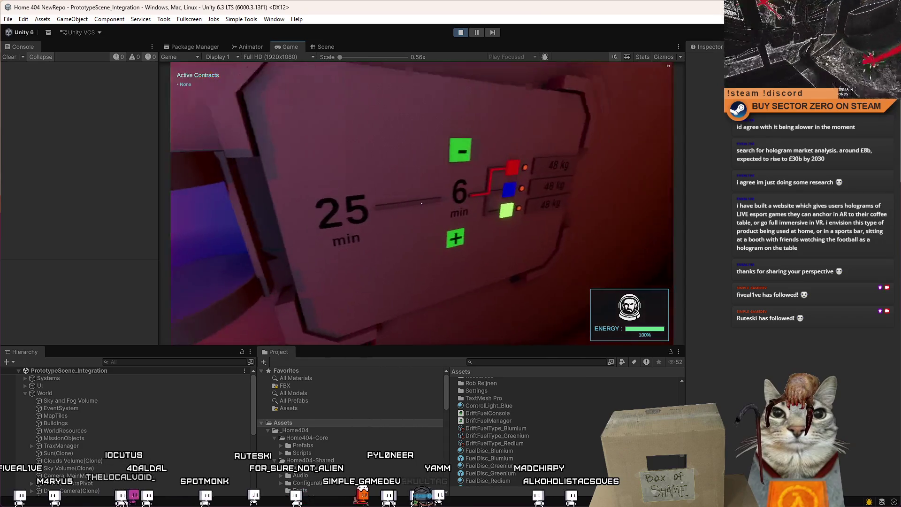
{"action": "key", "text": "s"}
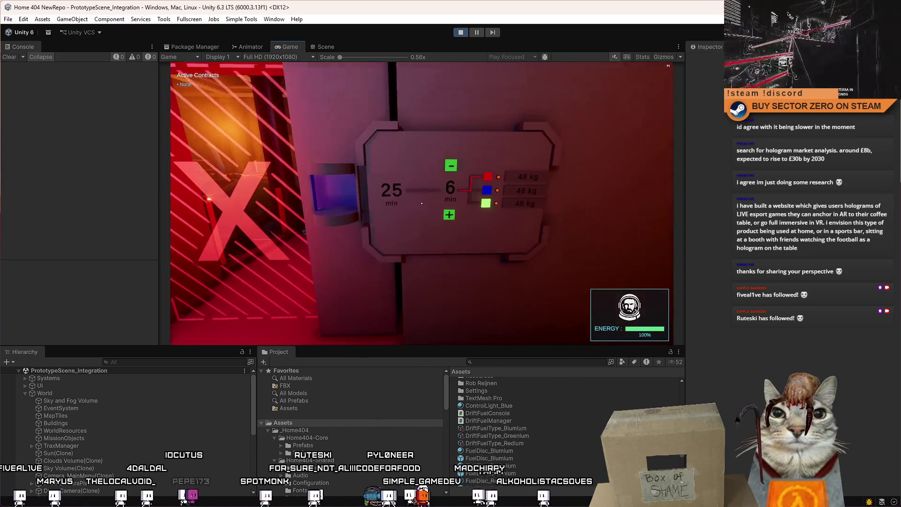
{"action": "key", "text": "w"}
{"action": "key", "text": "a"}
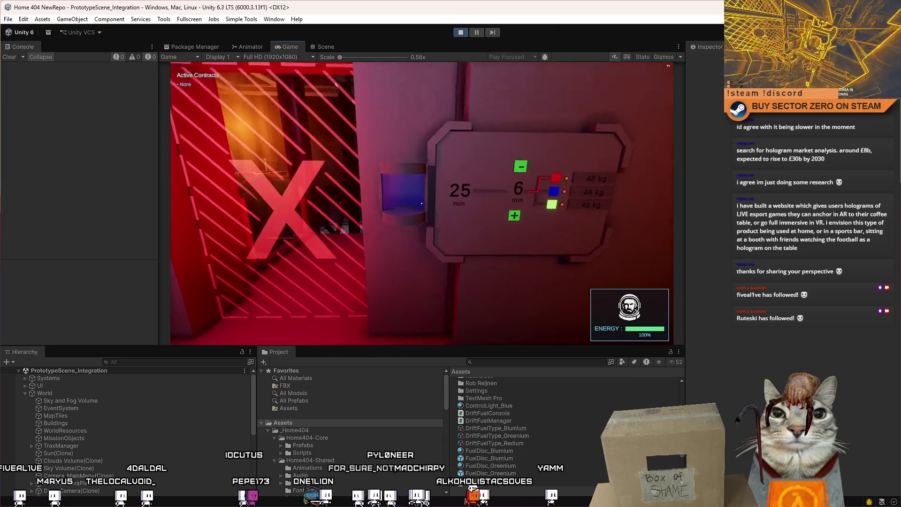
{"action": "key", "text": "d"}
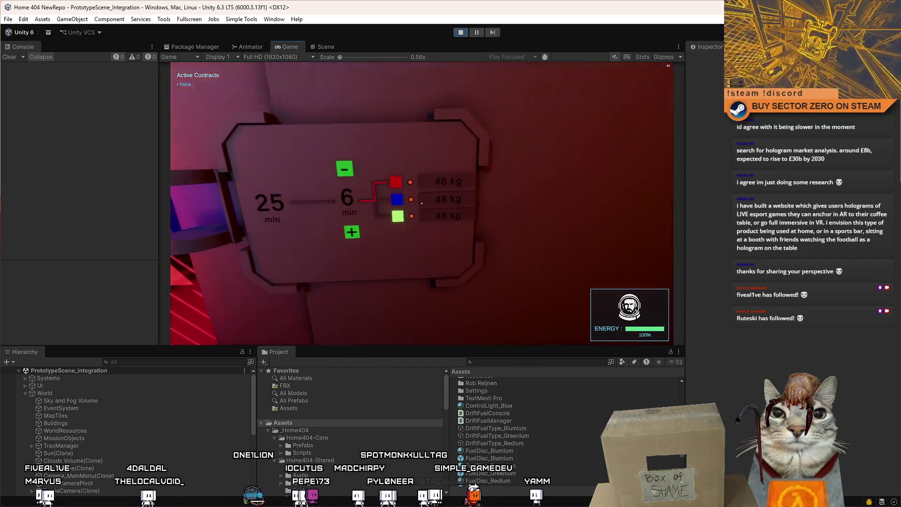
{"action": "key", "text": "a"}
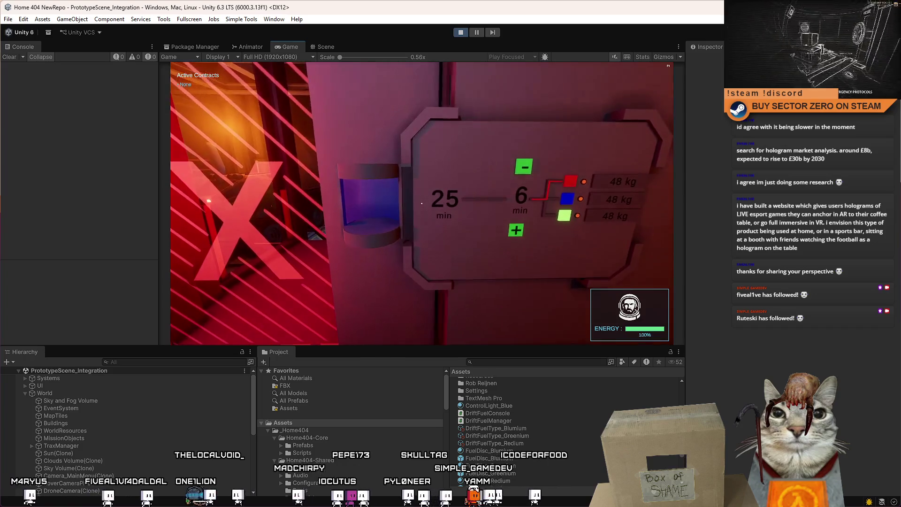
{"action": "key", "text": "d"}
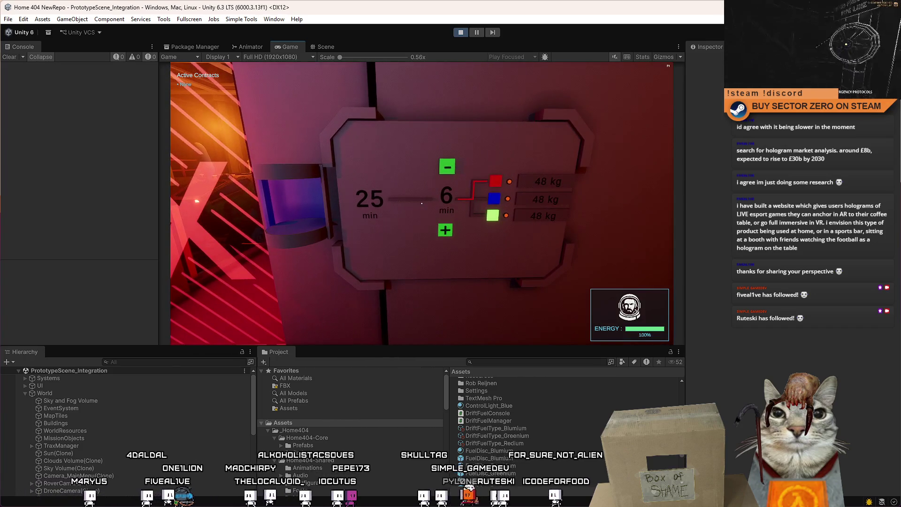
{"action": "key", "text": "a"}
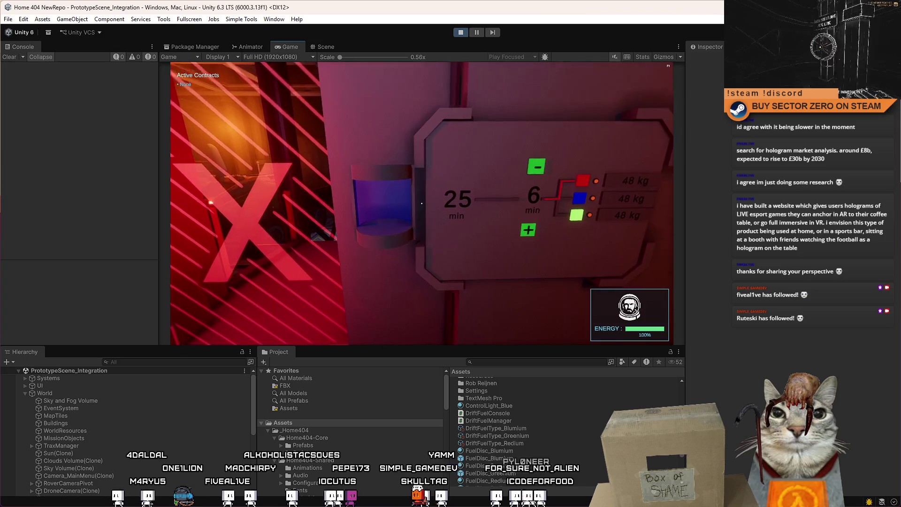
{"action": "key", "text": "d"}
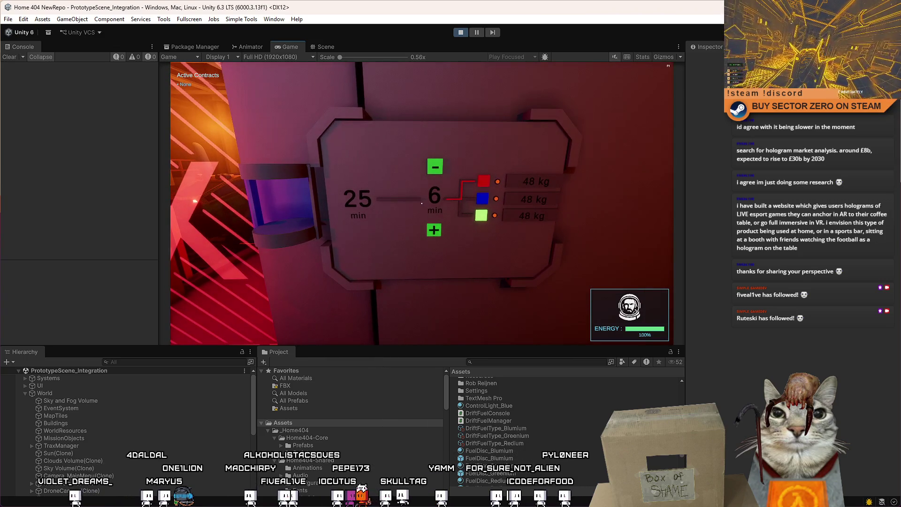
{"action": "key", "text": "a"}
{"action": "key", "text": "d"}
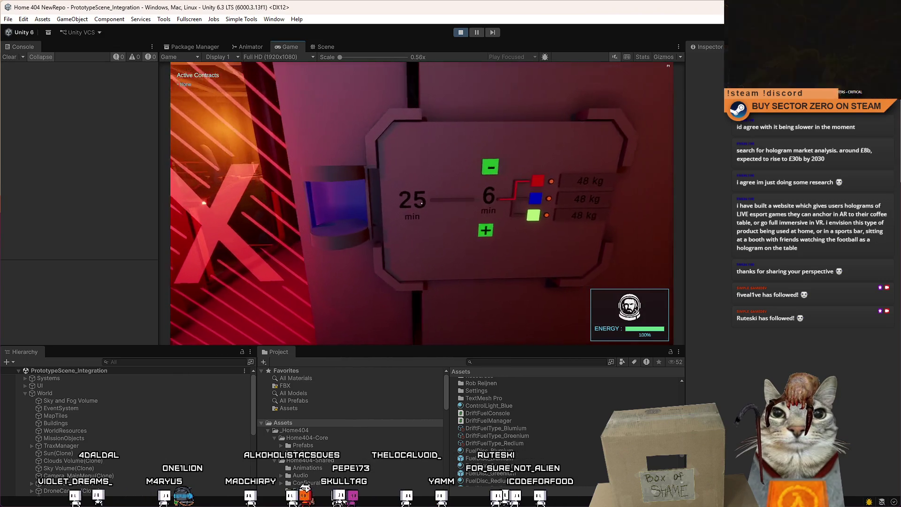
{"action": "key", "text": "d"}
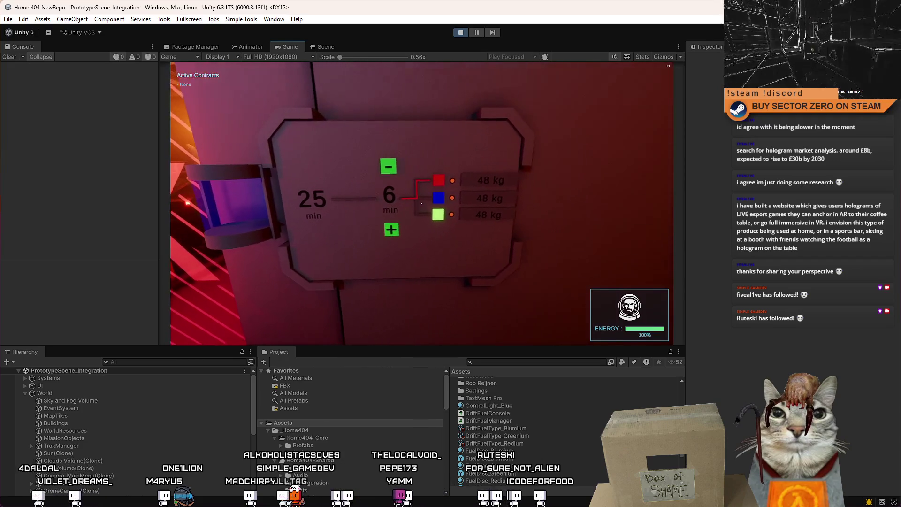
{"action": "key", "text": "a"}
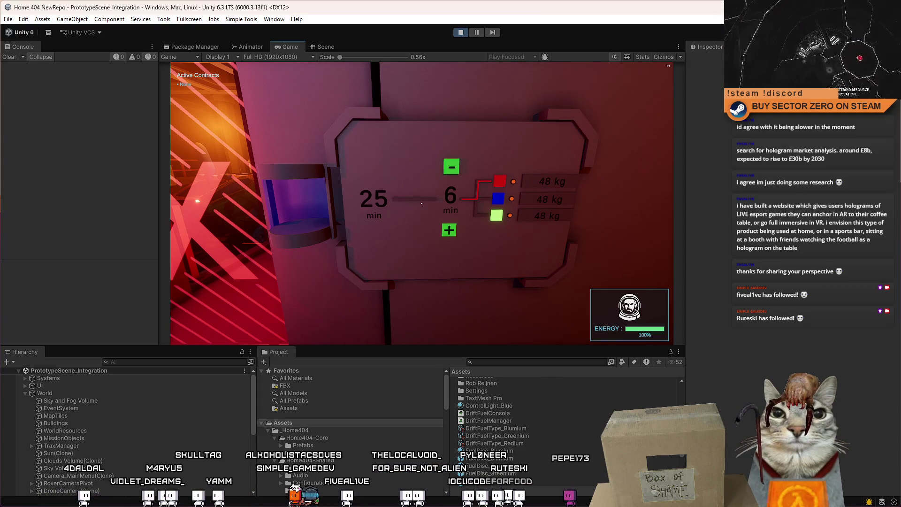
{"action": "key", "text": "Escape"}
{"action": "left_click", "coordinate": [461, 32]}
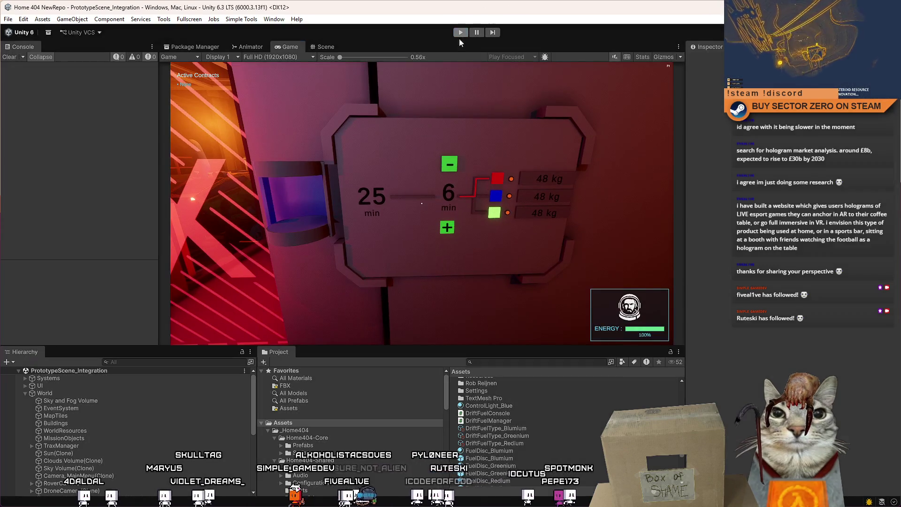
Step: In DriftFuelConsole.cs, duplicate the UpdateFuelPath method directly below the original
{"action": "key", "text": "alt+Tab"}
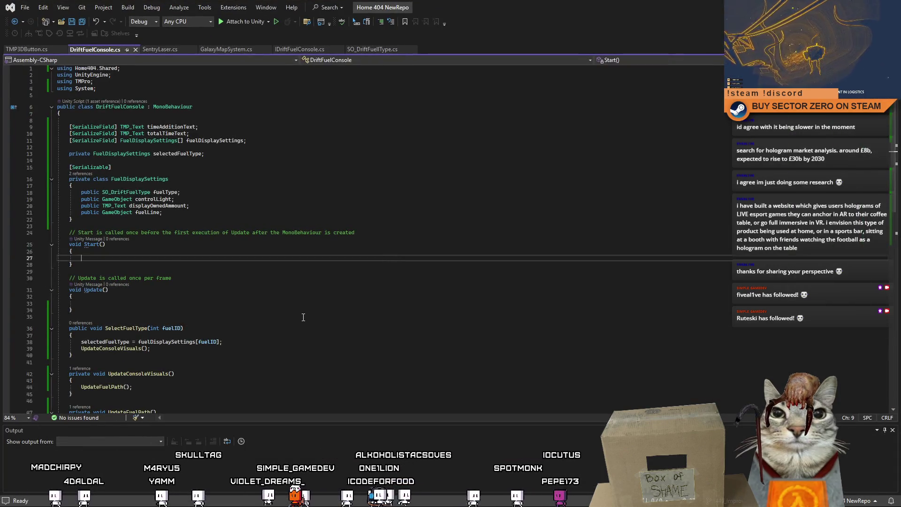
{"action": "scroll", "coordinate": [303, 318], "scroll_direction": "down", "scroll_amount": 1}
{"action": "left_click", "coordinate": [128, 332]}
{"action": "key", "text": "End"}
{"action": "scroll", "coordinate": [128, 345], "scroll_direction": "down", "scroll_amount": 3}
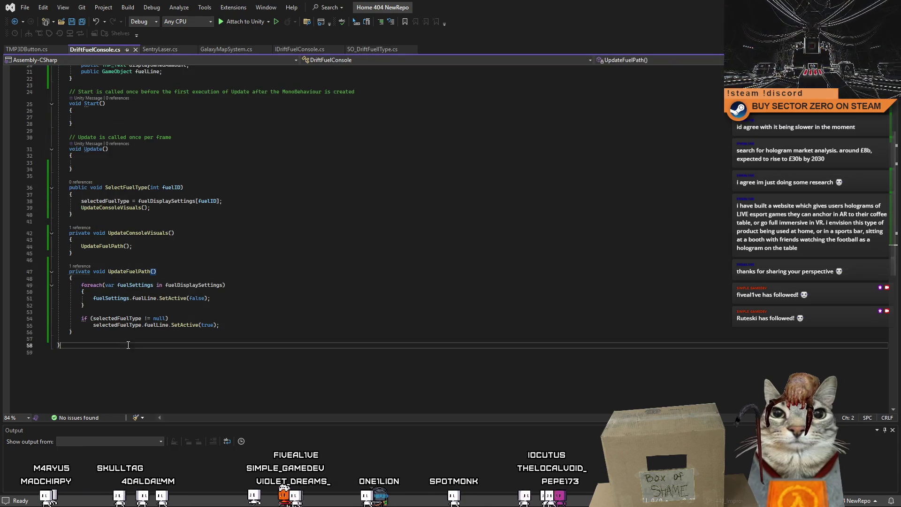
{"action": "left_click_drag", "start_coordinate": [68, 272], "coordinate": [102, 334]}
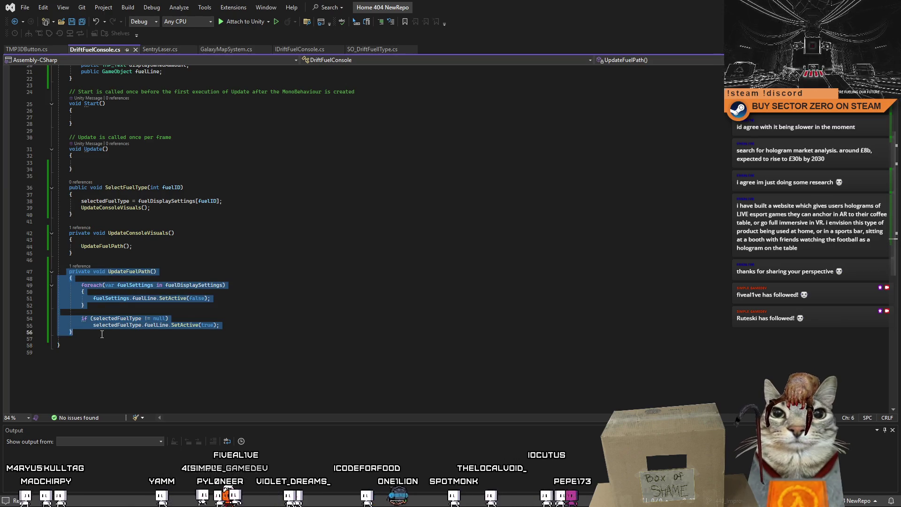
{"action": "left_click", "coordinate": [106, 333]}
{"action": "key", "text": "Return"}
{"action": "type", "text": "private void UpdateFuelPath()     {         foreach (var fuelSettings in fuelDisplaySettings)         {             fuelSettings.fuelLine.SetActive(false);         }          if (selectedFuelType != null)             selectedFuelType.fuelLine.SetActive(true);     }"}
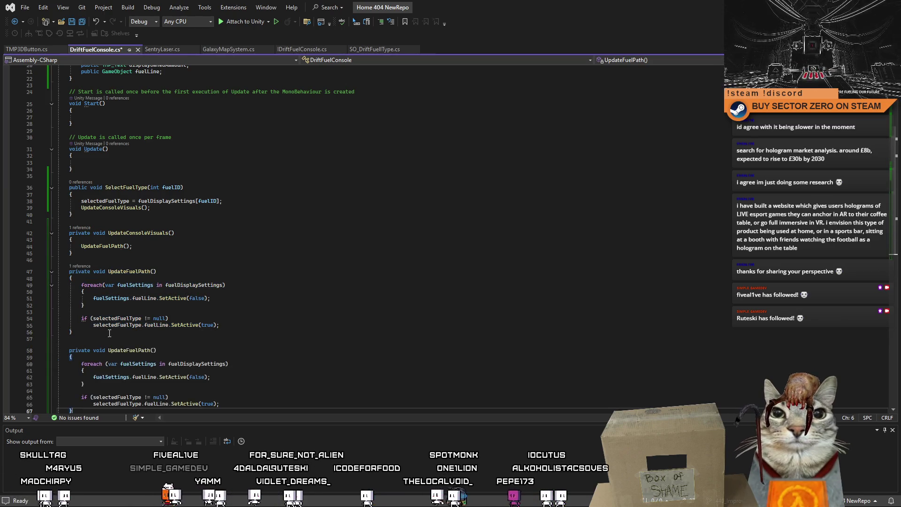
Step: Delete the foreach loop from the copied UpdateFuelPath method
{"action": "scroll", "coordinate": [141, 347], "scroll_direction": "down", "scroll_amount": 2}
{"action": "left_click", "coordinate": [146, 347]}
{"action": "left_click_drag", "start_coordinate": [145, 347], "coordinate": [38, 332]}
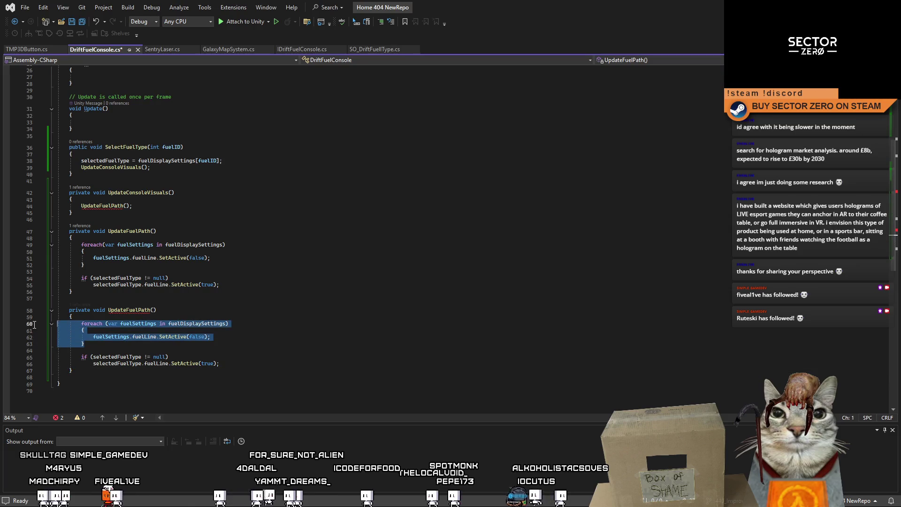
{"action": "key", "text": "Delete"}
{"action": "key", "text": "Delete"}
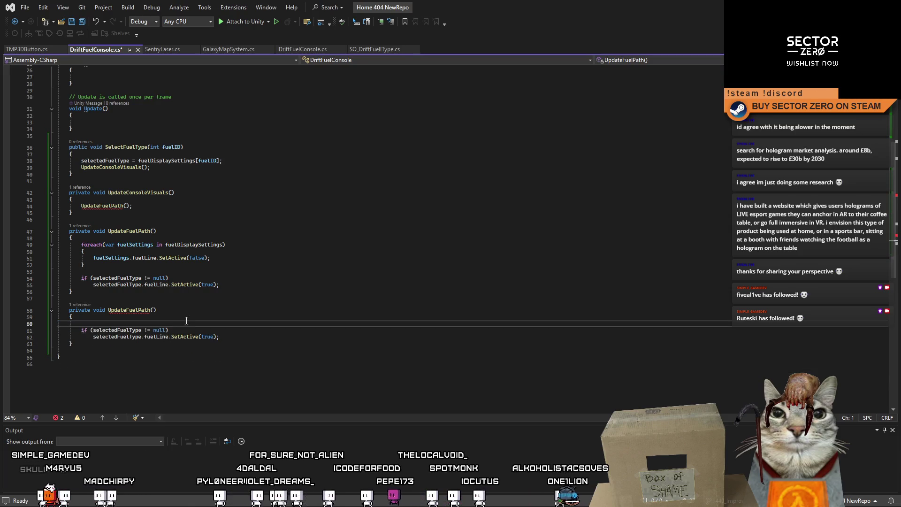
{"action": "key", "text": "BackSpace"}
Step: Look up the displayOwnedAmmount and timeAdditionText fields, then return to the line before selectedFuelType
{"action": "left_click", "coordinate": [167, 330]}
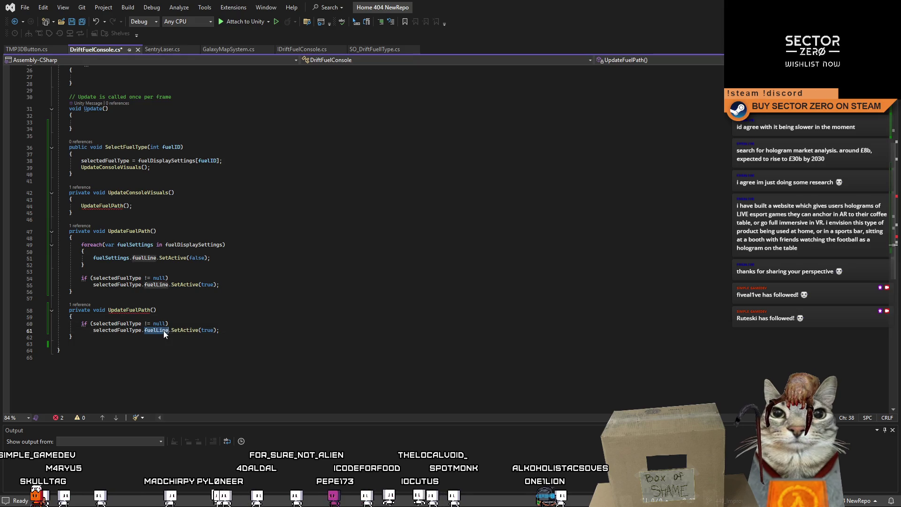
{"action": "scroll", "coordinate": [209, 149], "scroll_direction": "up", "scroll_amount": 5}
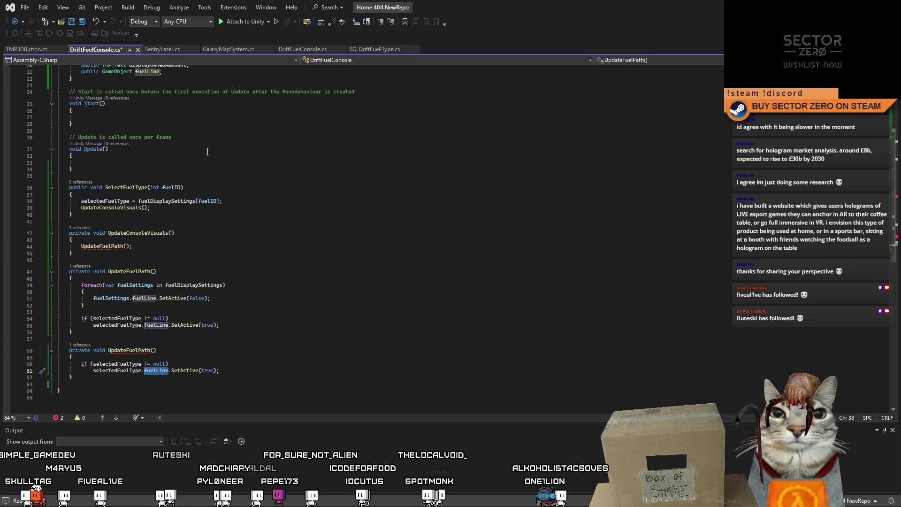
{"action": "double_click", "coordinate": [161, 125]}
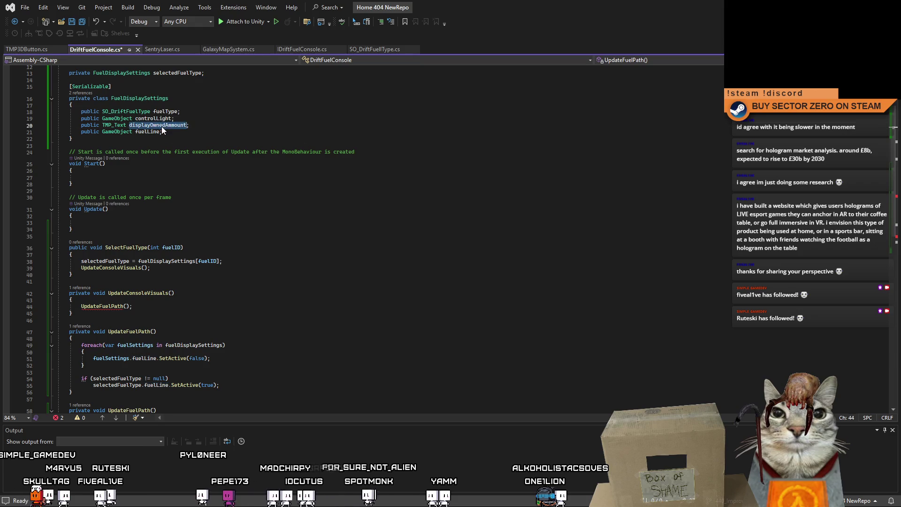
{"action": "scroll", "coordinate": [162, 126], "scroll_direction": "down", "scroll_amount": 5}
{"action": "scroll", "coordinate": [237, 313], "scroll_direction": "up", "scroll_amount": 5}
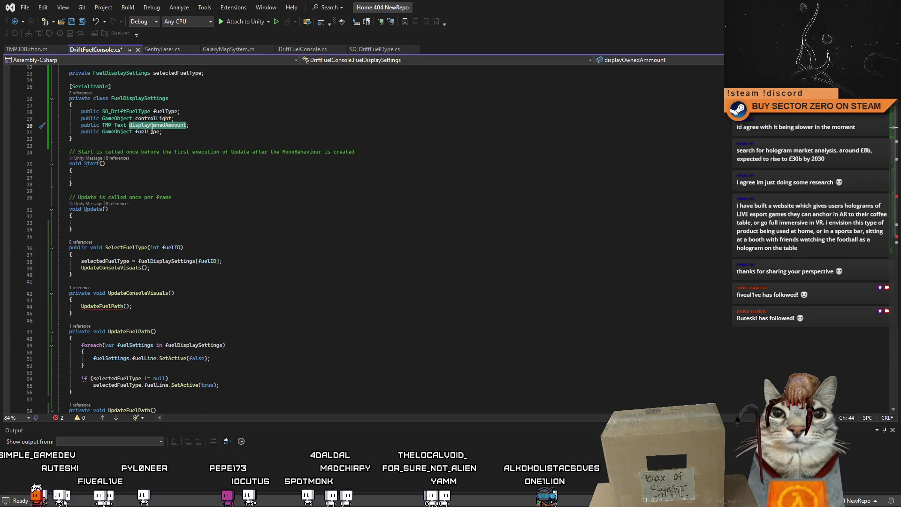
{"action": "left_click", "coordinate": [227, 125]}
{"action": "scroll", "coordinate": [229, 126], "scroll_direction": "up", "scroll_amount": 2}
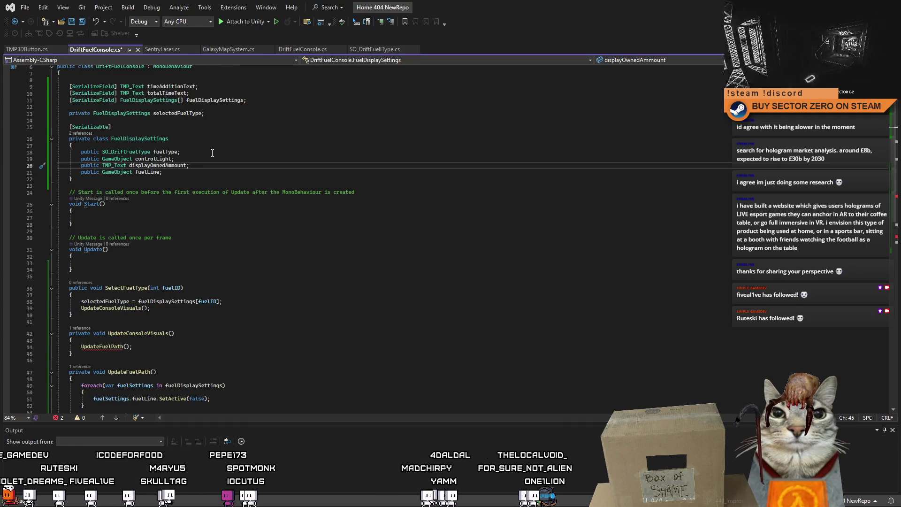
{"action": "scroll", "coordinate": [208, 148], "scroll_direction": "up", "scroll_amount": 2}
{"action": "double_click", "coordinate": [176, 127]}
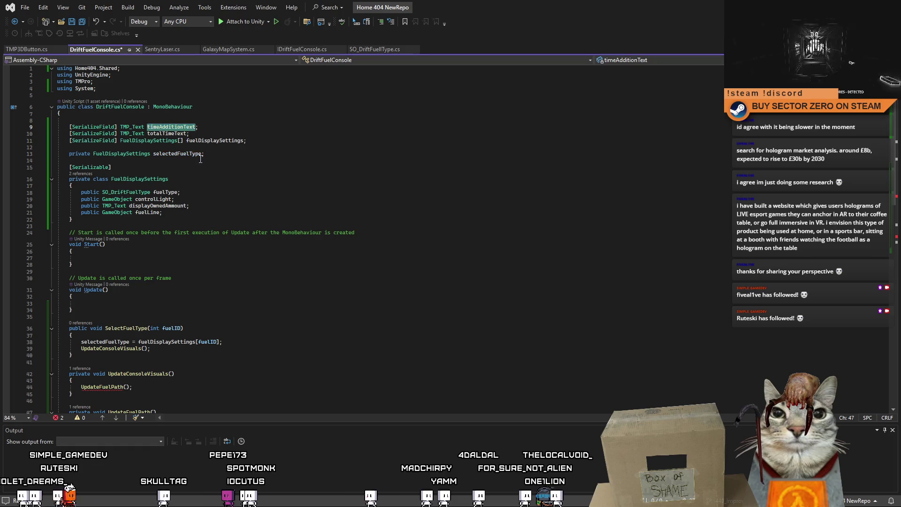
{"action": "scroll", "coordinate": [192, 151], "scroll_direction": "down", "scroll_amount": 8}
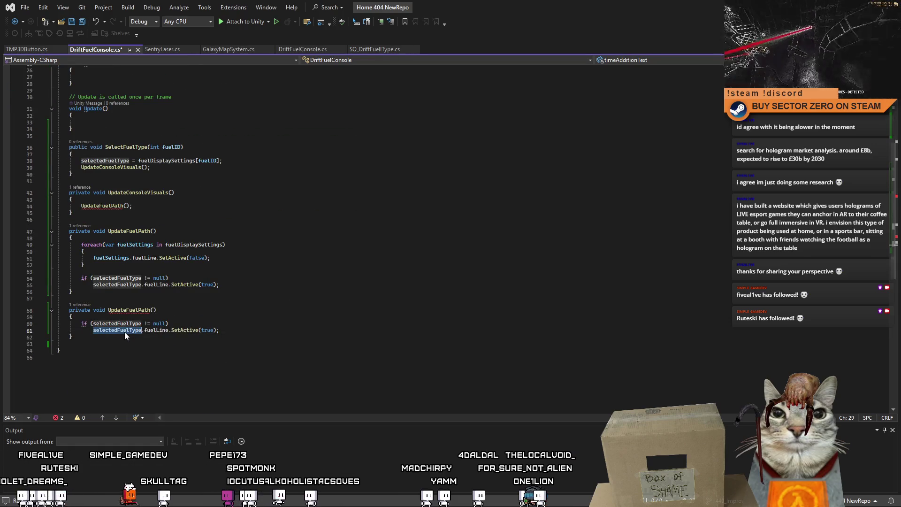
{"action": "left_click", "coordinate": [92, 330]}
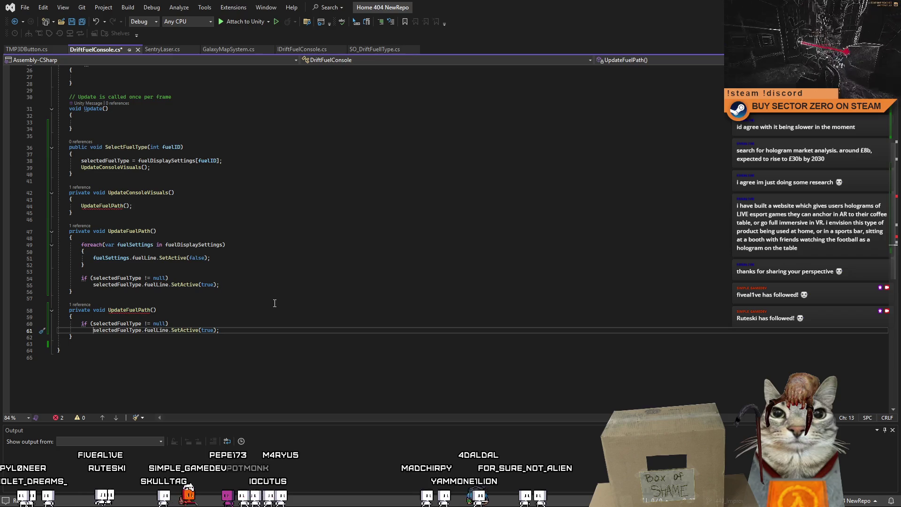
Step: On line 61, replace fuelLine.SetActive(true) with an assignment from selectedFuelType
{"action": "type", "text": "timeAdditionText.text ="}
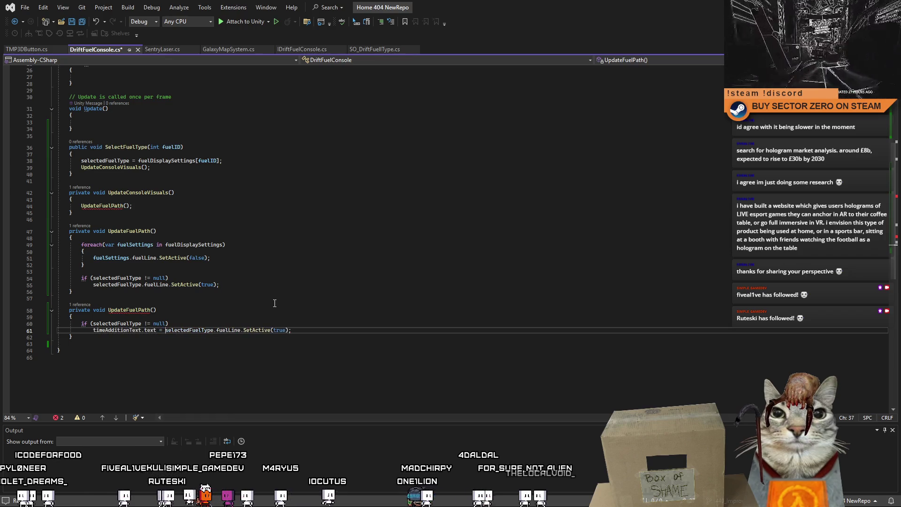
{"action": "left_click_drag", "start_coordinate": [219, 334], "coordinate": [314, 331]}
{"action": "key", "text": "BackSpace"}
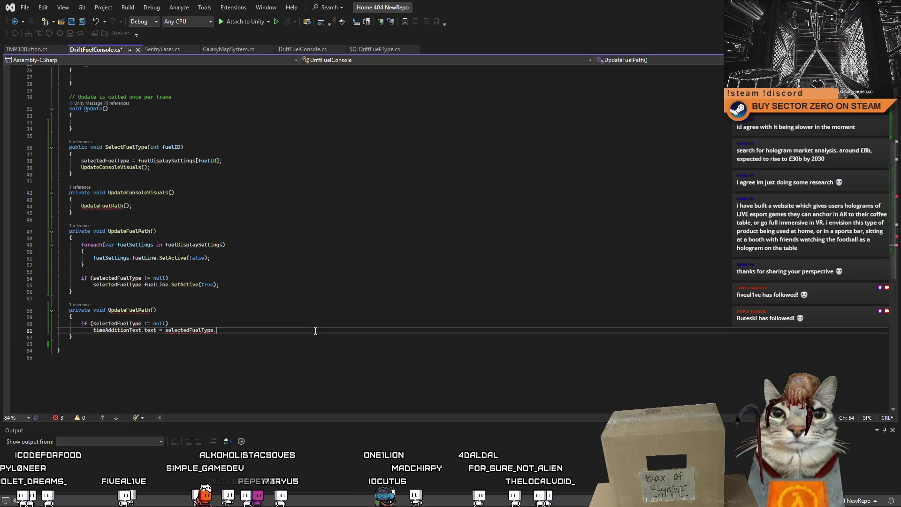
{"action": "type", "text": "t"}
{"action": "key", "text": "BackSpace"}
{"action": "key", "text": "BackSpace"}
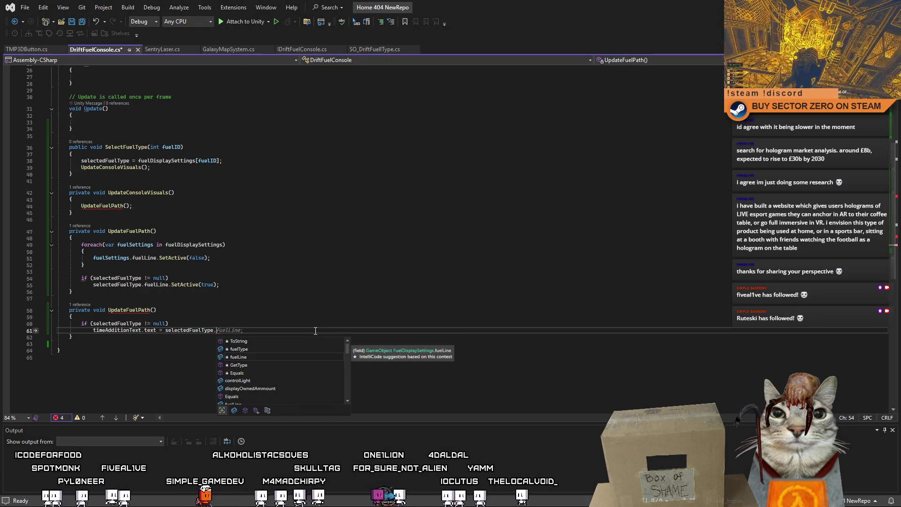
{"action": "key", "text": "BackSpace"}
{"action": "type", "text": "."}
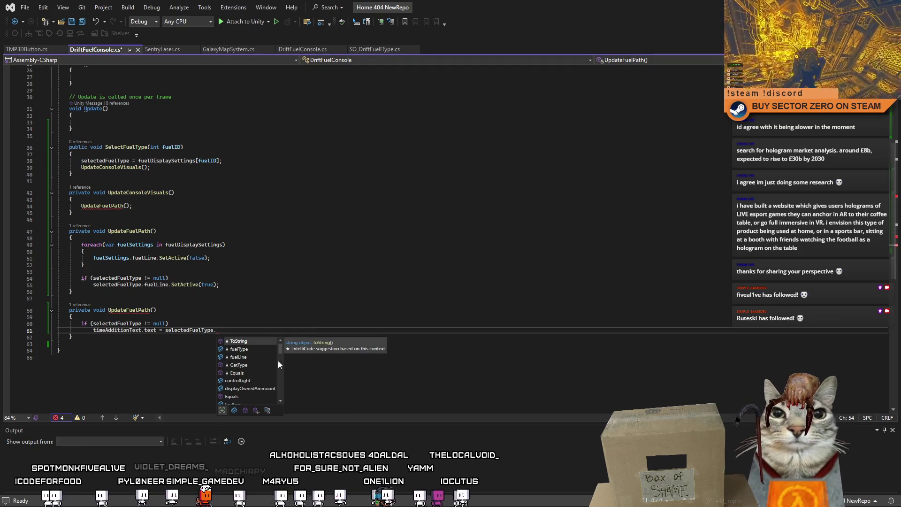
{"action": "double_click", "coordinate": [264, 390]}
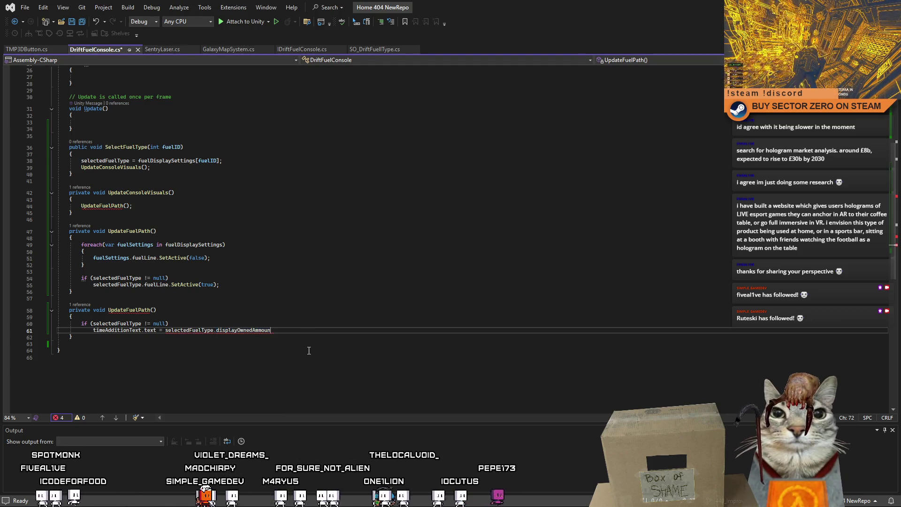
{"action": "key", "text": "BackSpace"}
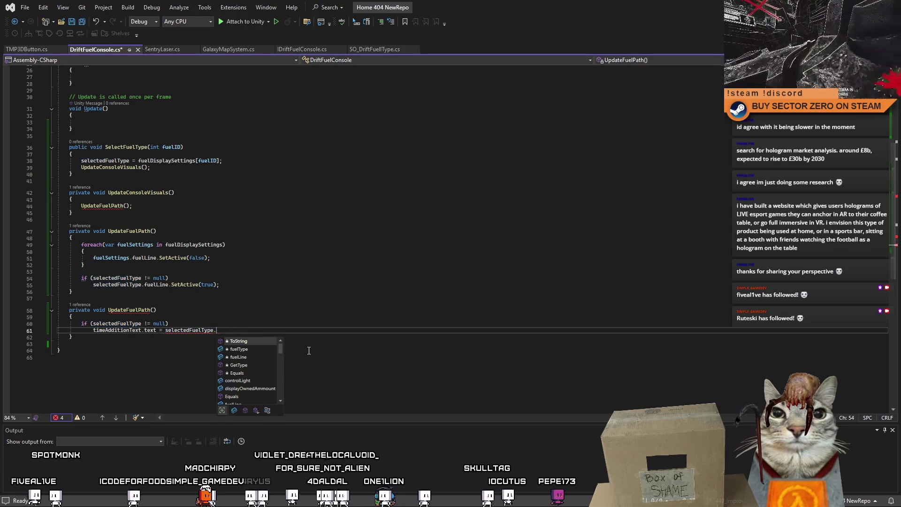
Step: Complete the value as selectedFuelType.fuelType.driftMinutesPerKG.ToString() using IntelliSense
{"action": "left_click", "coordinate": [255, 355]}
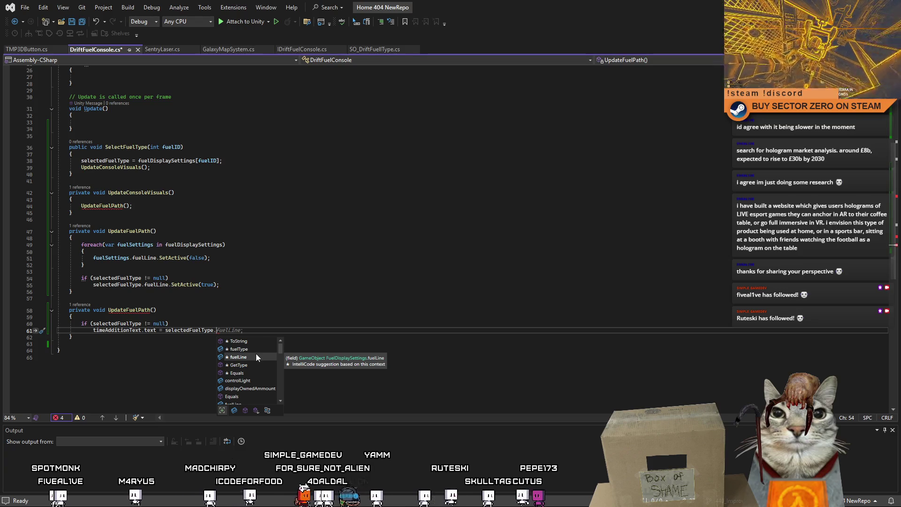
{"action": "left_click", "coordinate": [261, 348]}
{"action": "double_click", "coordinate": [261, 348]}
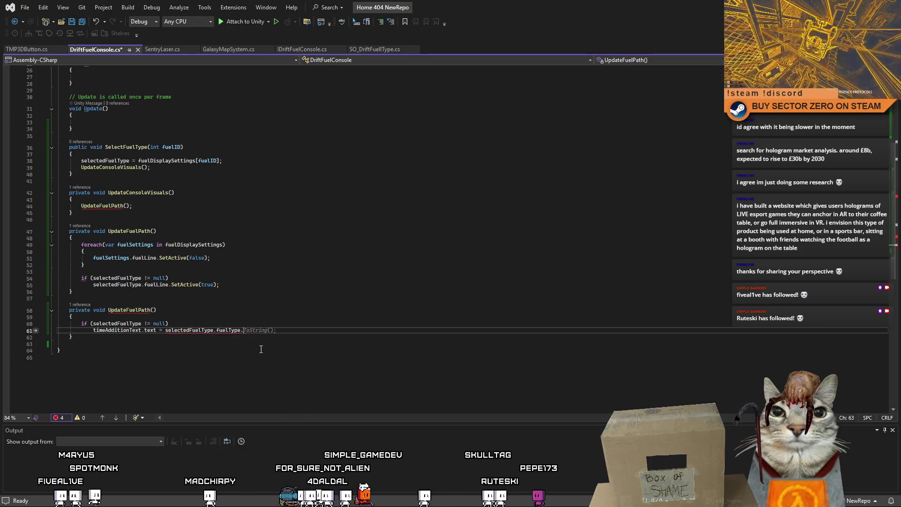
{"action": "type", "text": ".tim"}
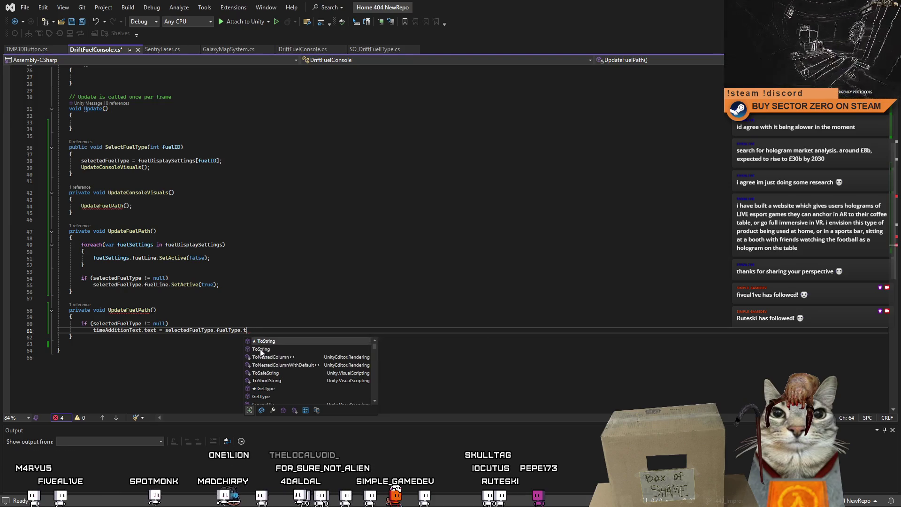
{"action": "key", "text": "BackSpace"}
{"action": "key", "text": "BackSpace"}
{"action": "key", "text": "BackSpace"}
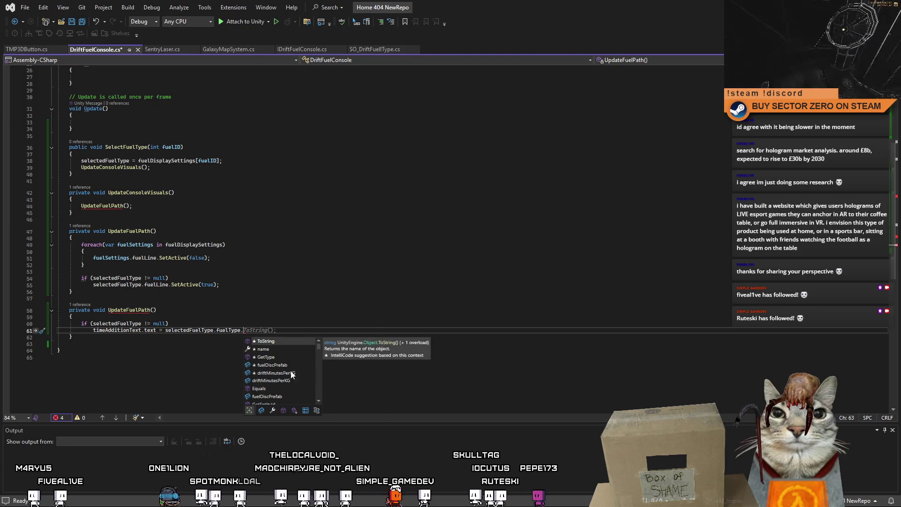
{"action": "double_click", "coordinate": [297, 374]}
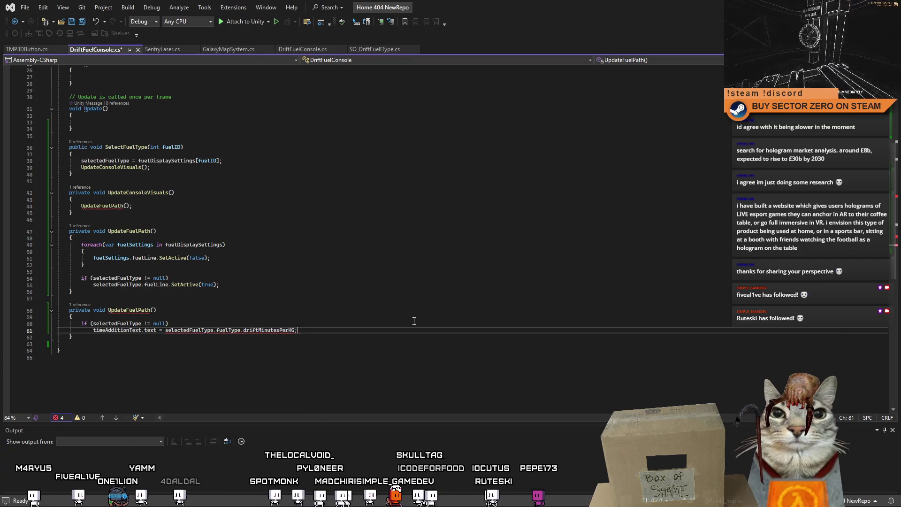
{"action": "type", "text": ".ToString()"}
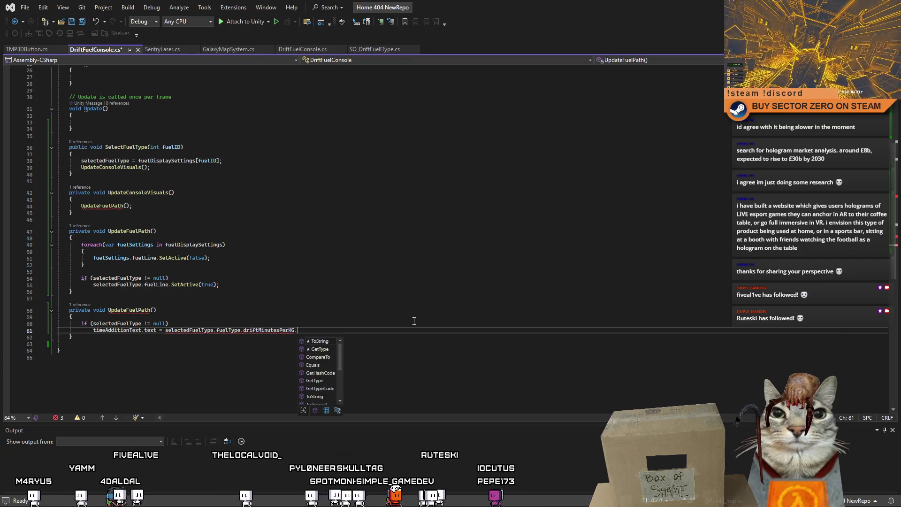
Step: Save the script and select the duplicate UpdateFuelPath name on line 58
{"action": "key", "text": "ctrl+s"}
{"action": "left_click", "coordinate": [414, 321]}
{"action": "left_click", "coordinate": [415, 350]}
{"action": "double_click", "coordinate": [130, 311]}
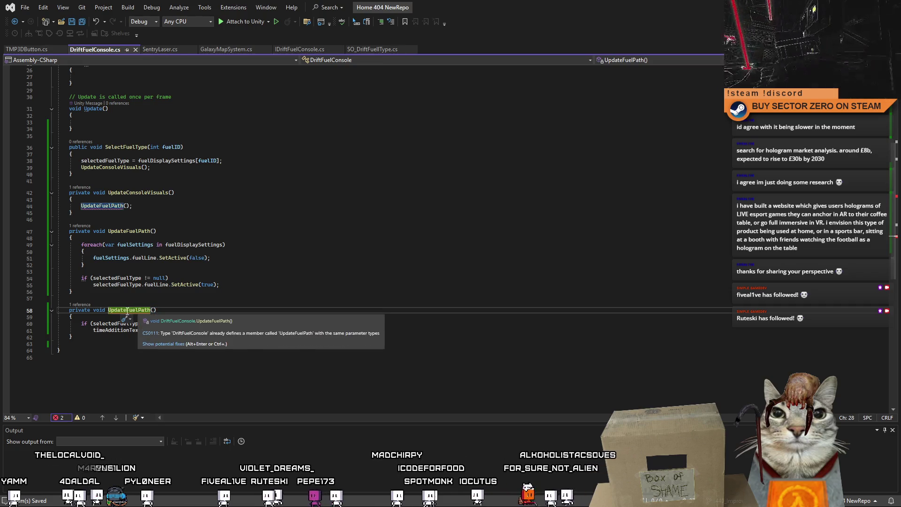
Step: Rename the duplicate UpdateFuelPath method to UpdateTimeAdditionText
{"action": "left_click", "coordinate": [138, 311]}
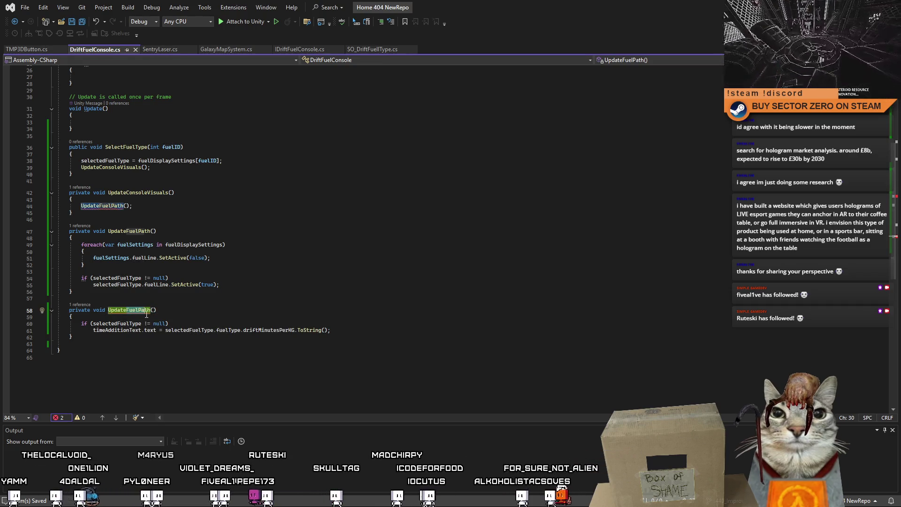
{"action": "key", "text": "BackSpace"}
{"action": "key", "text": "BackSpace"}
{"action": "key", "text": "BackSpace"}
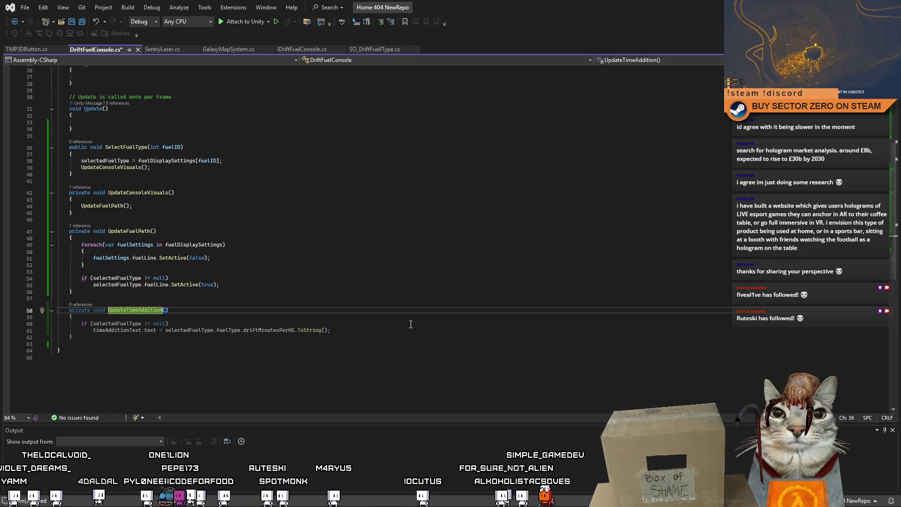
{"action": "left_click", "coordinate": [356, 274]}
{"action": "left_click", "coordinate": [148, 310]}
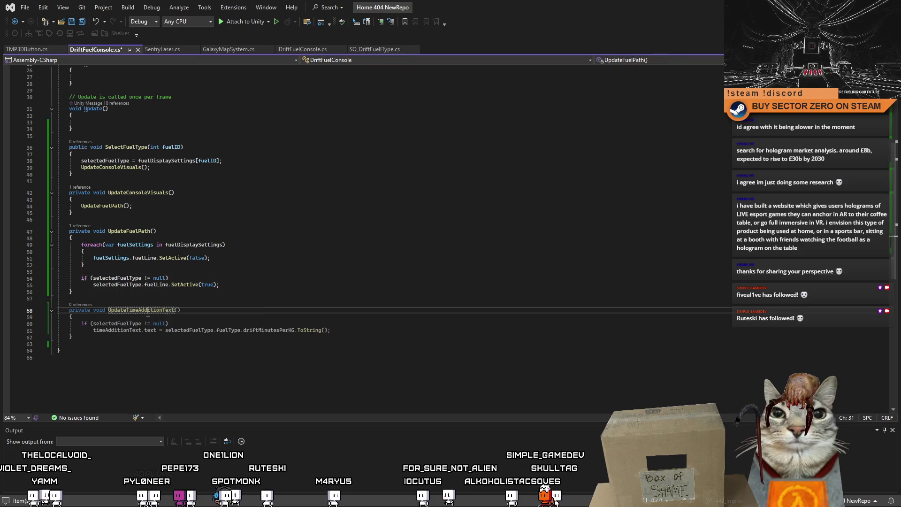
Step: Add UpdateTimeAdditionText(); after the UpdateFuelPath call, save, and switch back to Unity
{"action": "key", "text": "Return"}
{"action": "type", "text": "UpdateTimeAdditionText();"}
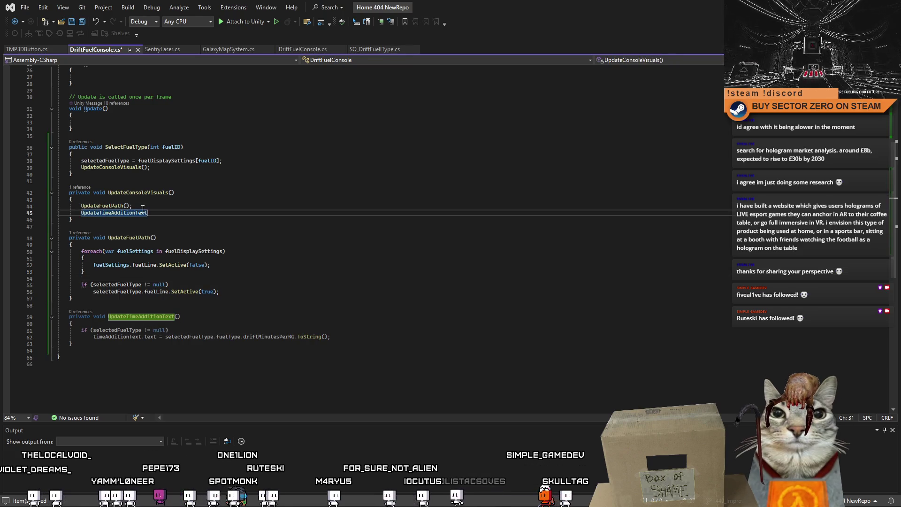
{"action": "key", "text": "Down"}
{"action": "key", "text": "Down"}
{"action": "key", "text": "Down"}
{"action": "key", "text": "ctrl+s"}
{"action": "scroll", "coordinate": [404, 279], "scroll_direction": "up", "scroll_amount": 5}
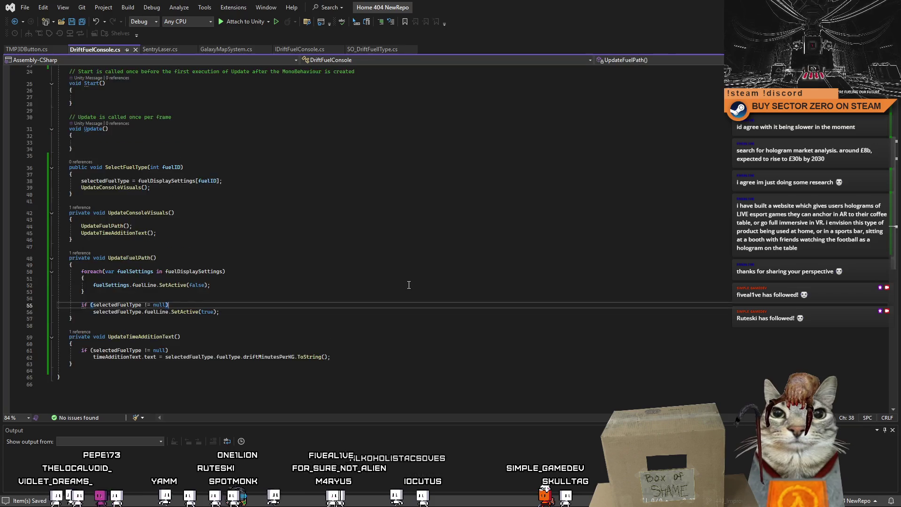
{"action": "key", "text": "alt+Tab"}
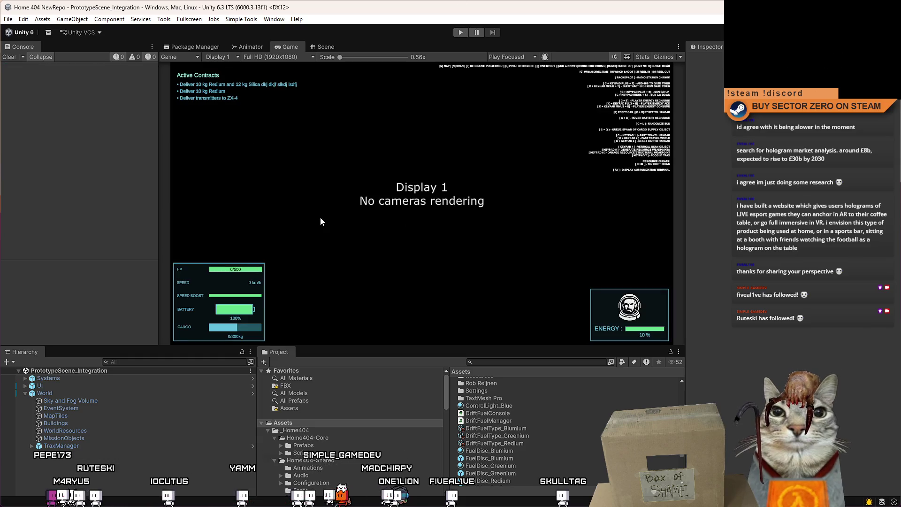
Step: Enter Play mode, start the game from its main menu, and maximise the Game view
{"action": "left_click", "coordinate": [461, 32]}
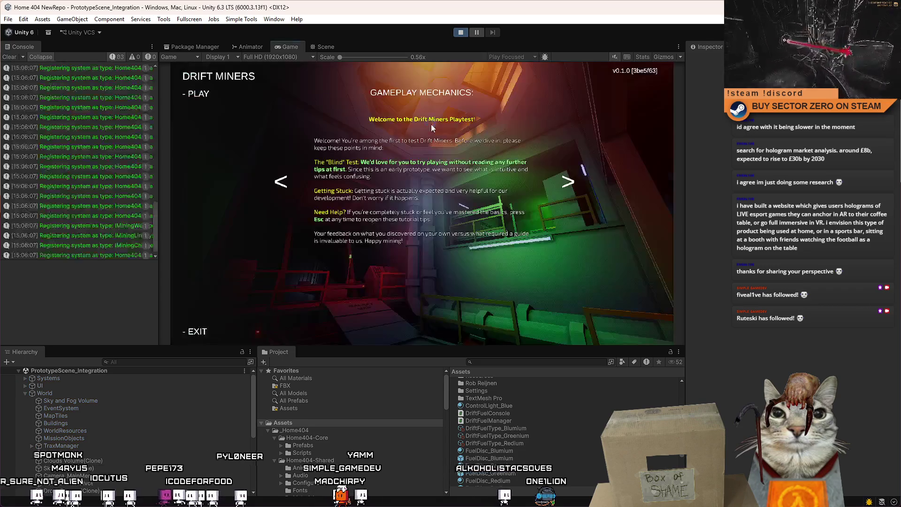
{"action": "left_click", "coordinate": [202, 95]}
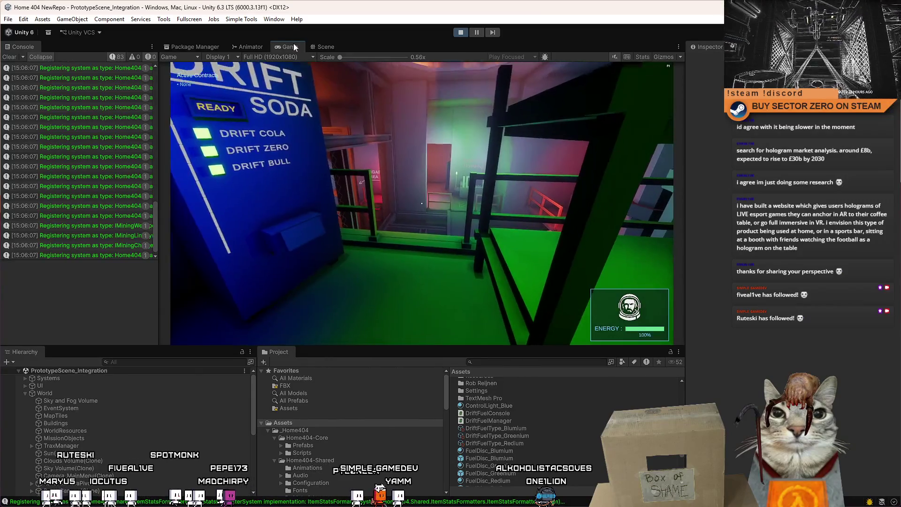
{"action": "double_click", "coordinate": [293, 43]}
Step: Walk the player past the soda machine to stand facing the fuel console panel
{"action": "key", "text": "w"}
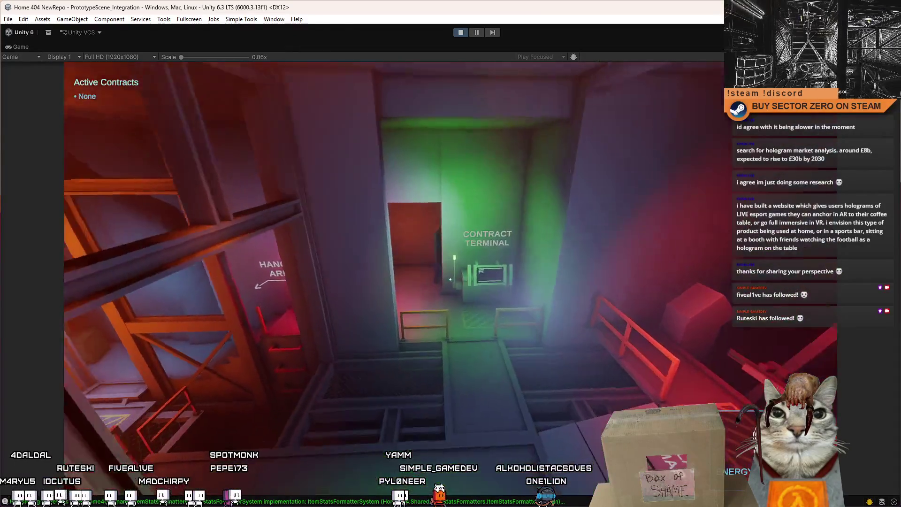
{"action": "key", "text": "w"}
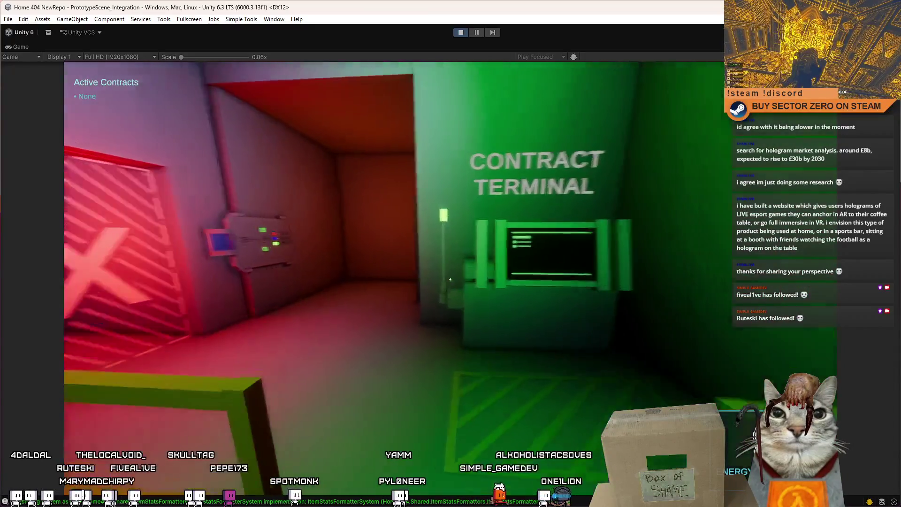
{"action": "key", "text": "w"}
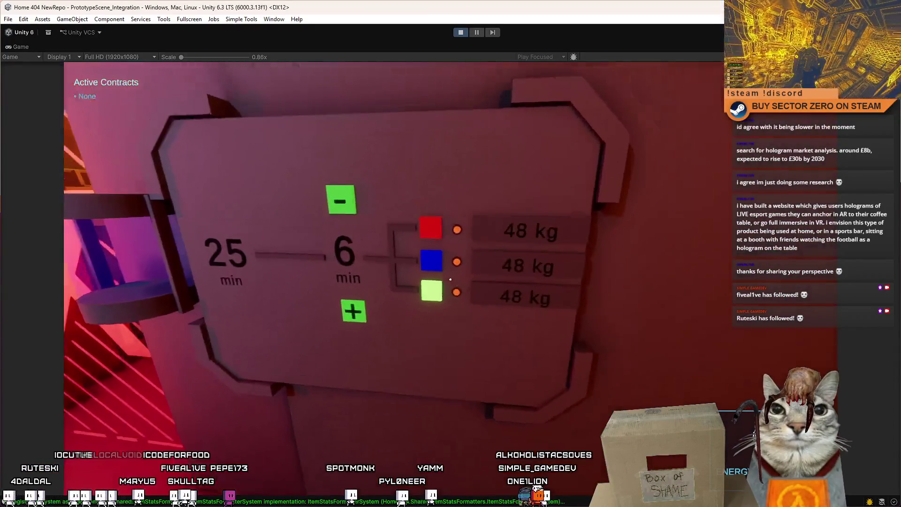
{"action": "key", "text": "s"}
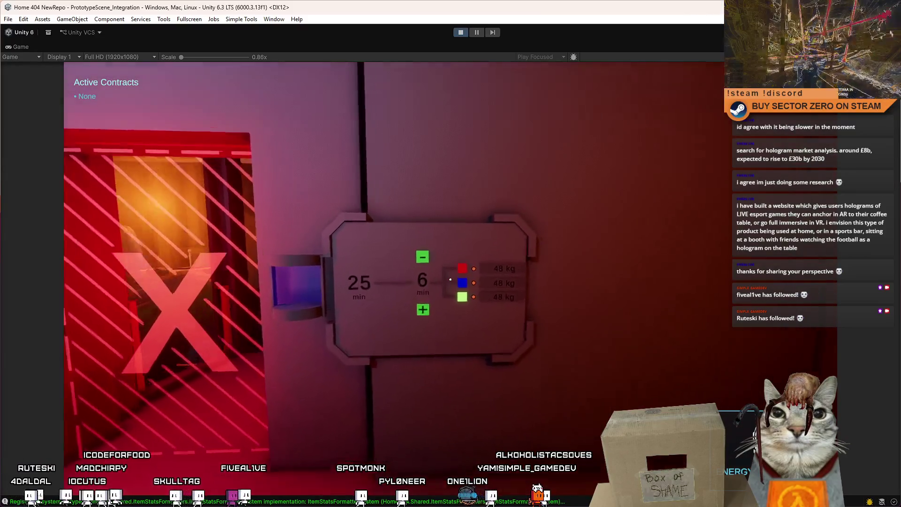
{"action": "key", "text": "w"}
{"action": "key", "text": "s"}
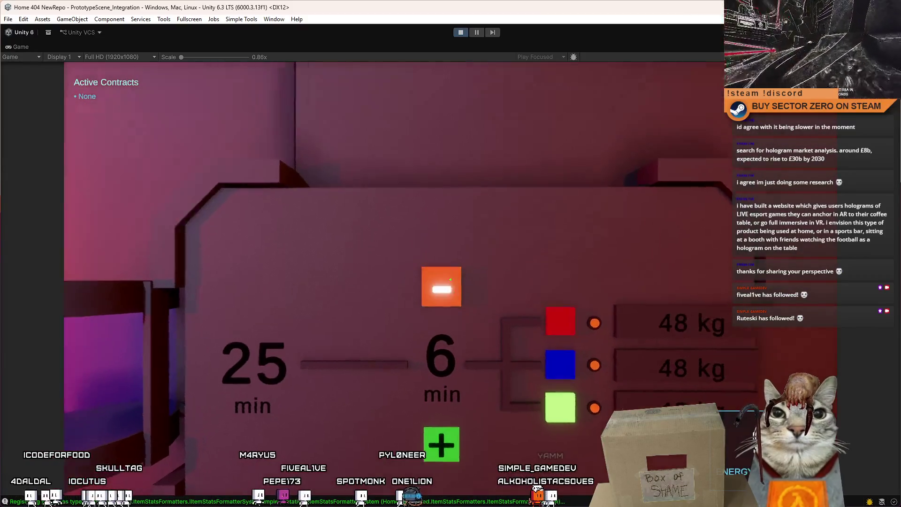
{"action": "key", "text": "w"}
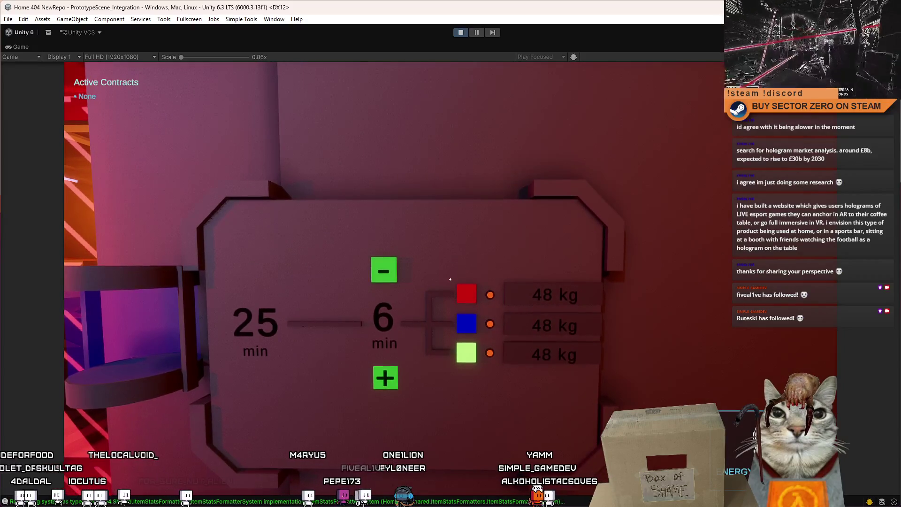
{"action": "key", "text": "w"}
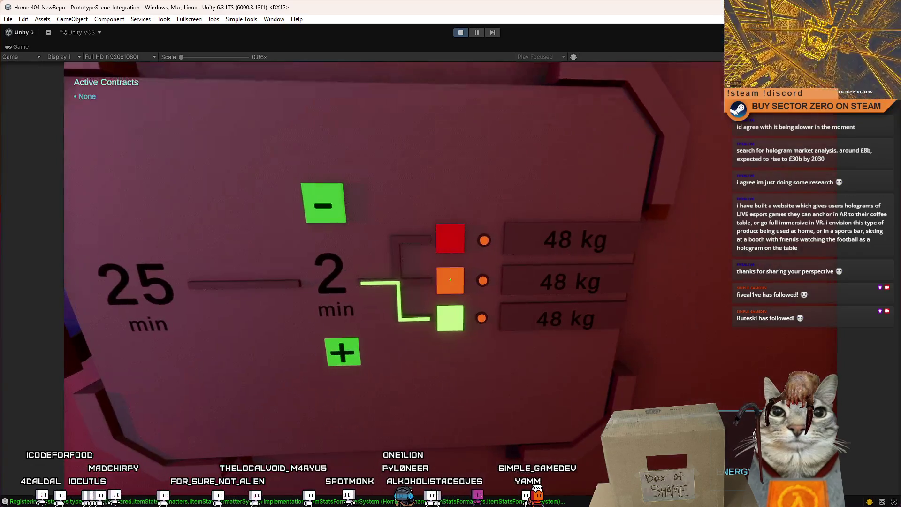
Step: Cycle between the top red and middle blue fuels to test the minutes display
{"action": "left_click", "coordinate": [451, 279]}
{"action": "left_click", "coordinate": [450, 279]}
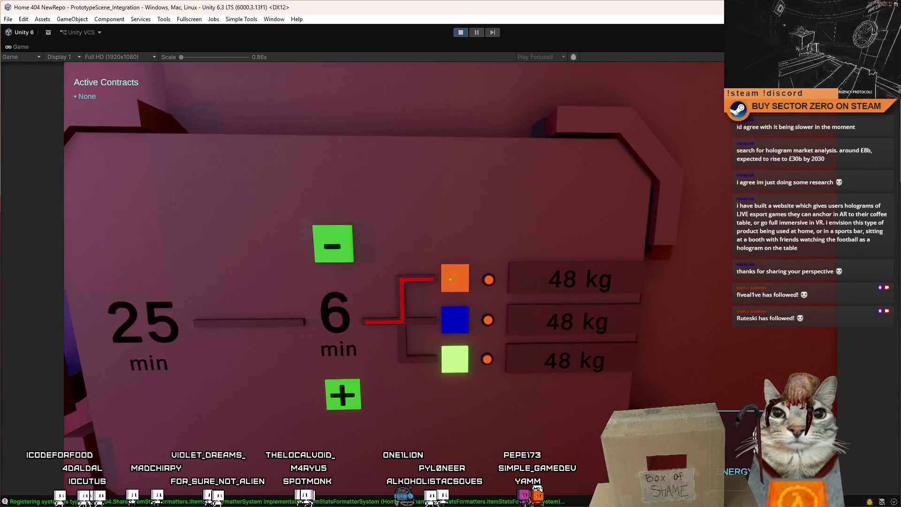
{"action": "left_click", "coordinate": [451, 280]}
{"action": "left_click", "coordinate": [451, 279]}
{"action": "left_click", "coordinate": [451, 279]}
{"action": "left_click", "coordinate": [451, 279]}
{"action": "left_click", "coordinate": [451, 280]}
{"action": "left_click", "coordinate": [451, 279]}
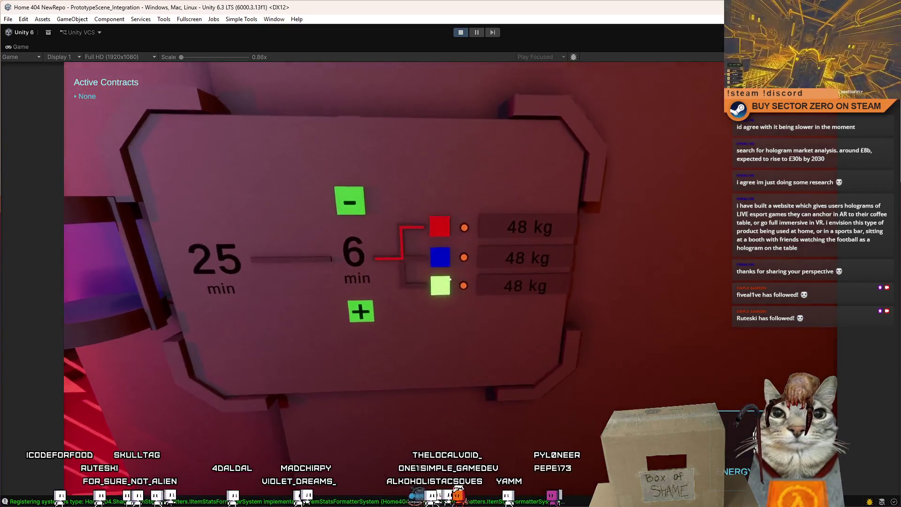
{"action": "left_click", "coordinate": [450, 279]}
{"action": "left_click", "coordinate": [451, 280]}
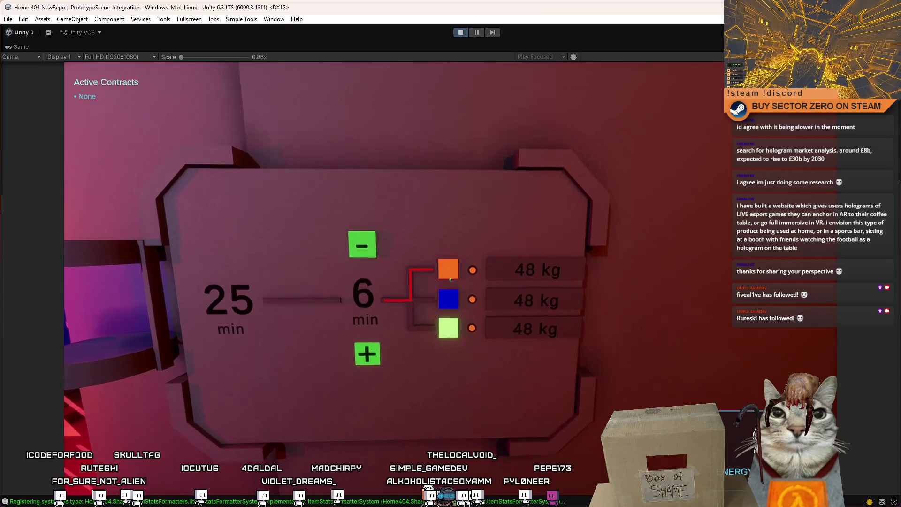
{"action": "left_click", "coordinate": [451, 279]}
{"action": "left_click", "coordinate": [450, 279]}
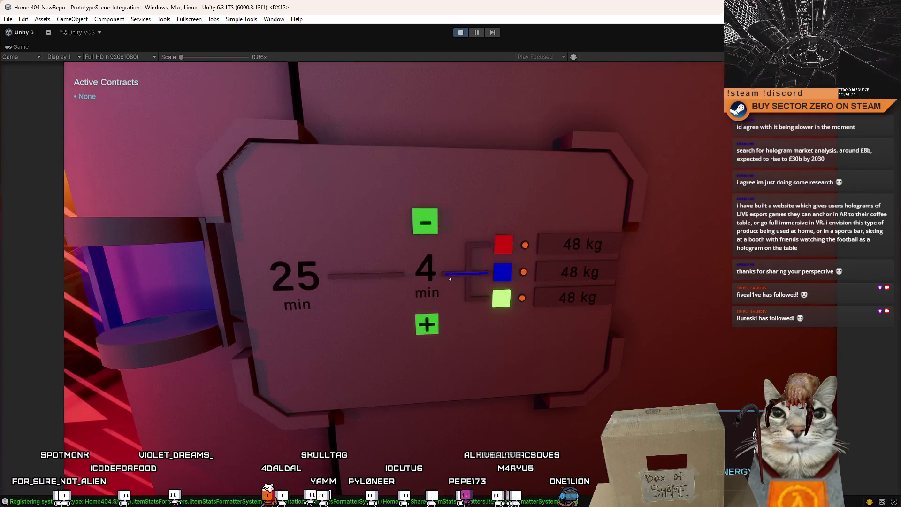
Step: Select the bottom light green fuel so its line lights and 2 min shows
{"action": "left_click", "coordinate": [450, 279]}
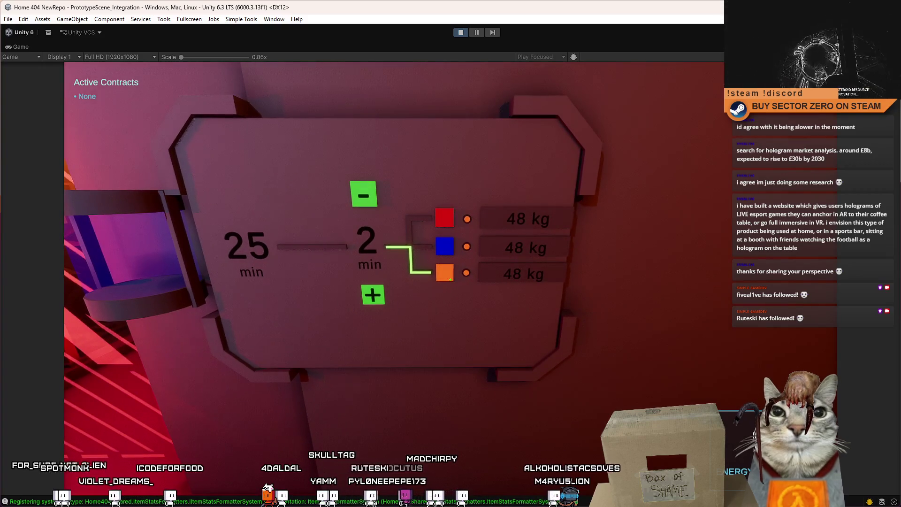
{"action": "scroll", "coordinate": [450, 279], "scroll_direction": "up", "scroll_amount": 2}
{"action": "scroll", "coordinate": [450, 279], "scroll_direction": "down", "scroll_amount": 2}
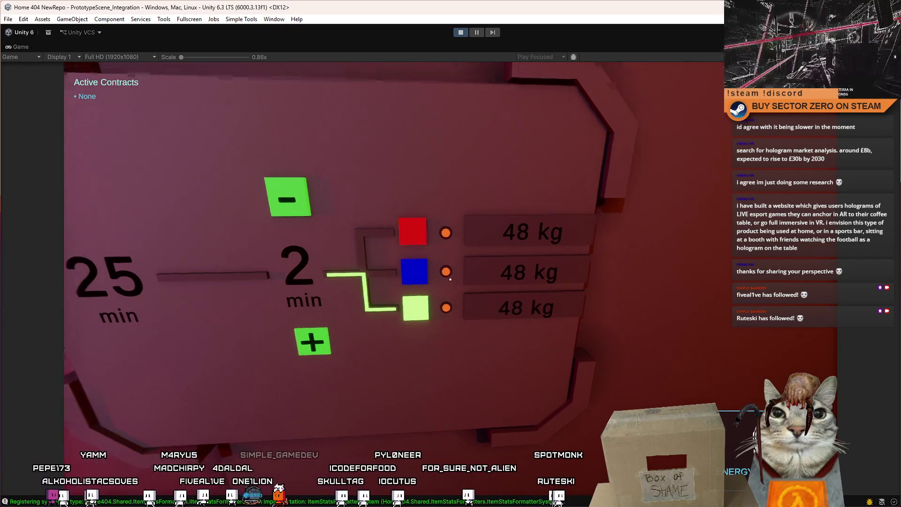
{"action": "left_click", "coordinate": [450, 279]}
{"action": "left_click", "coordinate": [451, 279]}
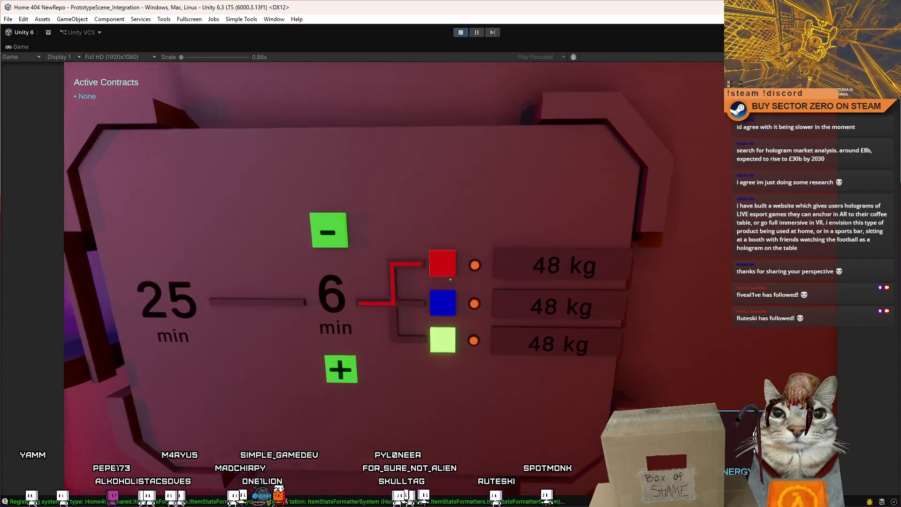
{"action": "left_click", "coordinate": [450, 279]}
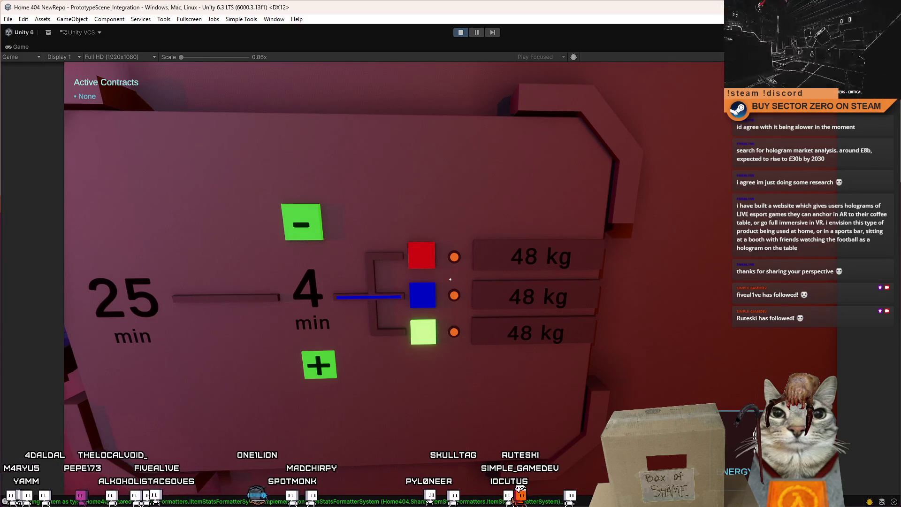
{"action": "key", "text": "a"}
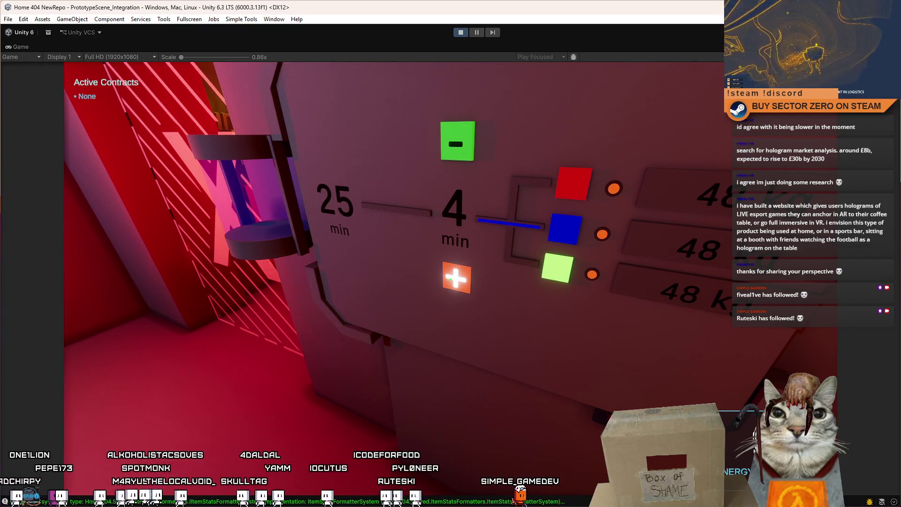
{"action": "key", "text": "w"}
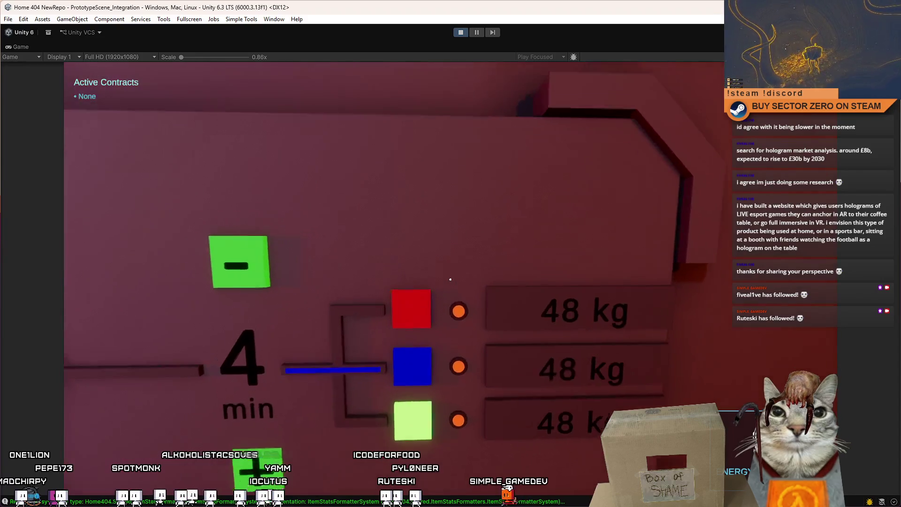
{"action": "left_click", "coordinate": [451, 281]}
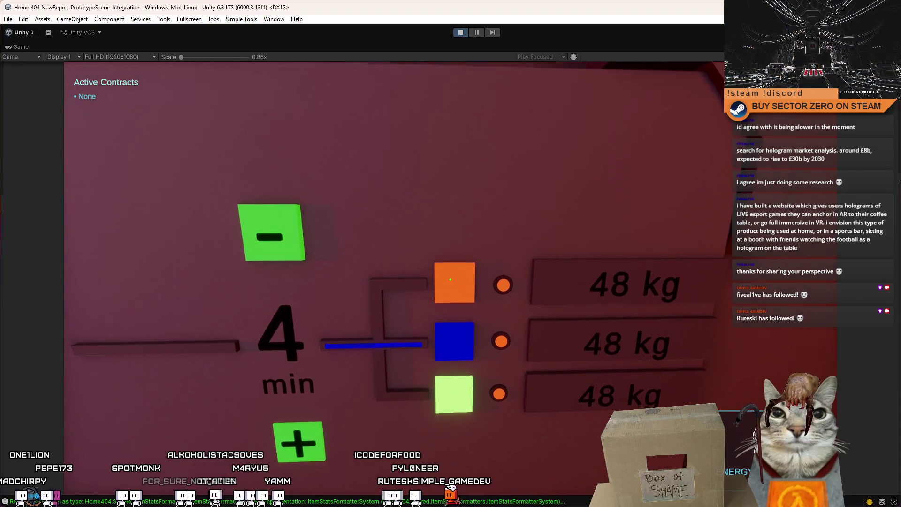
{"action": "key", "text": "s"}
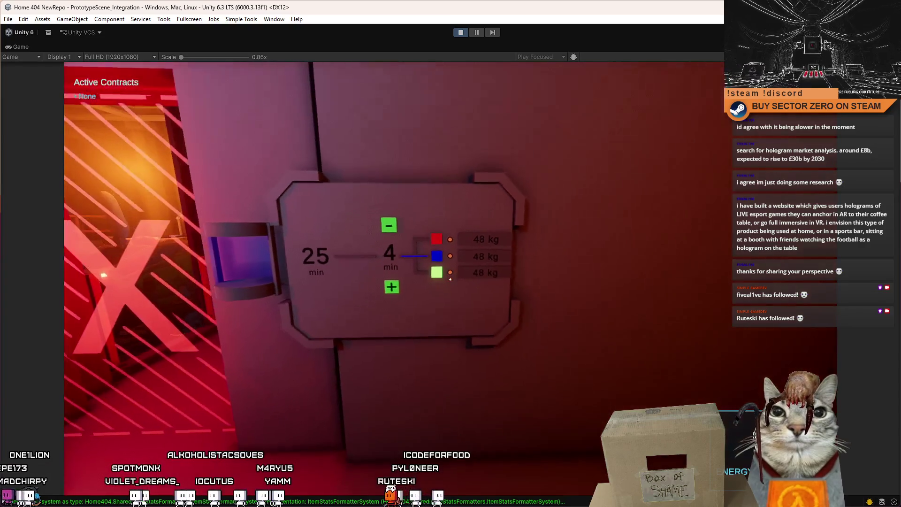
{"action": "key", "text": "w"}
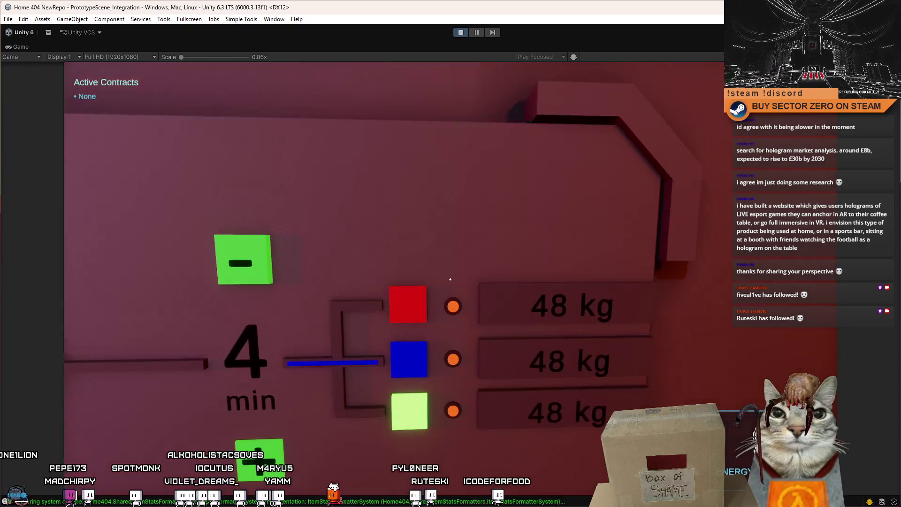
{"action": "key", "text": "s"}
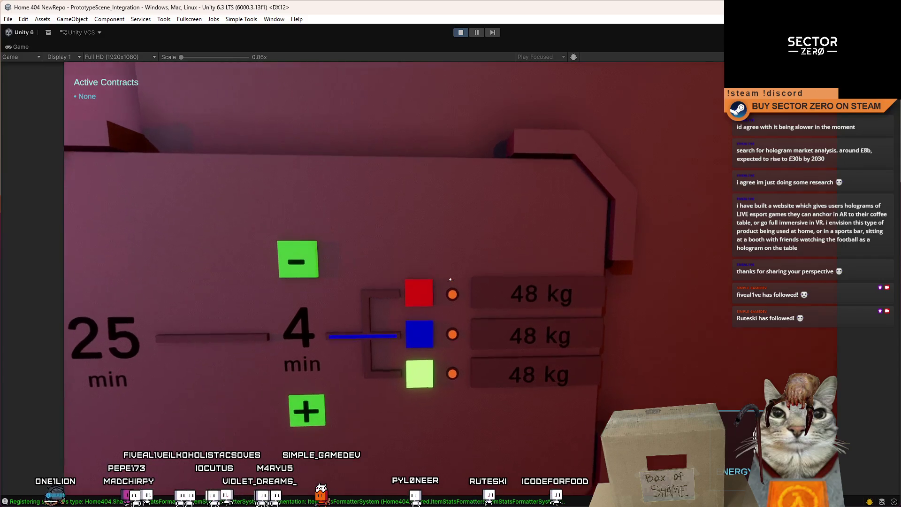
{"action": "key", "text": "w"}
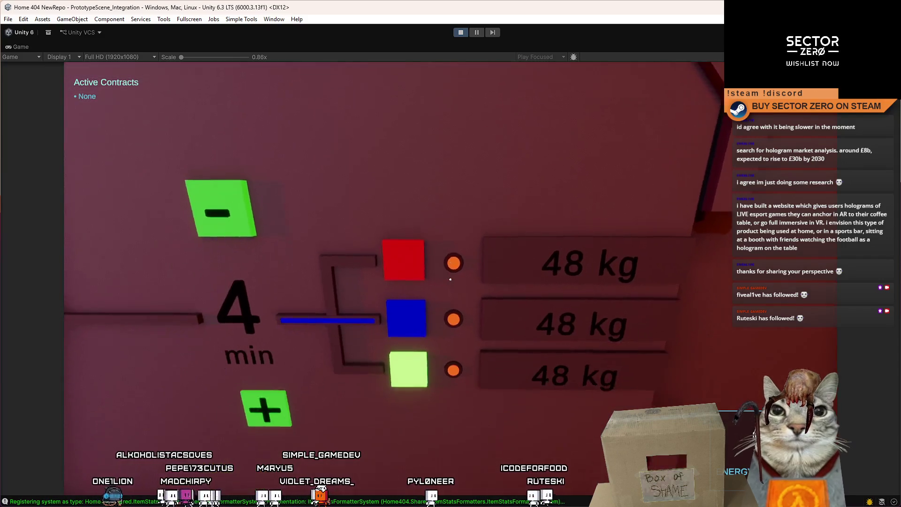
{"action": "key", "text": "s"}
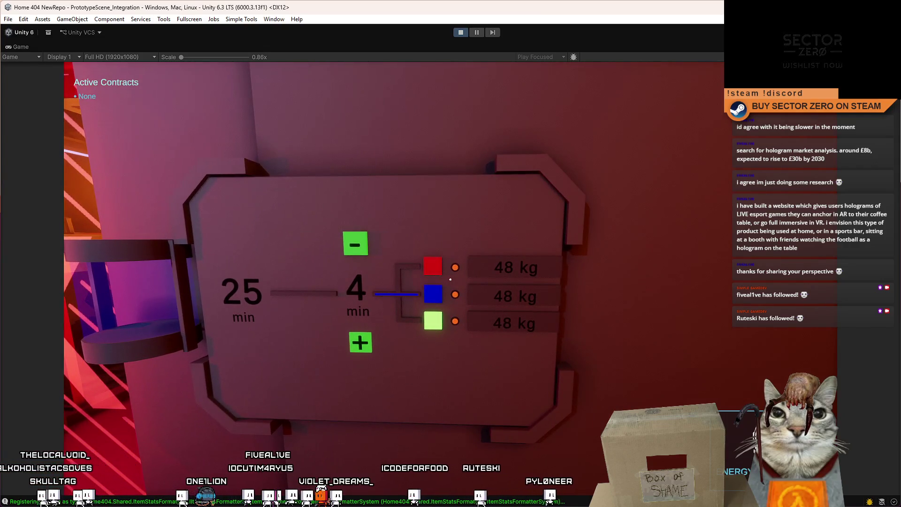
{"action": "key", "text": "w"}
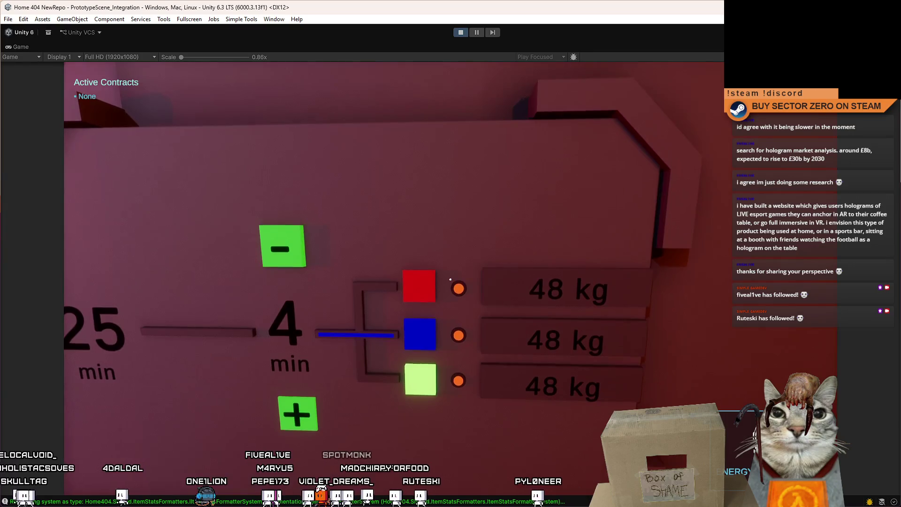
{"action": "key", "text": "s"}
{"action": "key", "text": "w"}
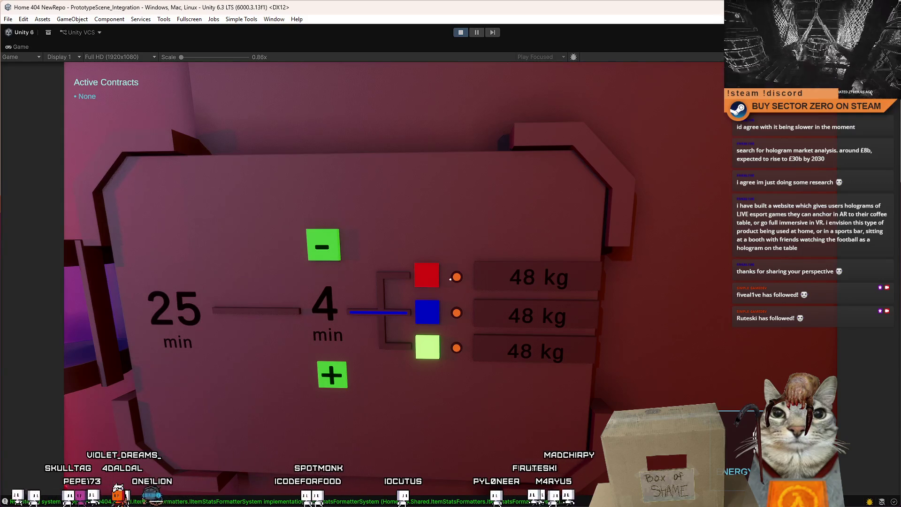
{"action": "key", "text": "w"}
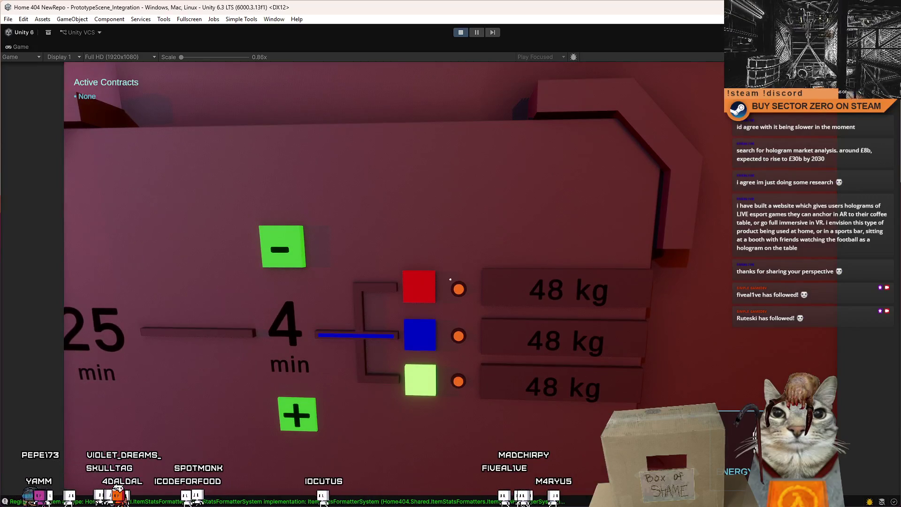
{"action": "key", "text": "s"}
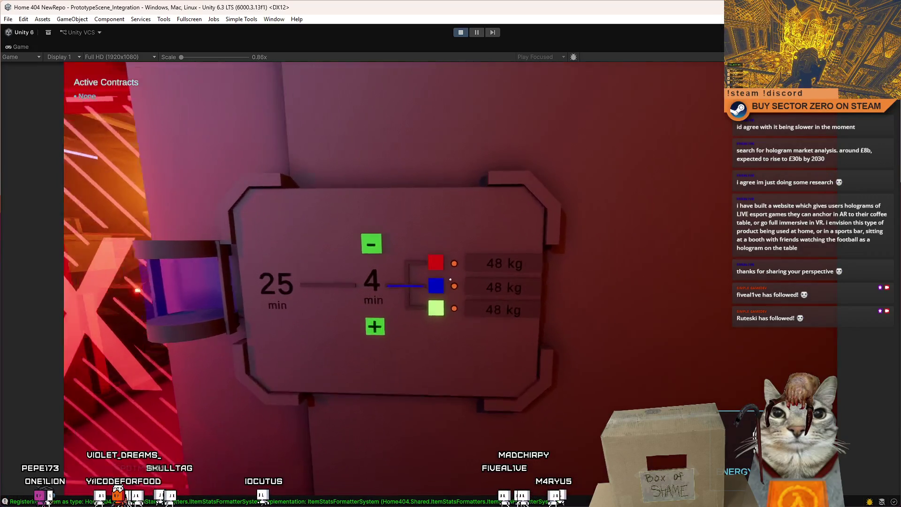
{"action": "key", "text": "s"}
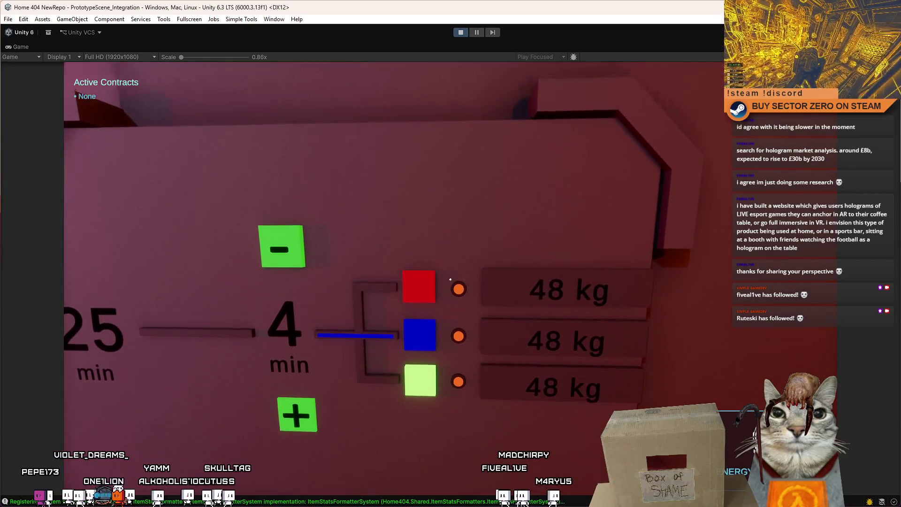
{"action": "key", "text": "w"}
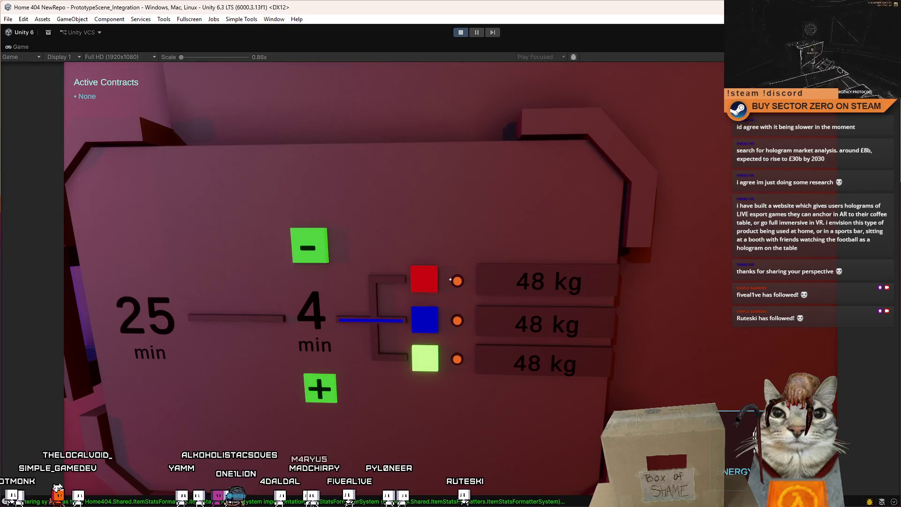
{"action": "key", "text": "w"}
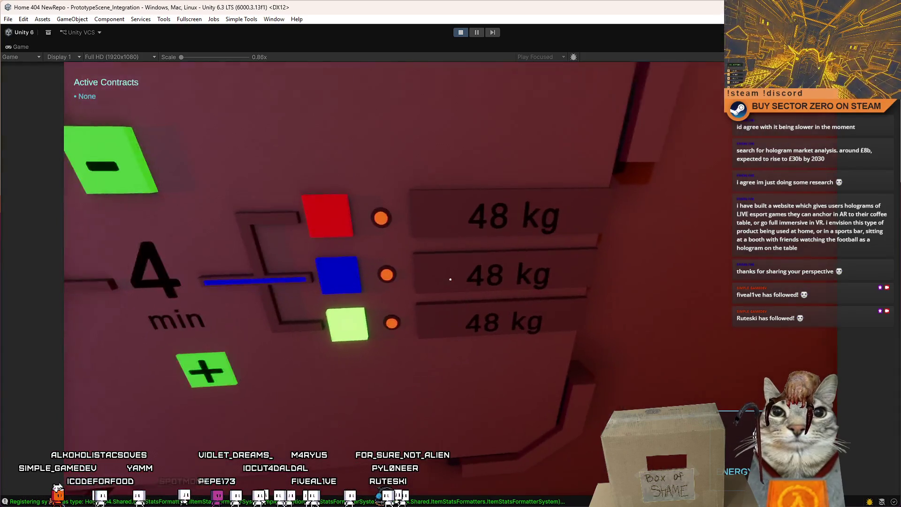
{"action": "key", "text": "s"}
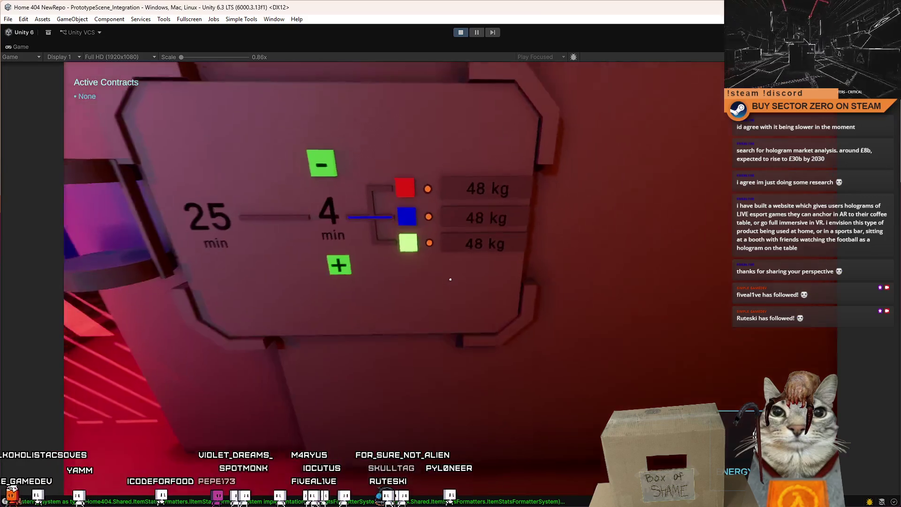
{"action": "key", "text": "w"}
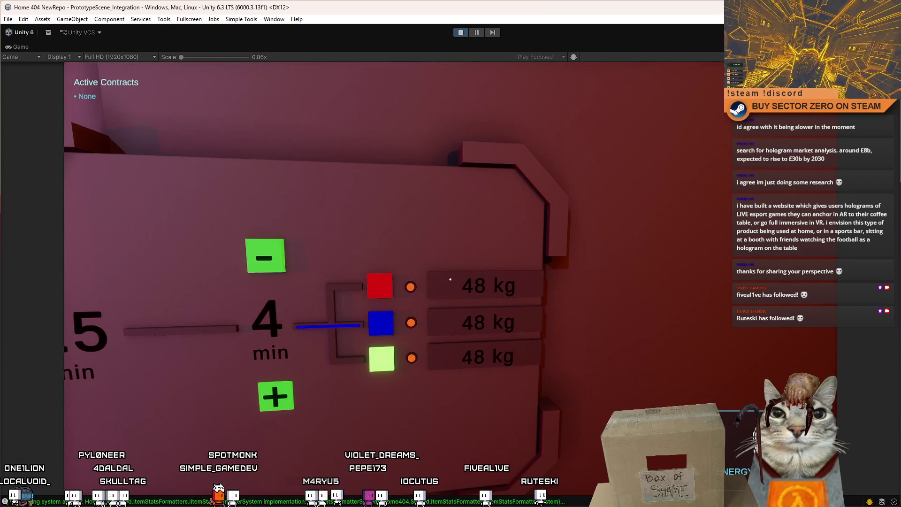
{"action": "key", "text": "s"}
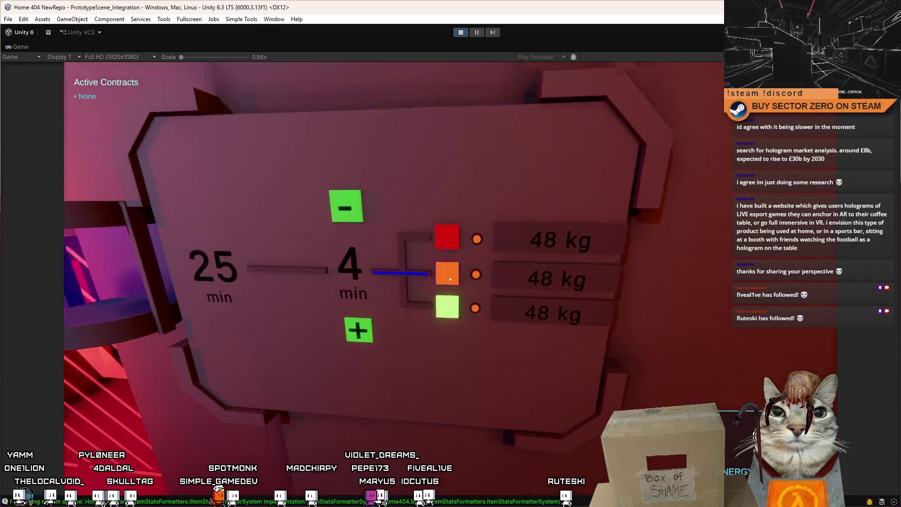
{"action": "key", "text": "s"}
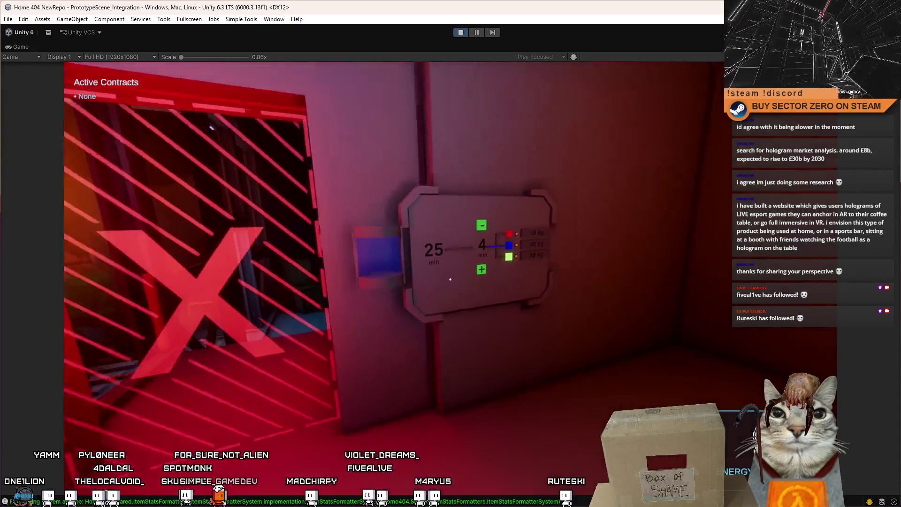
{"action": "key", "text": "w"}
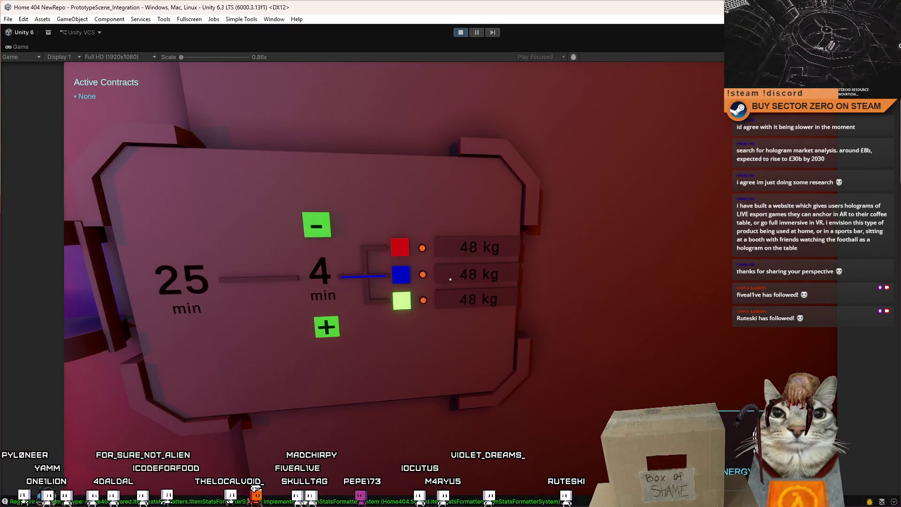
{"action": "key", "text": "s"}
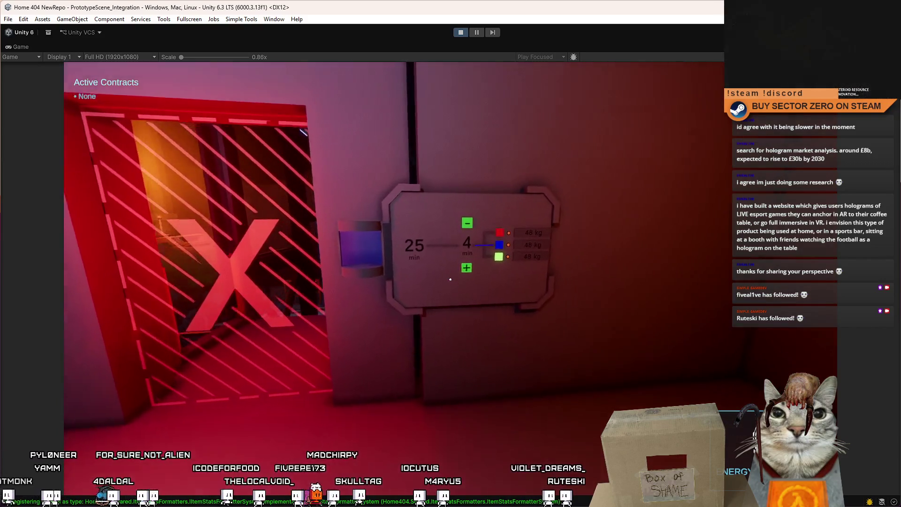
{"action": "key", "text": "w"}
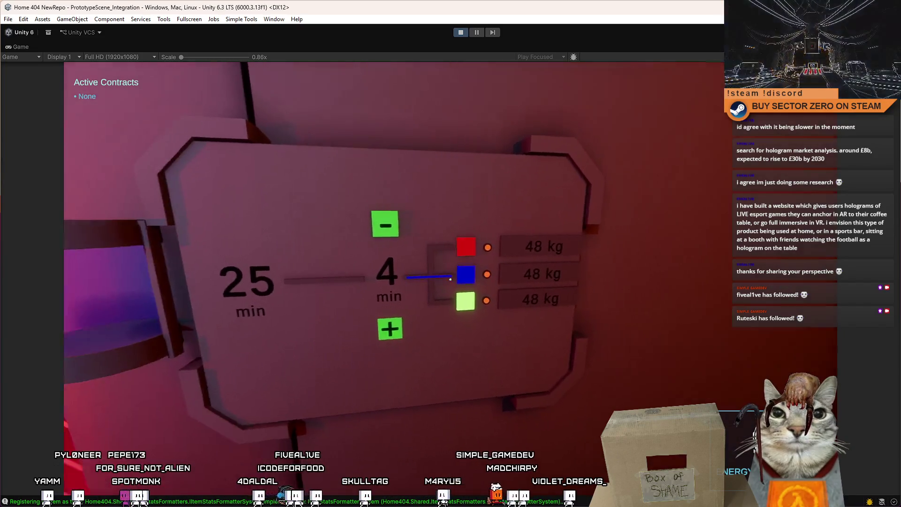
{"action": "key", "text": "w"}
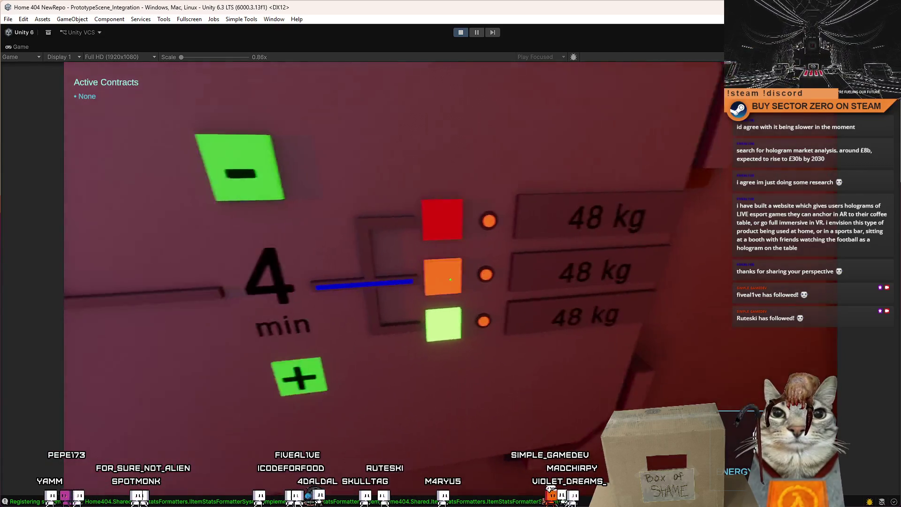
{"action": "key", "text": "s"}
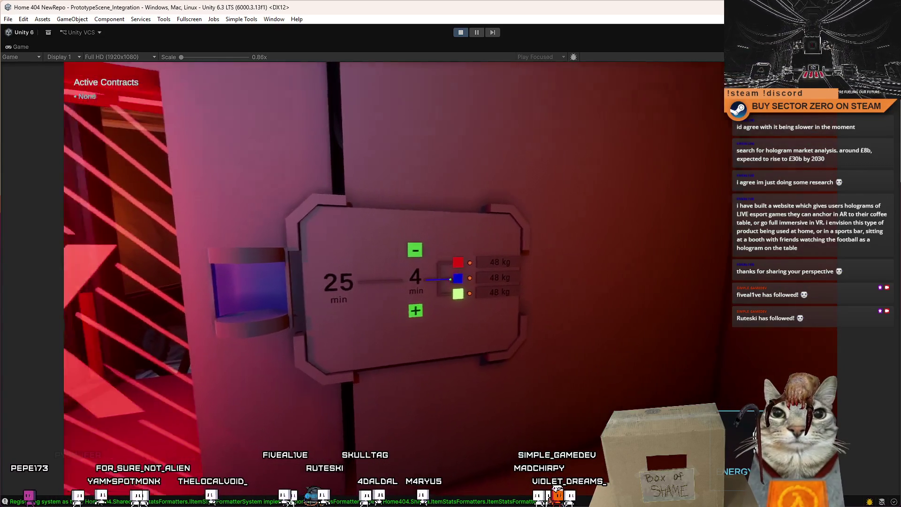
{"action": "key", "text": "d"}
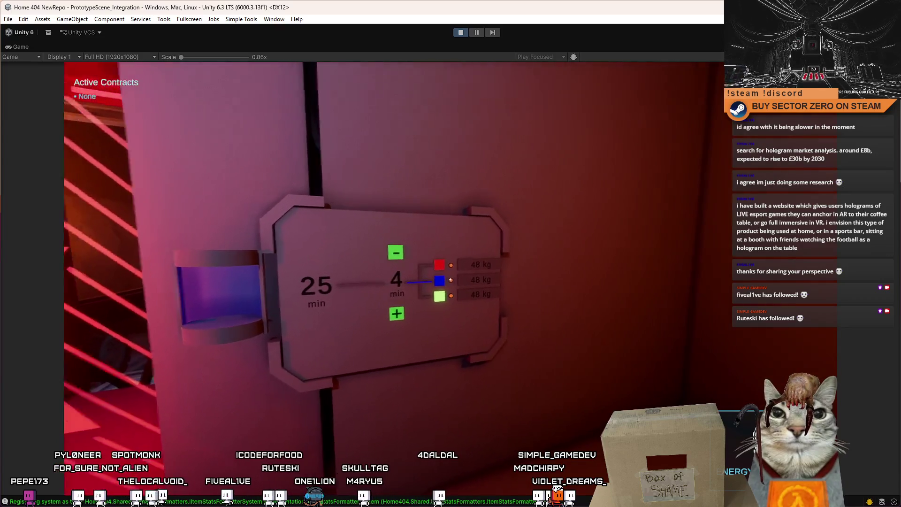
{"action": "key", "text": "w"}
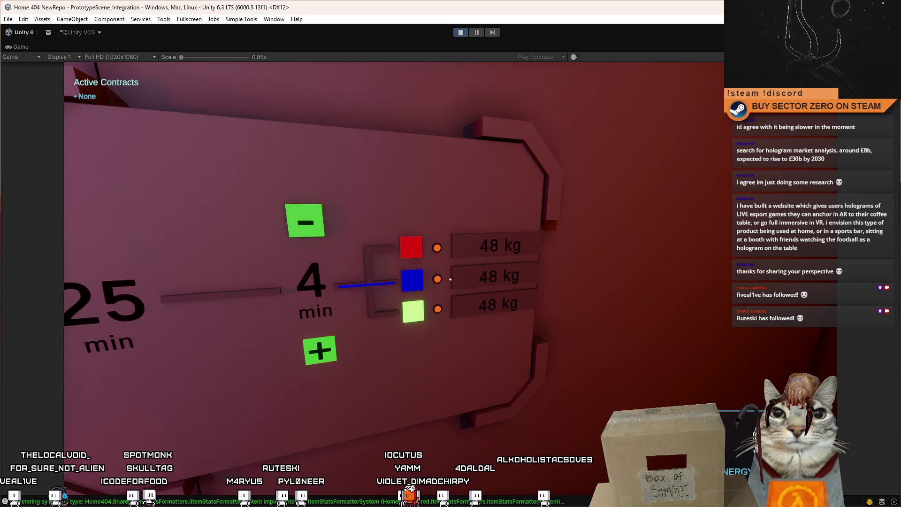
{"action": "key", "text": "s"}
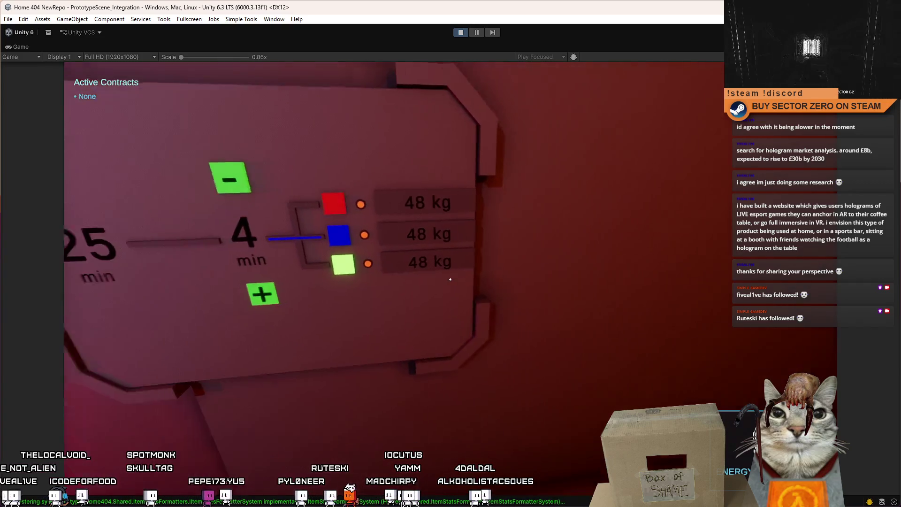
{"action": "key", "text": "d"}
{"action": "key", "text": "w"}
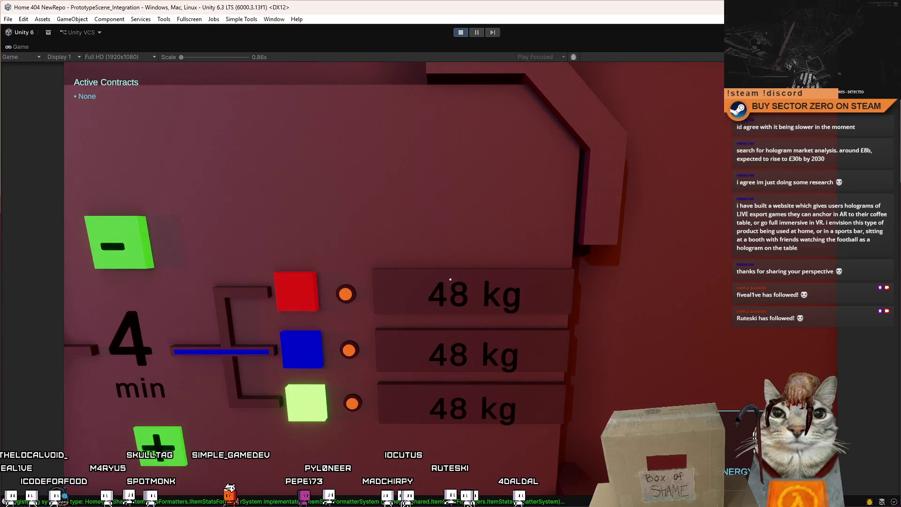
{"action": "key", "text": "s"}
{"action": "key", "text": "w"}
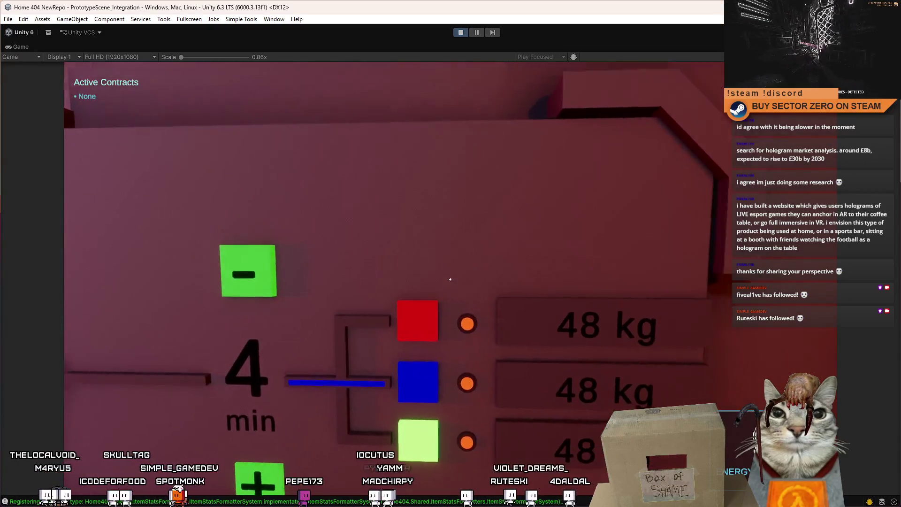
{"action": "key", "text": "s"}
{"action": "key", "text": "w"}
{"action": "key", "text": "w"}
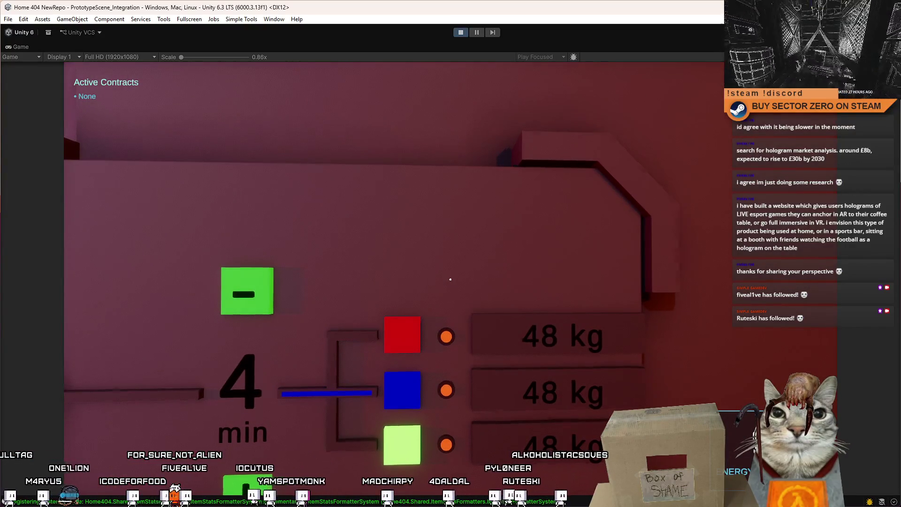
{"action": "key", "text": "s"}
{"action": "key", "text": "w"}
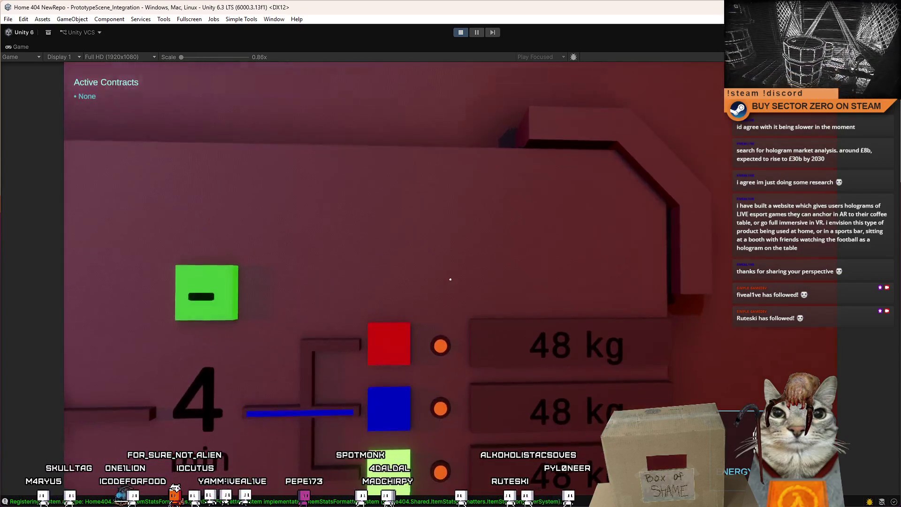
{"action": "key", "text": "s"}
{"action": "key", "text": "w"}
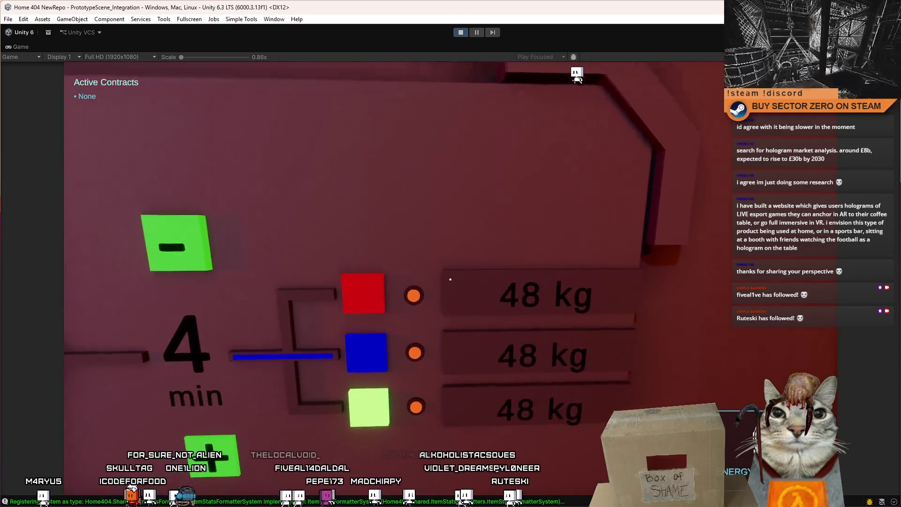
{"action": "key", "text": "s"}
{"action": "key", "text": "w"}
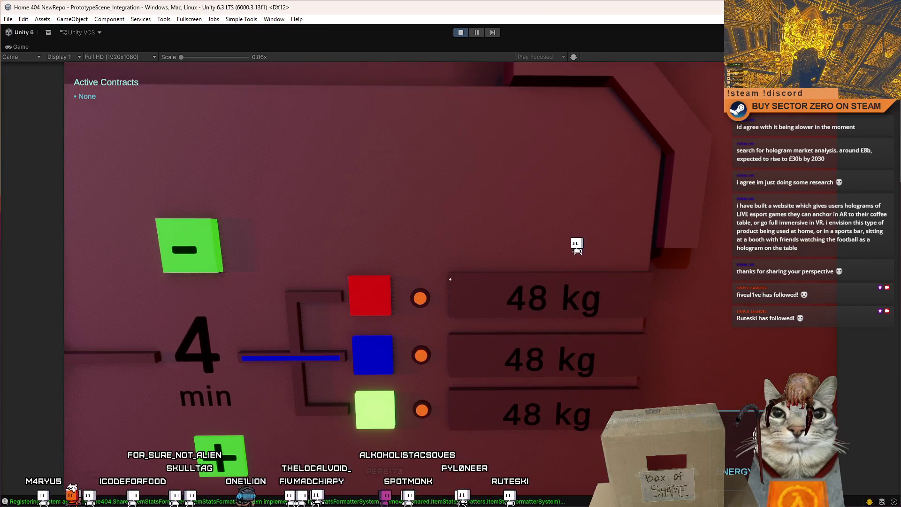
{"action": "key", "text": "s"}
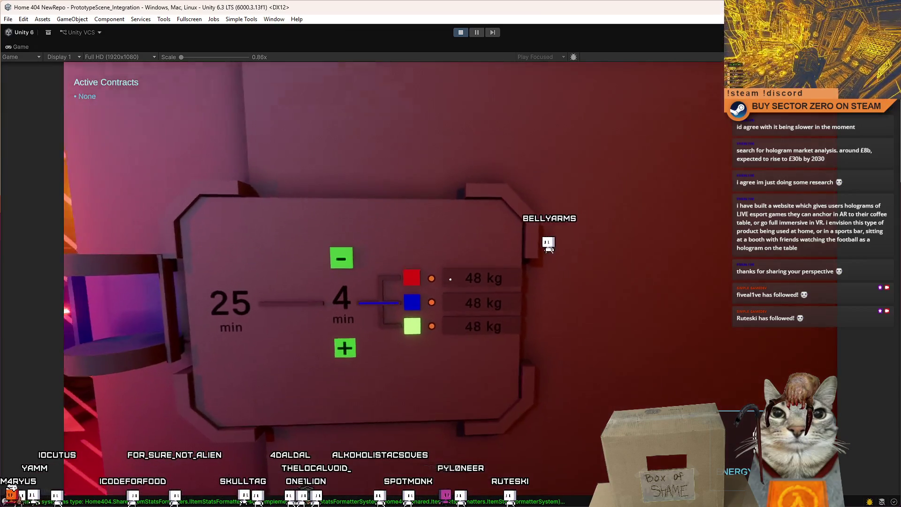
{"action": "key", "text": "w"}
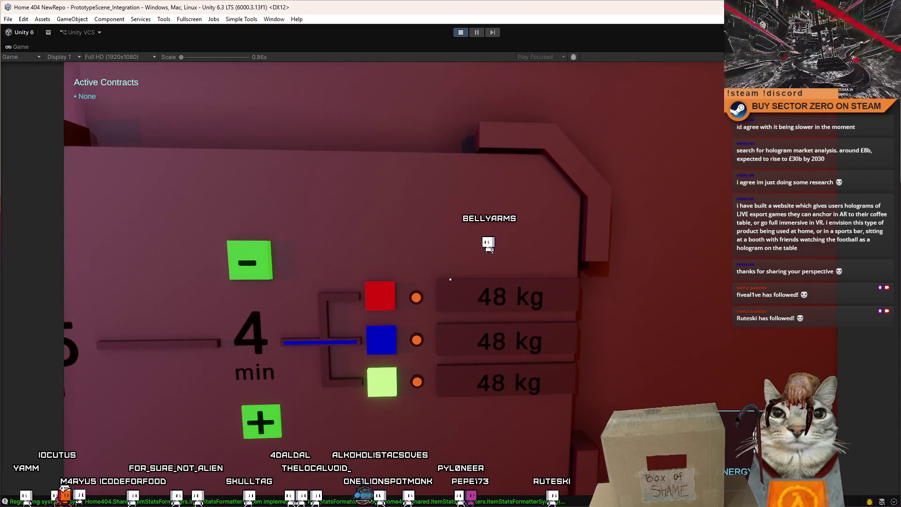
{"action": "key", "text": "s"}
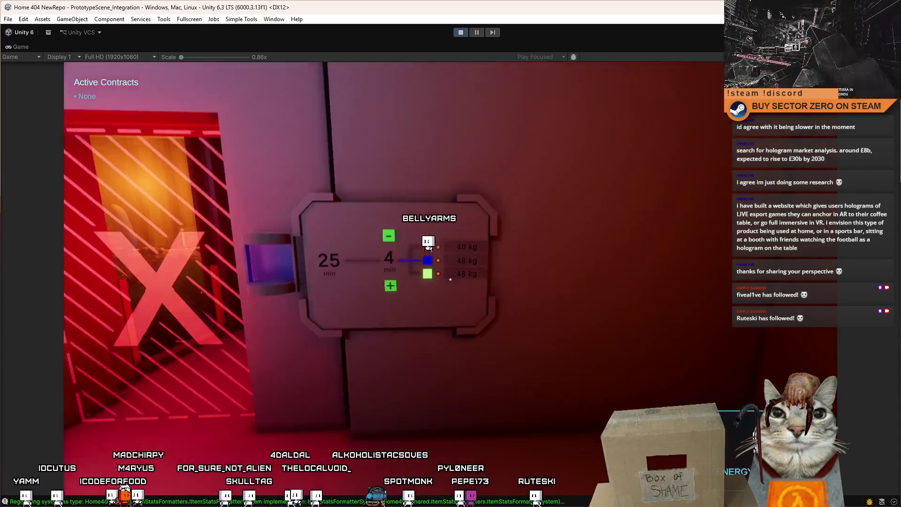
{"action": "key", "text": "a"}
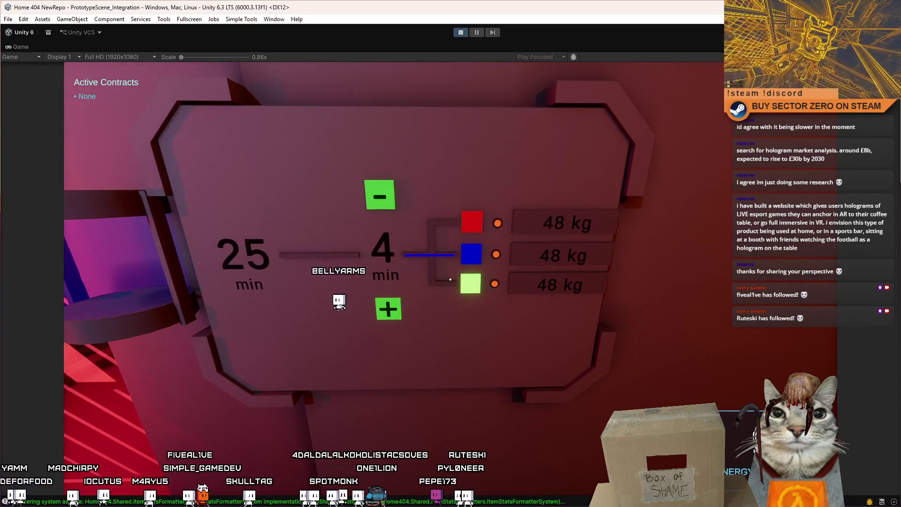
{"action": "key", "text": "d"}
{"action": "key", "text": "a"}
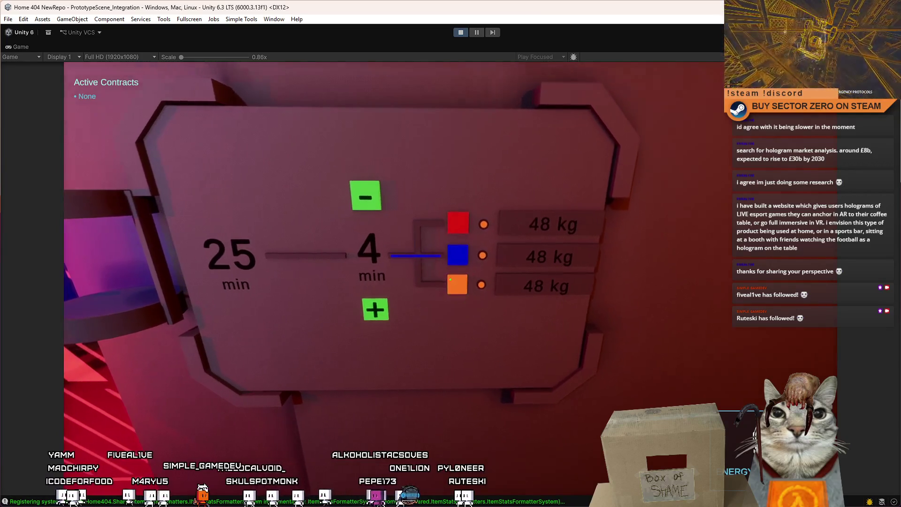
{"action": "key", "text": "a"}
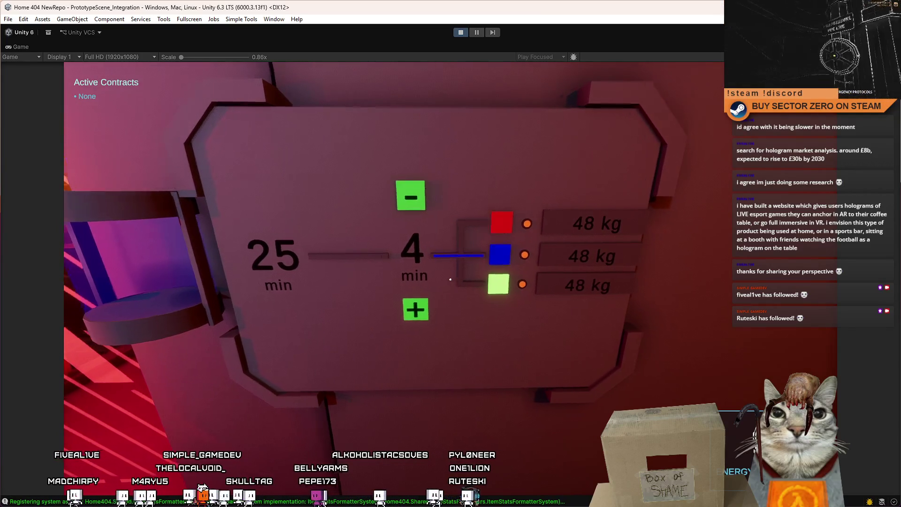
{"action": "key", "text": "d"}
{"action": "key", "text": "a"}
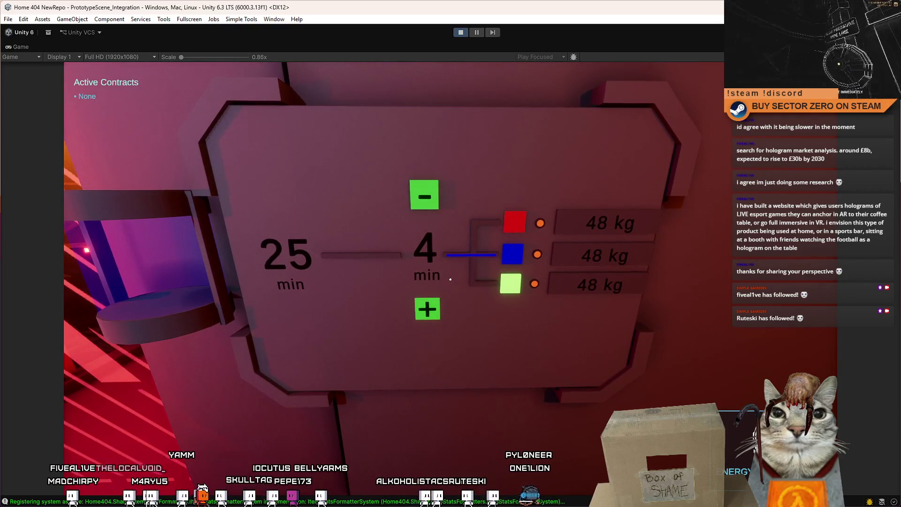
{"action": "key", "text": "d"}
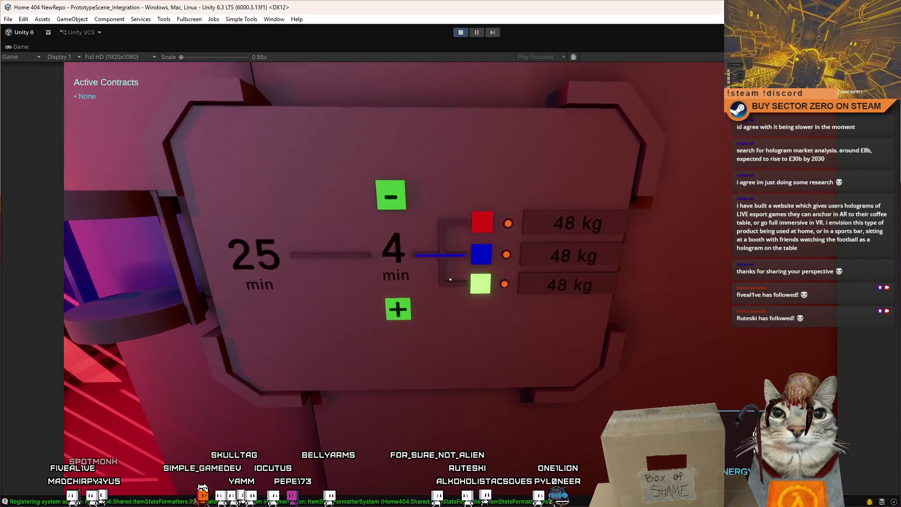
{"action": "key", "text": "a"}
{"action": "key", "text": "d"}
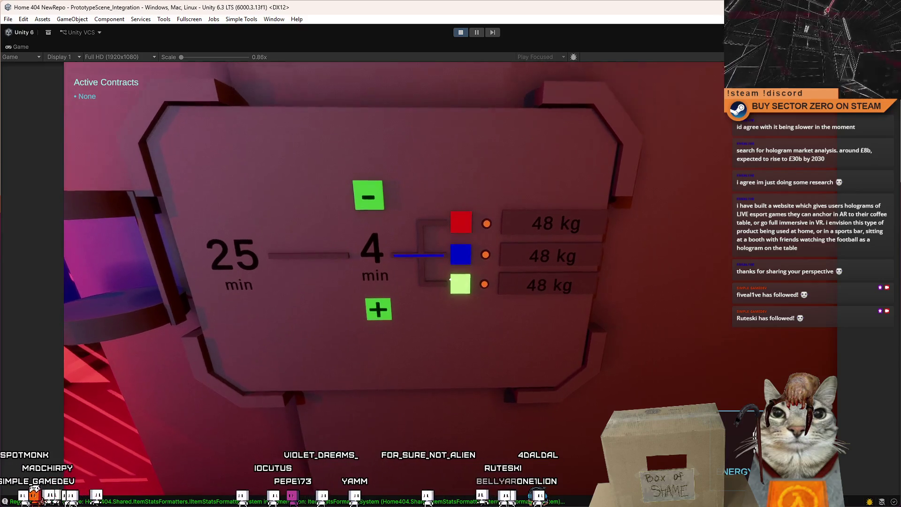
{"action": "key", "text": "d"}
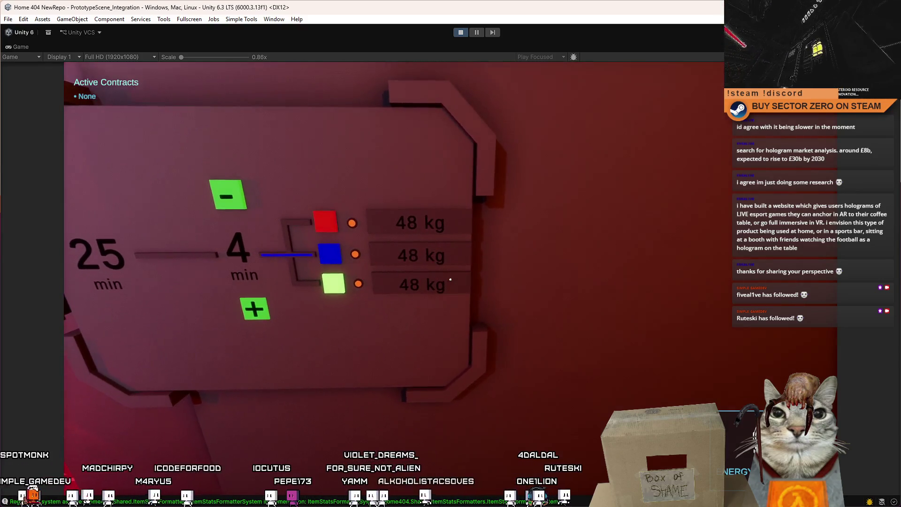
{"action": "key", "text": "a"}
{"action": "key", "text": "a"}
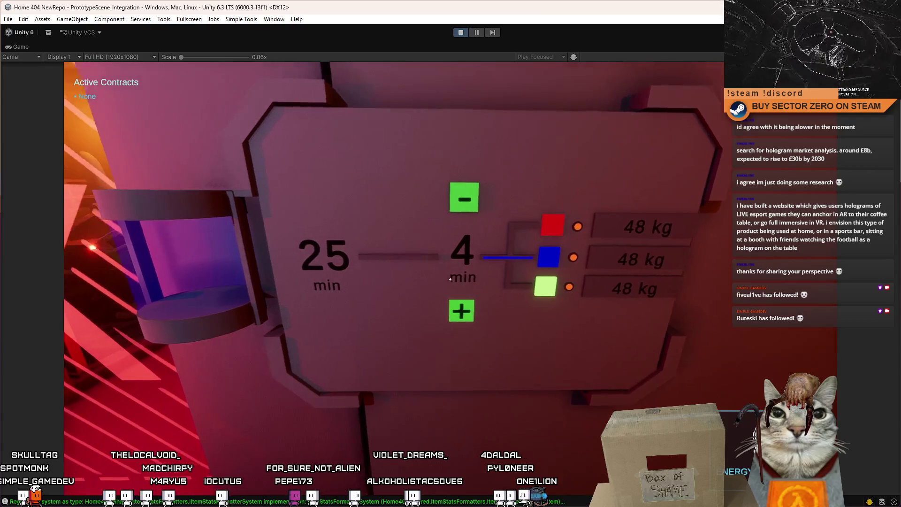
{"action": "key", "text": "d"}
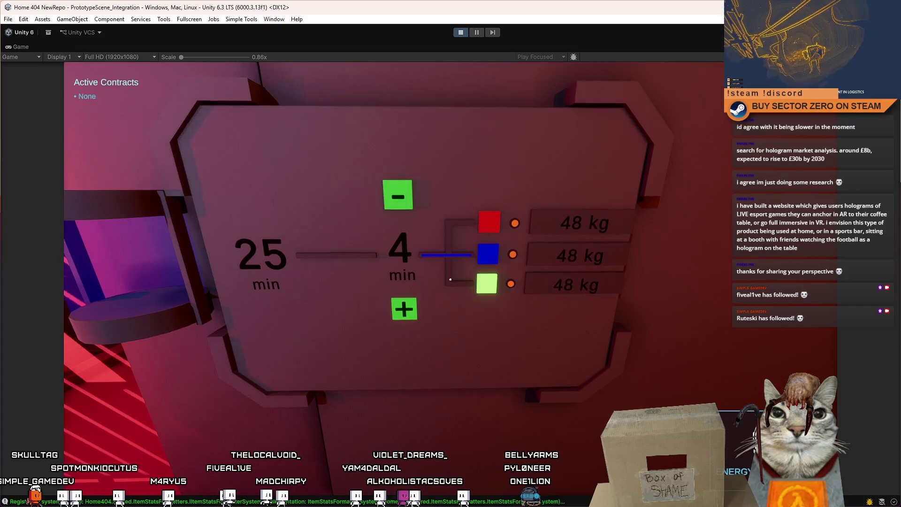
{"action": "key", "text": "d"}
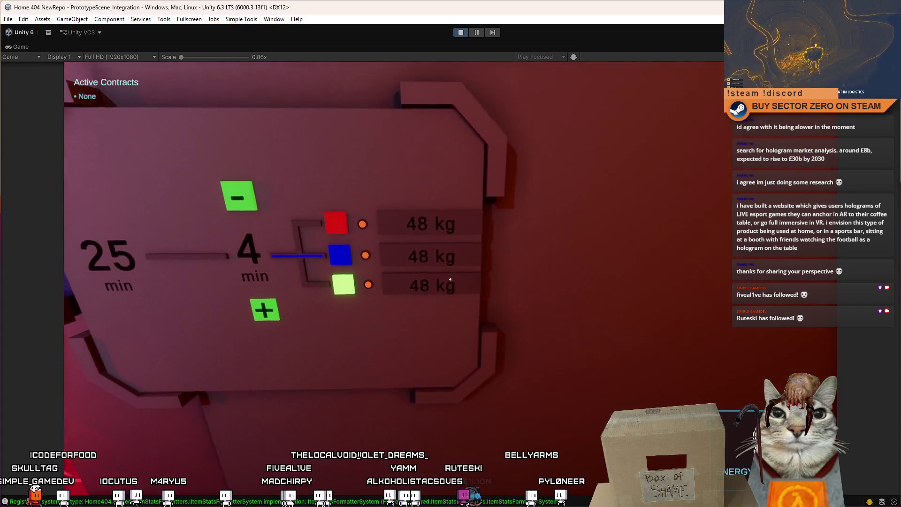
{"action": "key", "text": "a"}
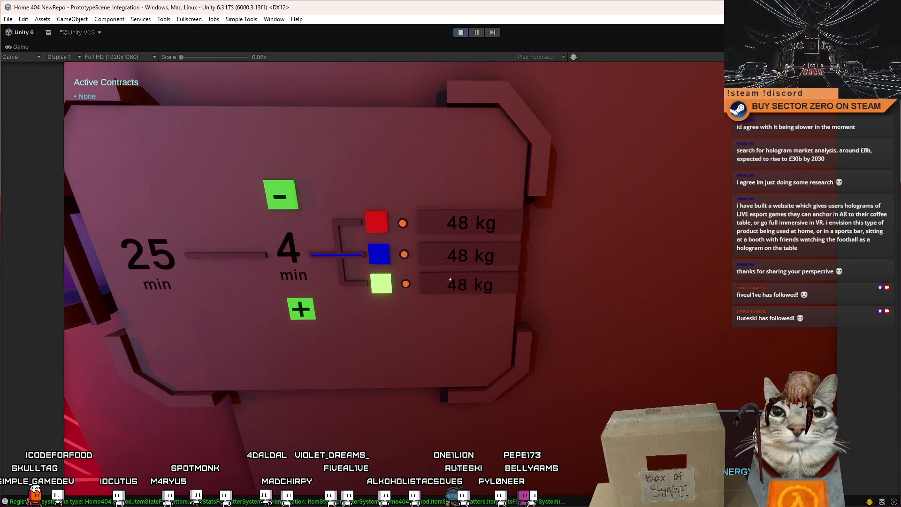
{"action": "key", "text": "w"}
{"action": "key", "text": "s"}
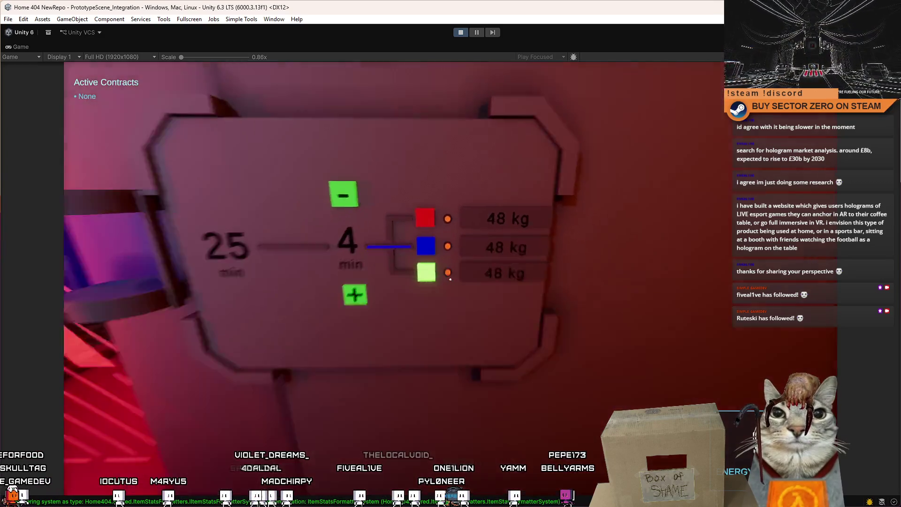
{"action": "key", "text": "w"}
{"action": "key", "text": "s"}
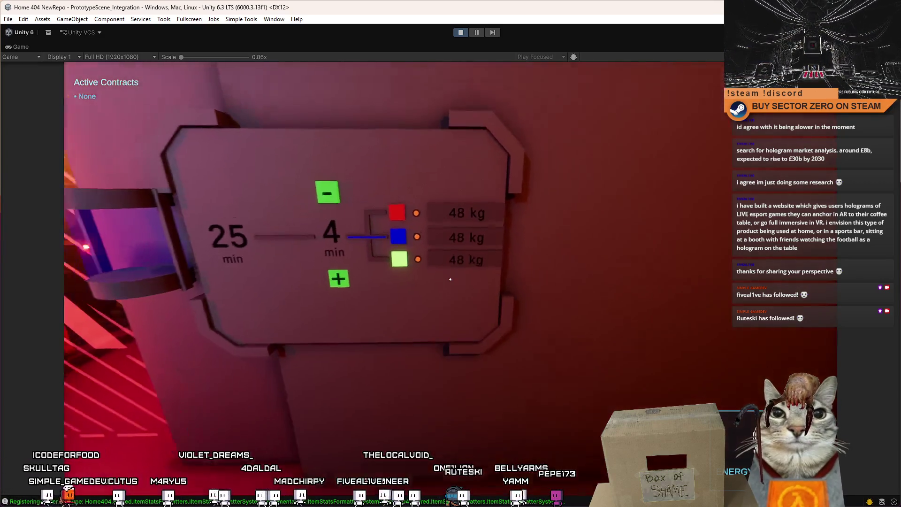
{"action": "key", "text": "w"}
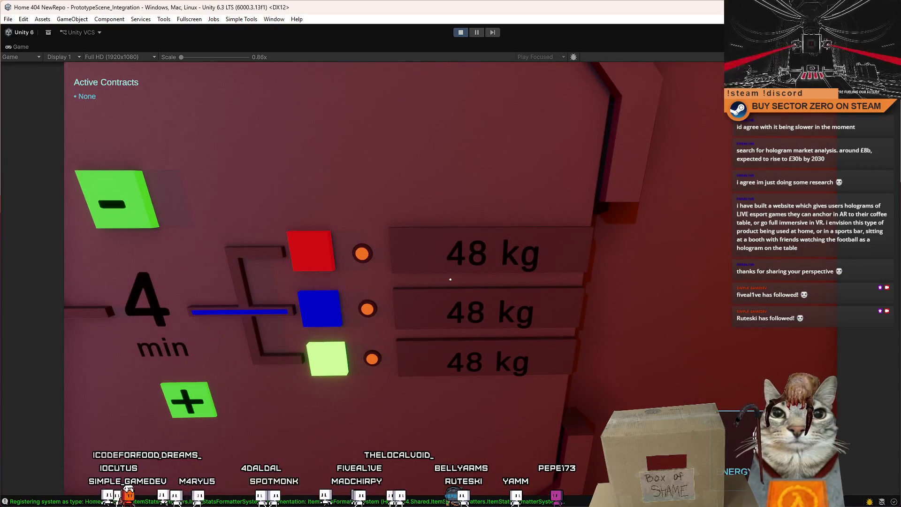
{"action": "key", "text": "s"}
{"action": "key", "text": "w"}
{"action": "key", "text": "s"}
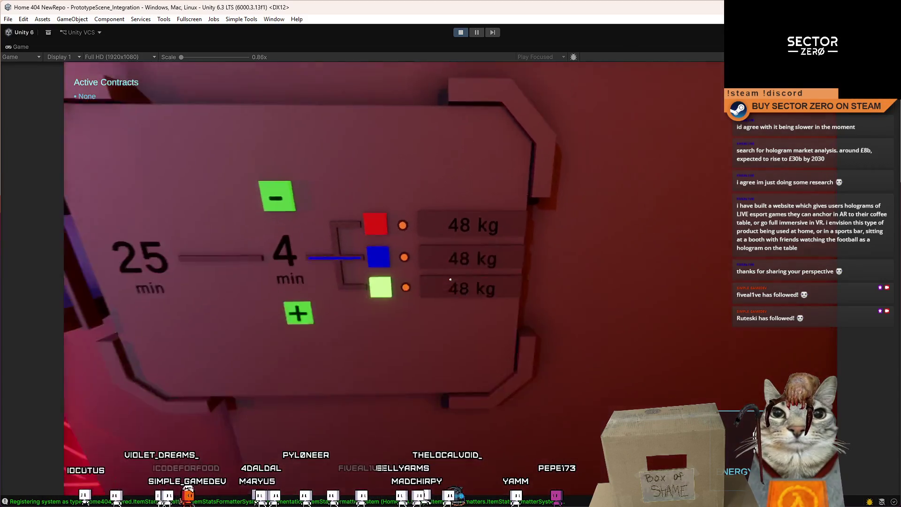
{"action": "key", "text": "s"}
{"action": "key", "text": "w"}
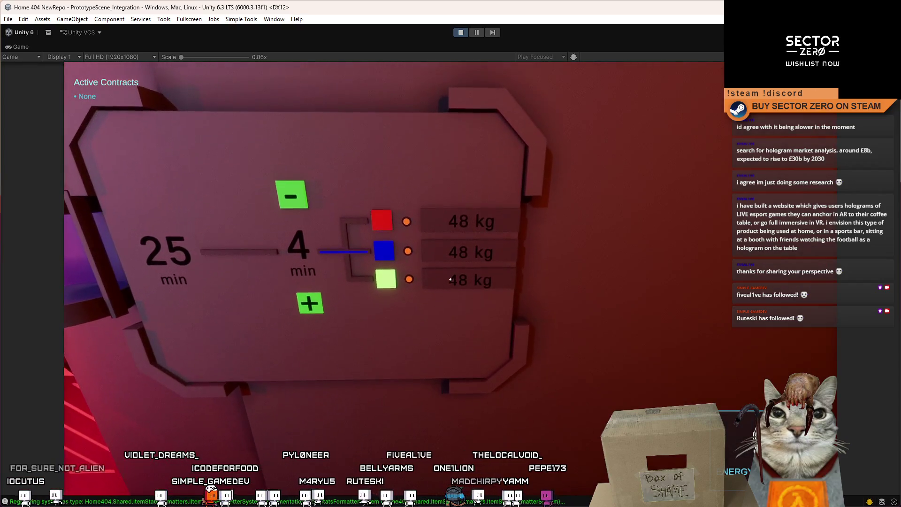
{"action": "key", "text": "s"}
{"action": "key", "text": "w"}
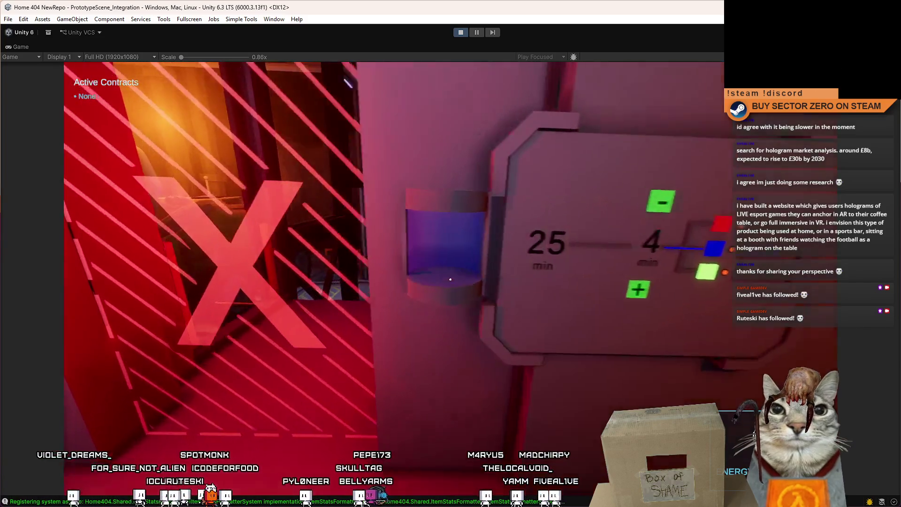
{"action": "key", "text": "w"}
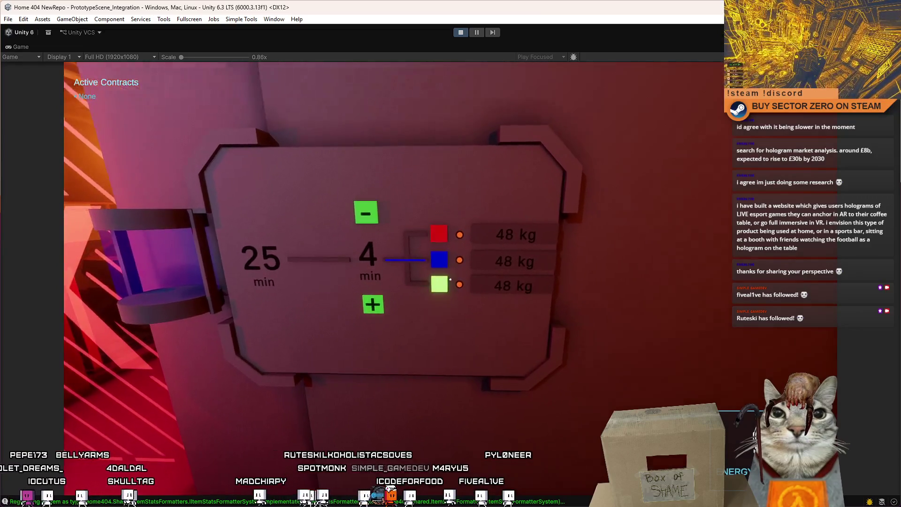
{"action": "key", "text": "s"}
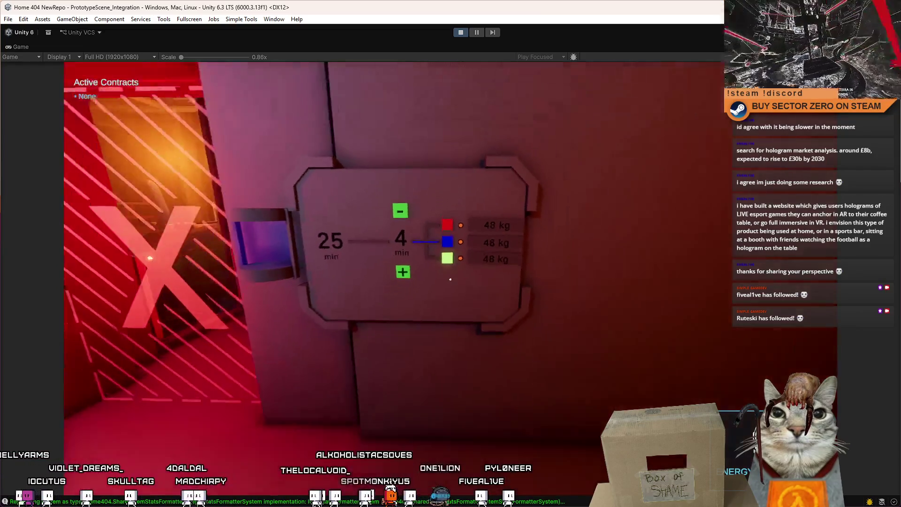
{"action": "key", "text": "w"}
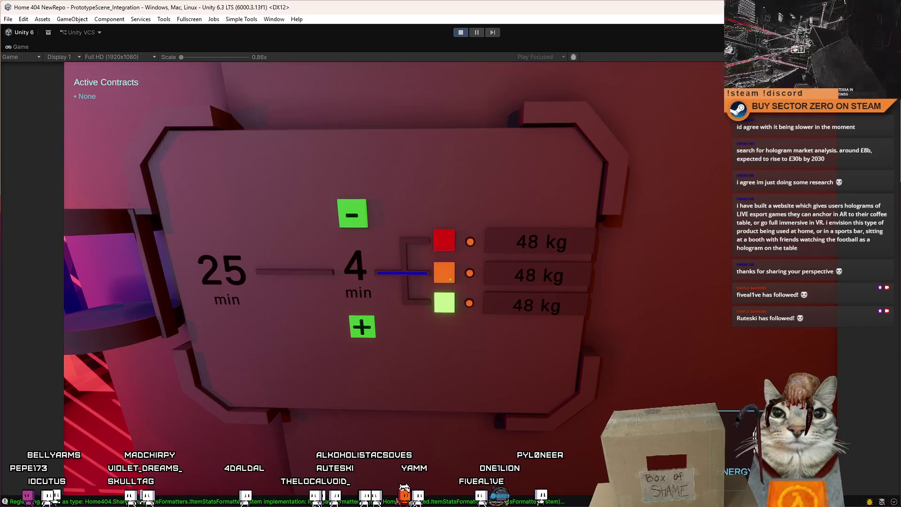
{"action": "left_click", "coordinate": [450, 280]}
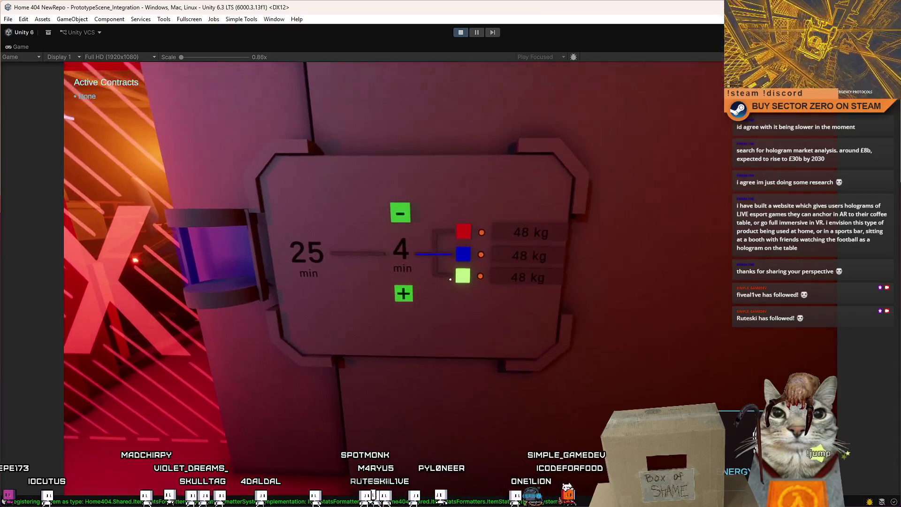
{"action": "left_click", "coordinate": [451, 280]}
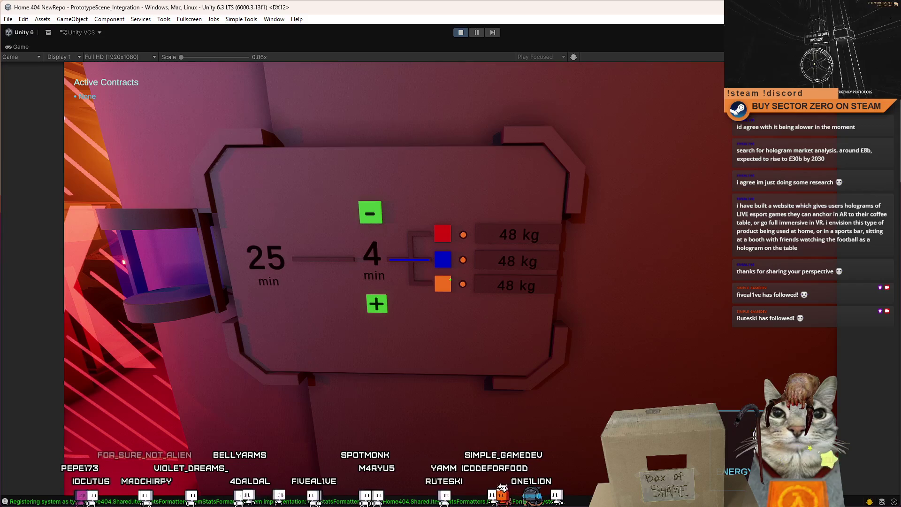
{"action": "left_click", "coordinate": [450, 280]}
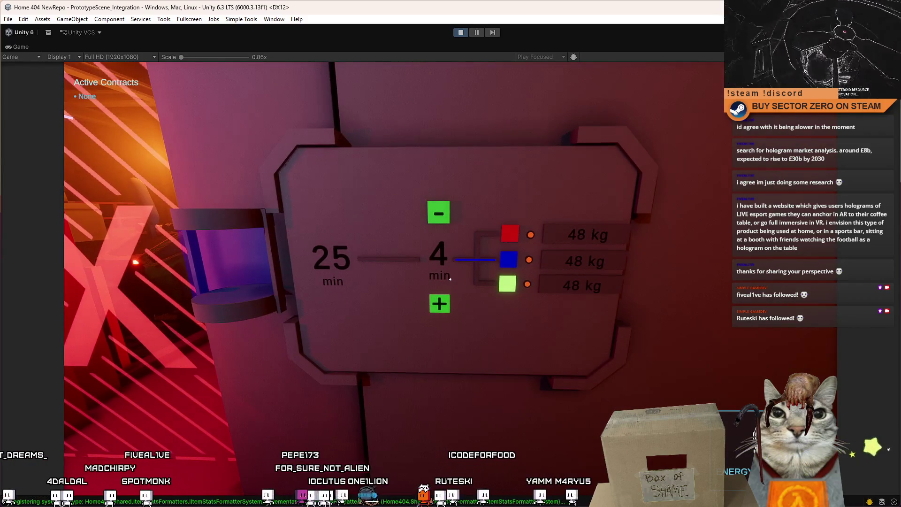
{"action": "key", "text": "w"}
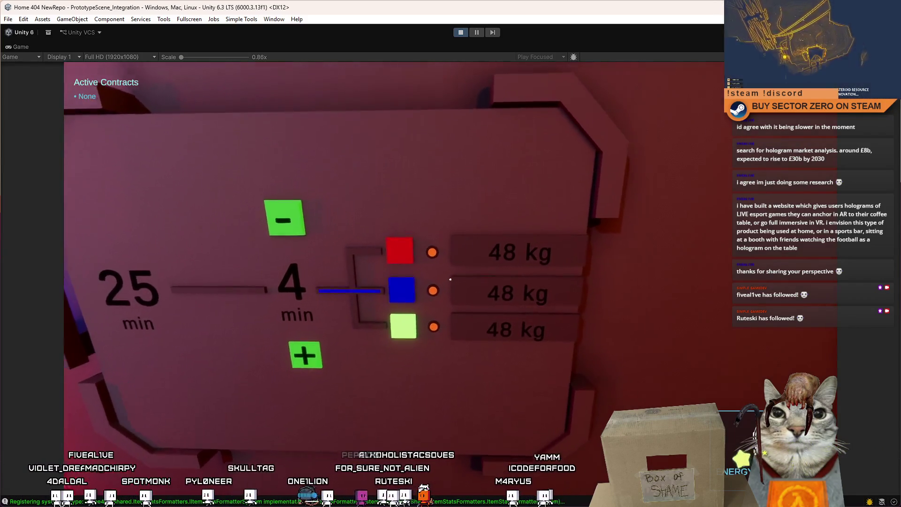
{"action": "key", "text": "w"}
{"action": "key", "text": "s"}
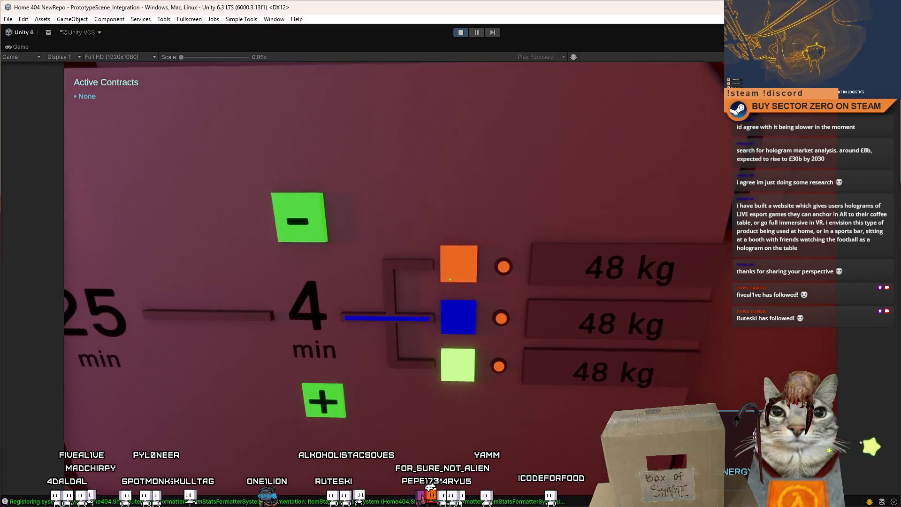
{"action": "key", "text": "w"}
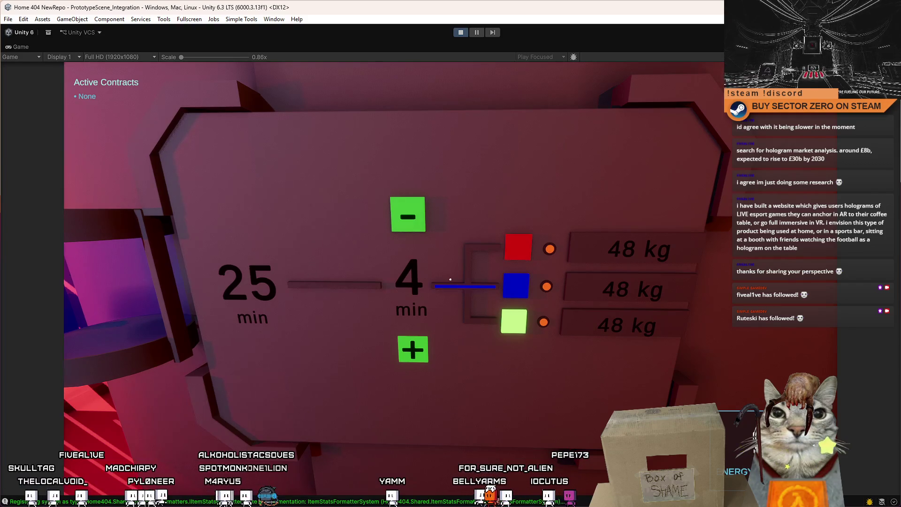
{"action": "key", "text": "s"}
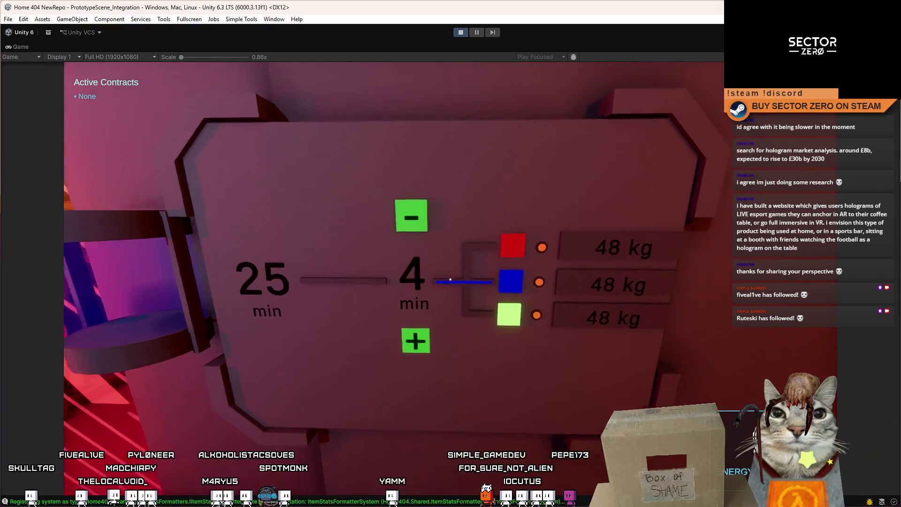
{"action": "key", "text": "w"}
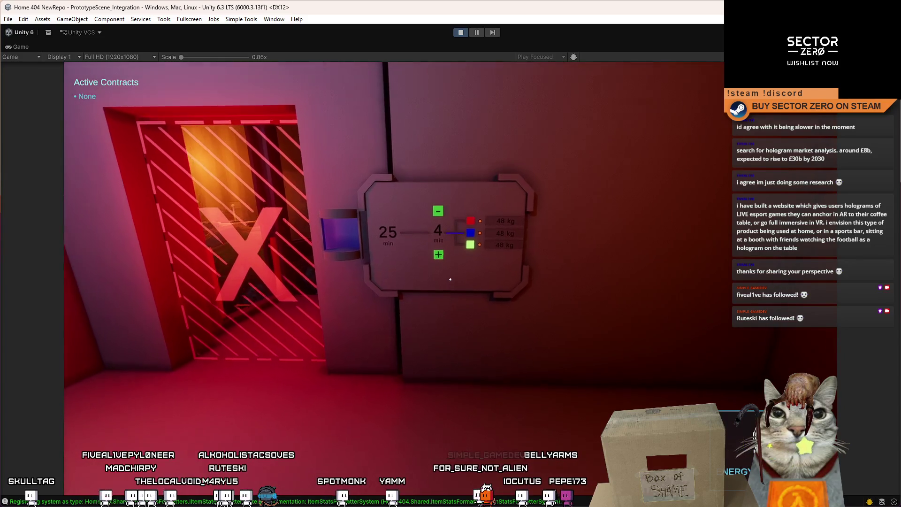
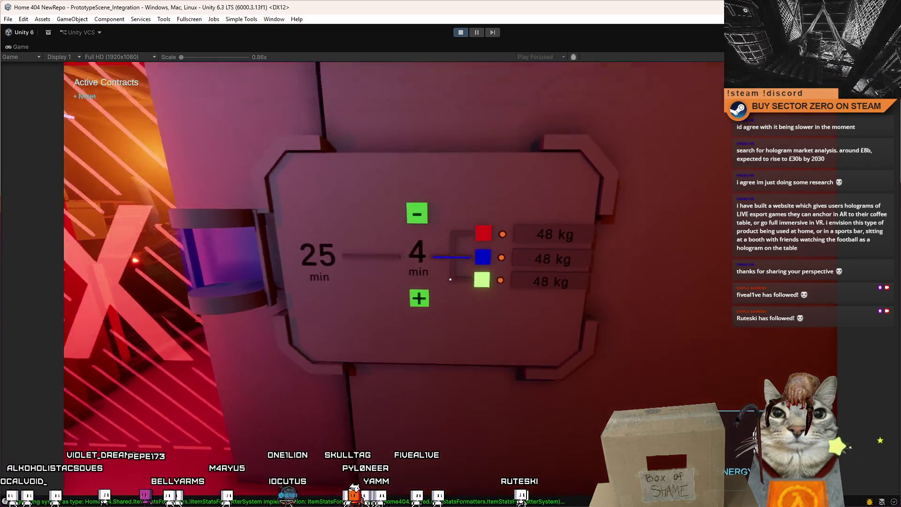
Step: Exit the in-game menu, stop Play mode and return to the Scene view
{"action": "key", "text": "Escape"}
{"action": "key", "text": "Escape"}
{"action": "left_click", "coordinate": [460, 33]}
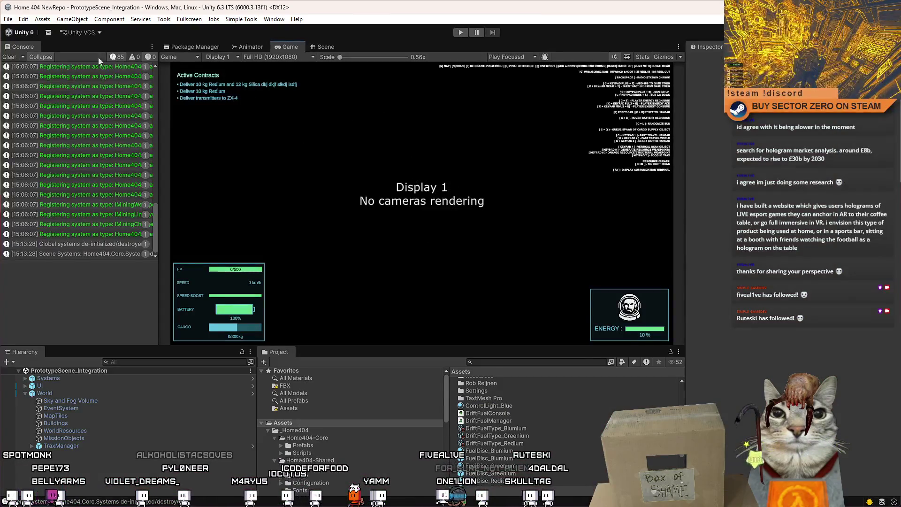
{"action": "left_click", "coordinate": [318, 49]}
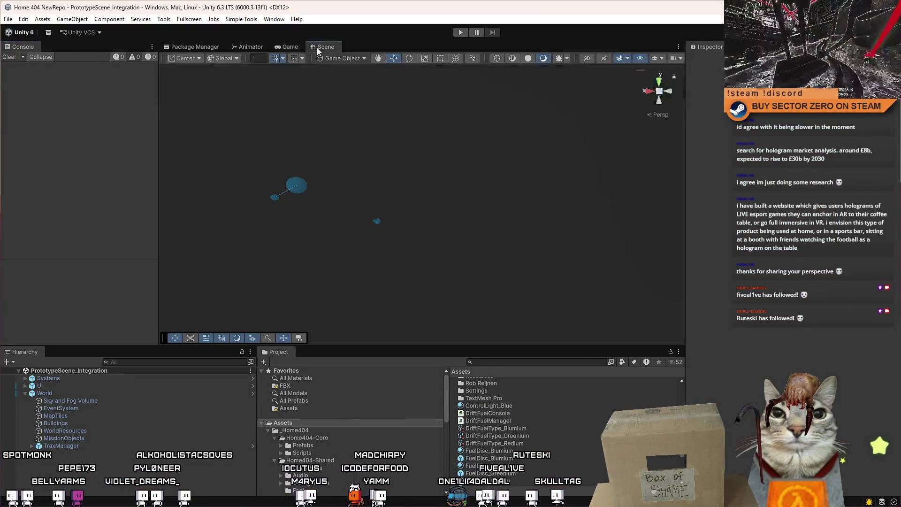
Step: Search the project for 'galaxy map' and open GalaxyMapSystem in Visual Studio
{"action": "left_click", "coordinate": [497, 360]}
{"action": "type", "text": "galaxy map"}
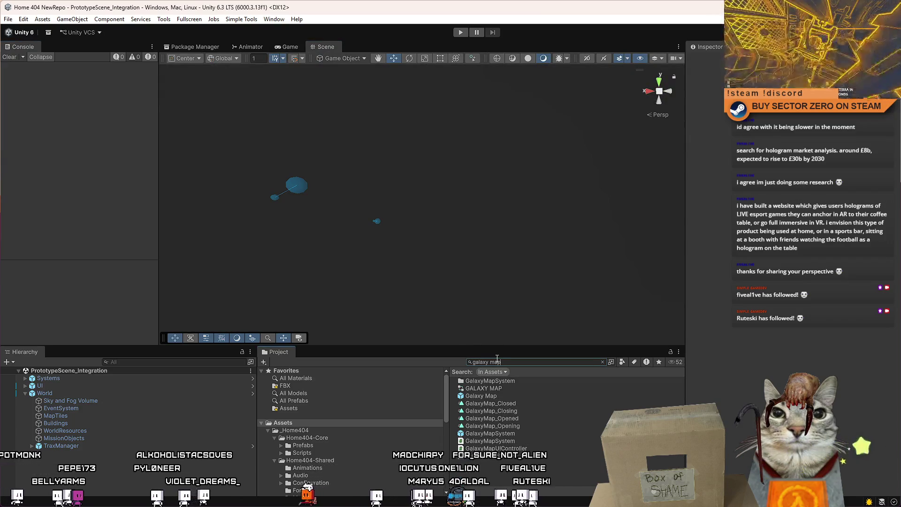
{"action": "left_click", "coordinate": [529, 455]}
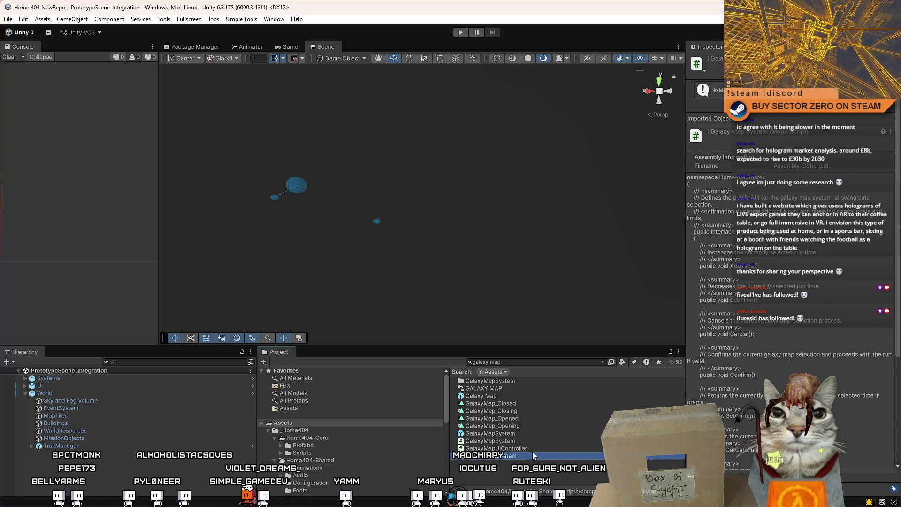
{"action": "left_click", "coordinate": [531, 441]}
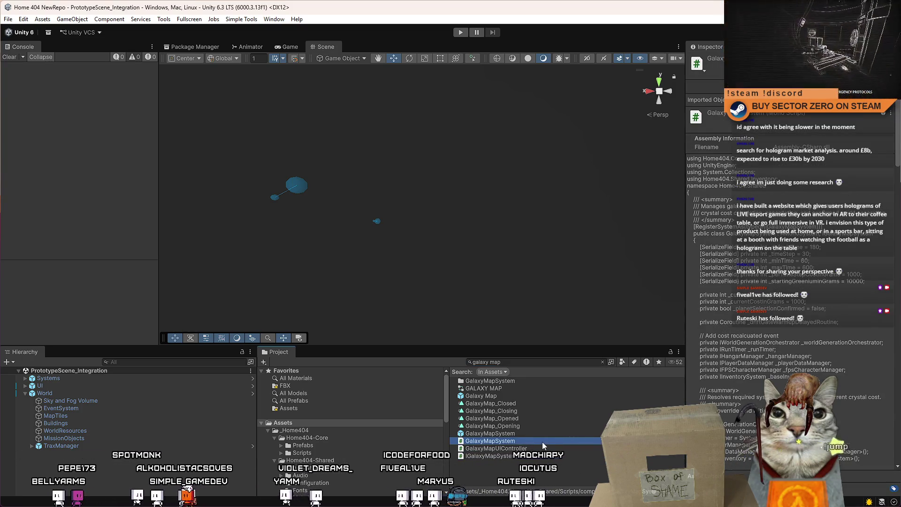
{"action": "double_click", "coordinate": [542, 441]}
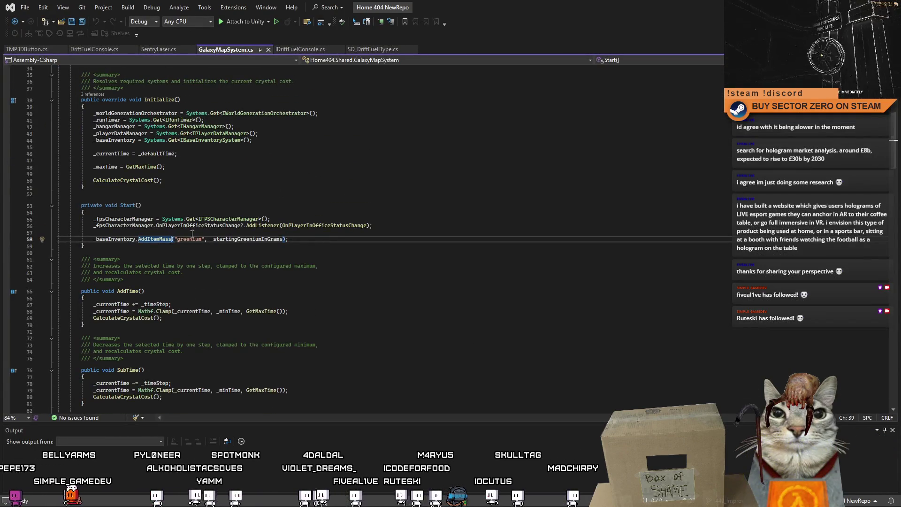
{"action": "double_click", "coordinate": [114, 238]}
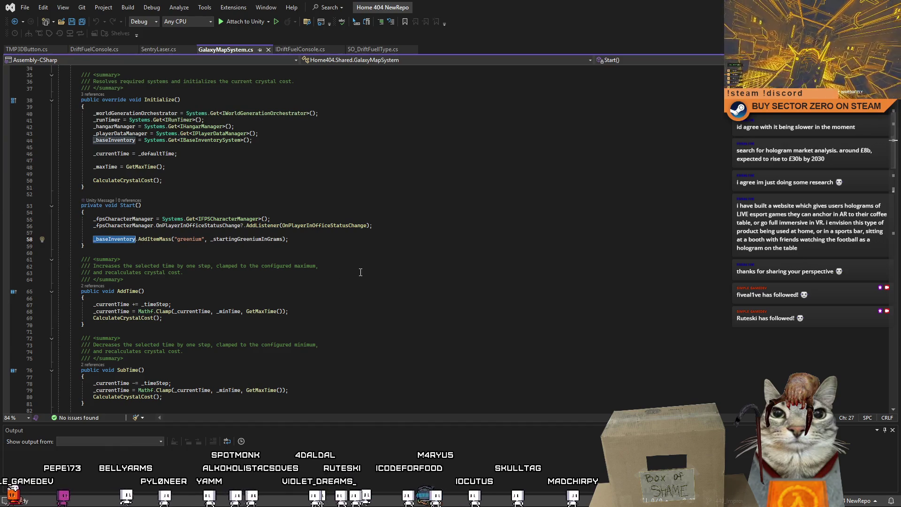
{"action": "left_click", "coordinate": [288, 257]}
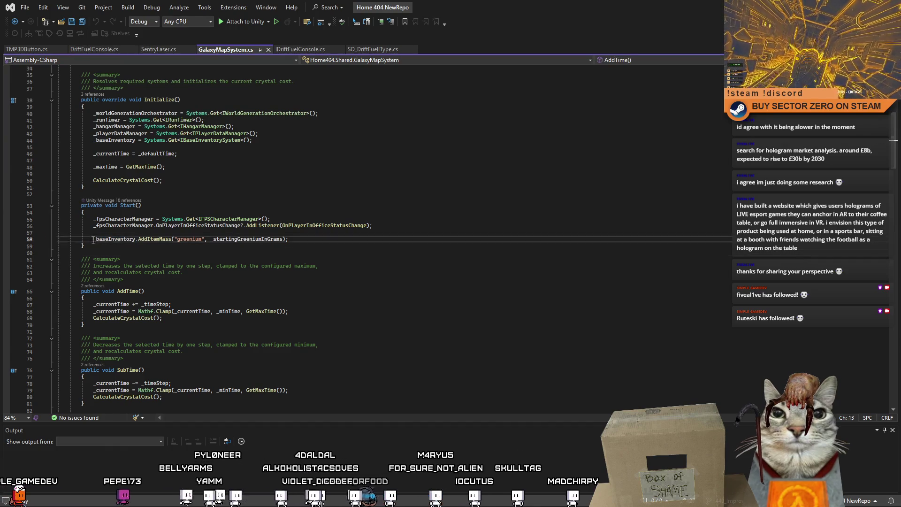
{"action": "left_click_drag", "start_coordinate": [93, 239], "coordinate": [296, 239]}
{"action": "left_click", "coordinate": [330, 246]}
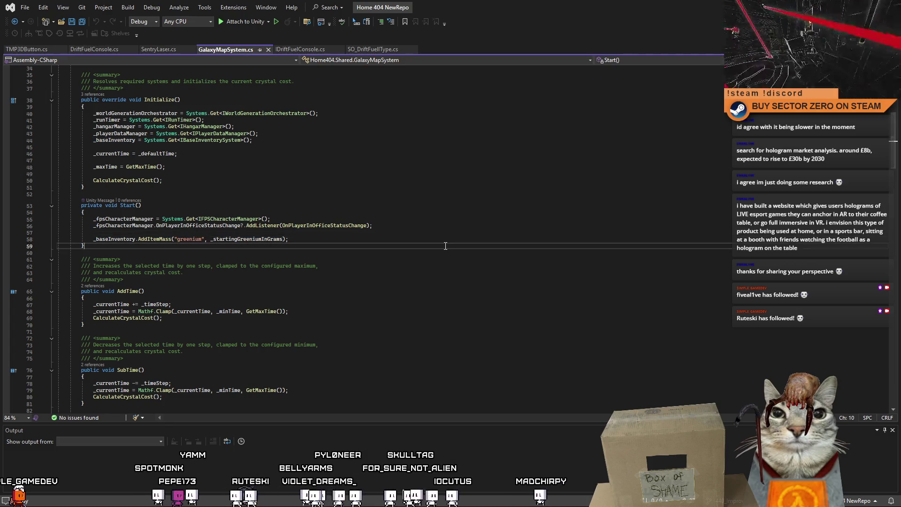
{"action": "scroll", "coordinate": [445, 246], "scroll_direction": "down", "scroll_amount": 12}
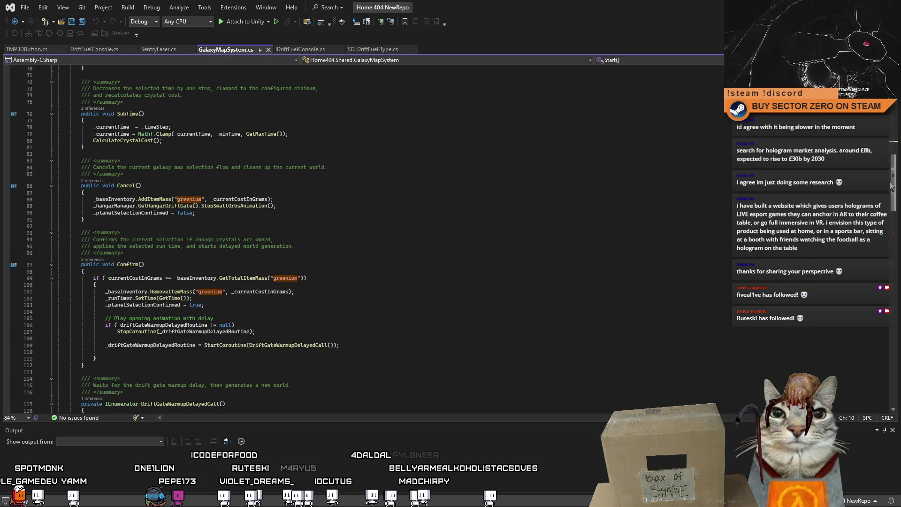
{"action": "scroll", "coordinate": [892, 185], "scroll_direction": "down", "scroll_amount": 1}
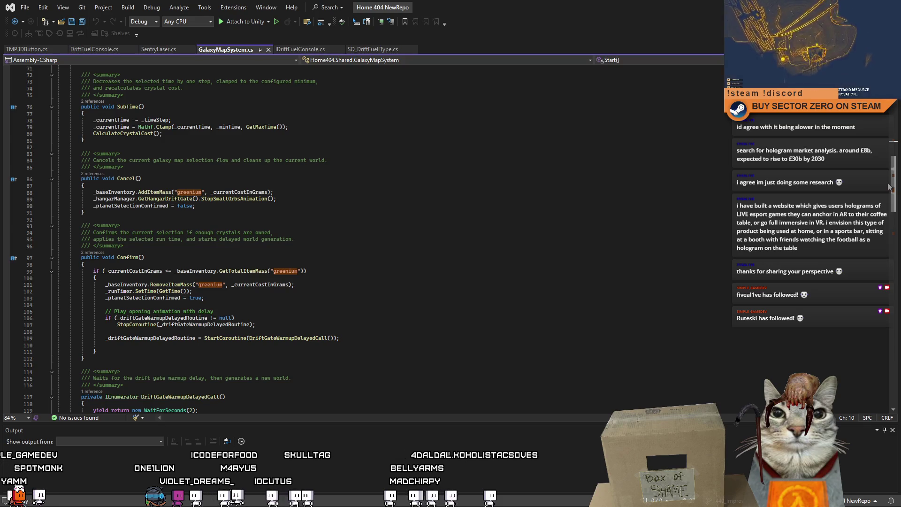
{"action": "left_click_drag", "start_coordinate": [889, 186], "coordinate": [888, 194]}
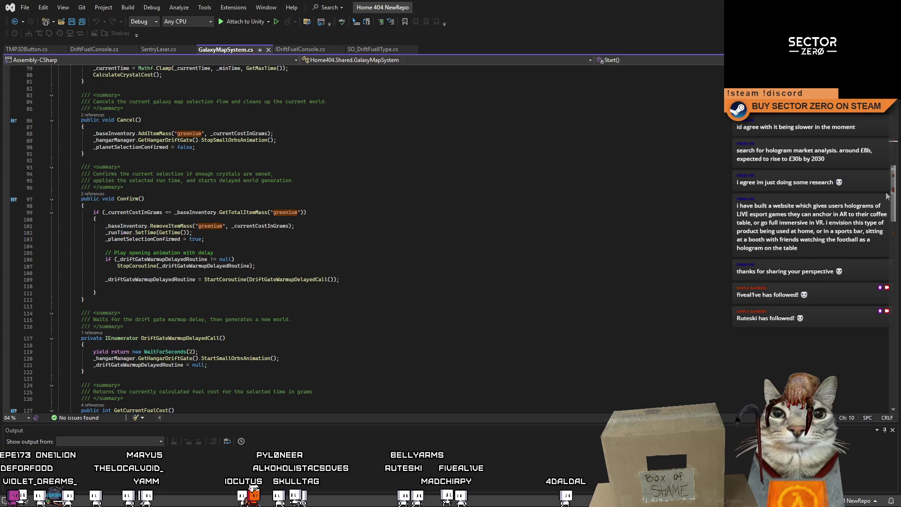
{"action": "scroll", "coordinate": [888, 196], "scroll_direction": "up", "scroll_amount": 4}
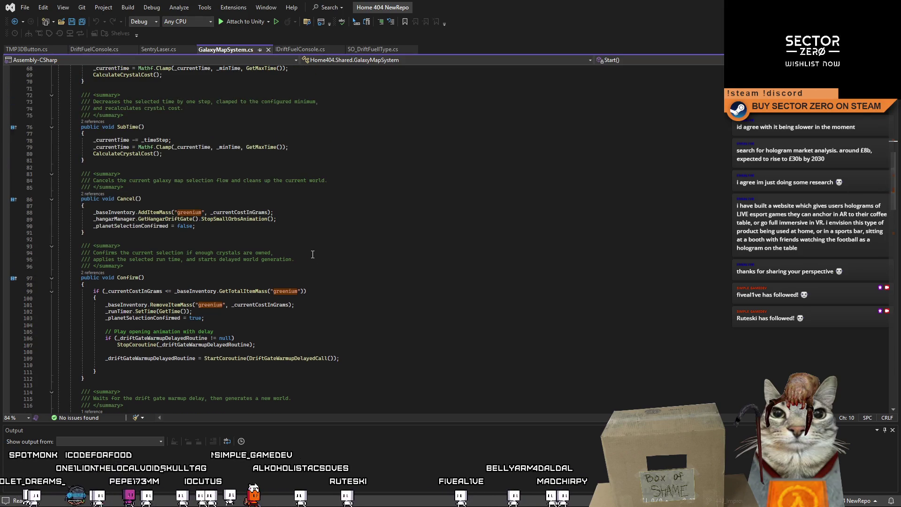
{"action": "left_click_drag", "start_coordinate": [273, 212], "coordinate": [94, 216]}
{"action": "key", "text": "ctrl+c"}
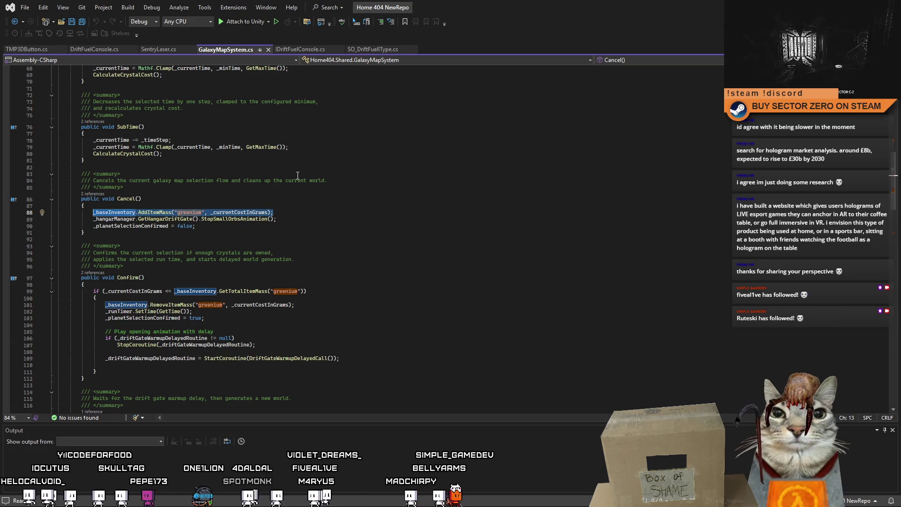
Step: Paste the AddItemMass greenium call into DriftFuelConsole's Start() on its own line
{"action": "left_click", "coordinate": [85, 50]}
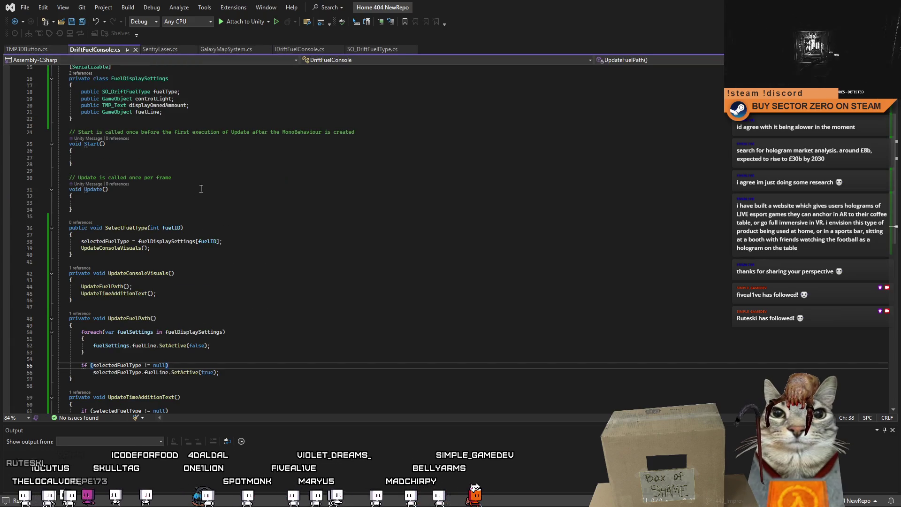
{"action": "left_click", "coordinate": [117, 158]}
{"action": "key", "text": "ctrl+v"}
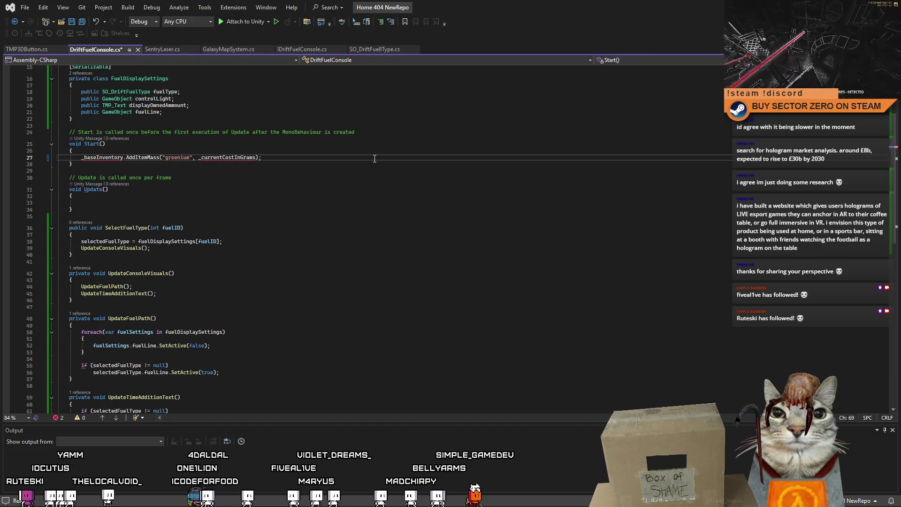
{"action": "key", "text": "Return"}
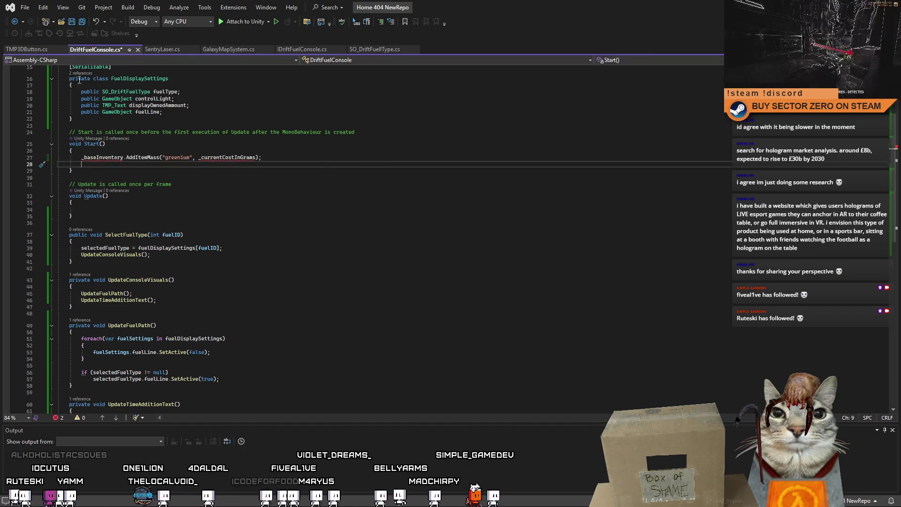
Step: Flip through the open script tabs, ending back on GalaxyMapSystem.cs
{"action": "left_click", "coordinate": [32, 50]}
{"action": "left_click", "coordinate": [95, 50]}
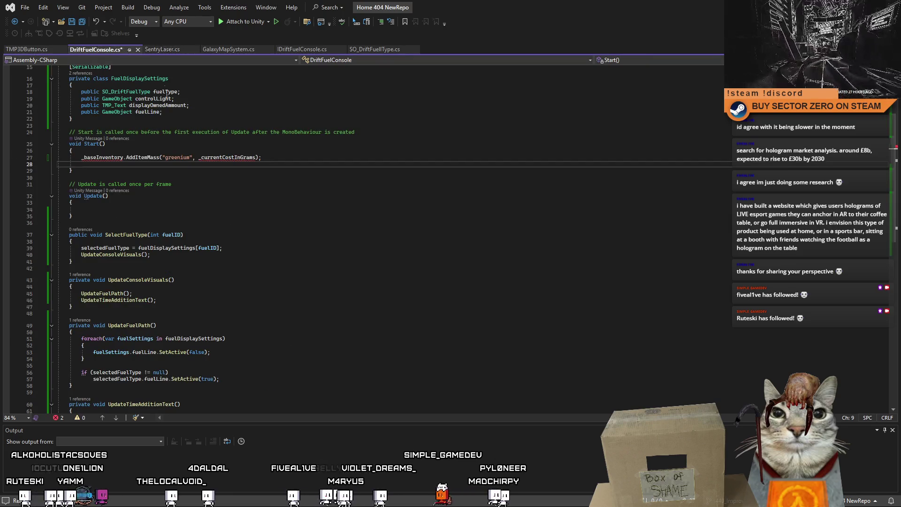
{"action": "left_click", "coordinate": [171, 51]}
{"action": "left_click", "coordinate": [227, 49]}
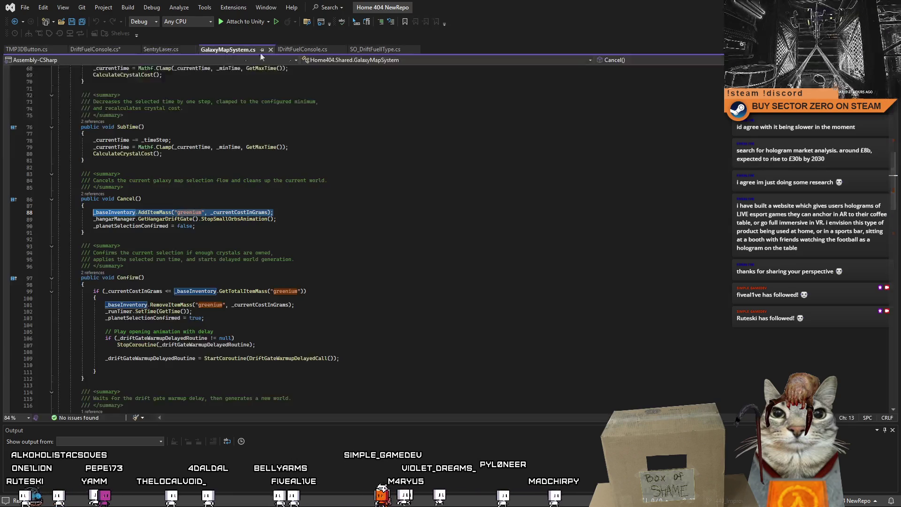
{"action": "left_click", "coordinate": [328, 49]}
{"action": "left_click", "coordinate": [372, 50]}
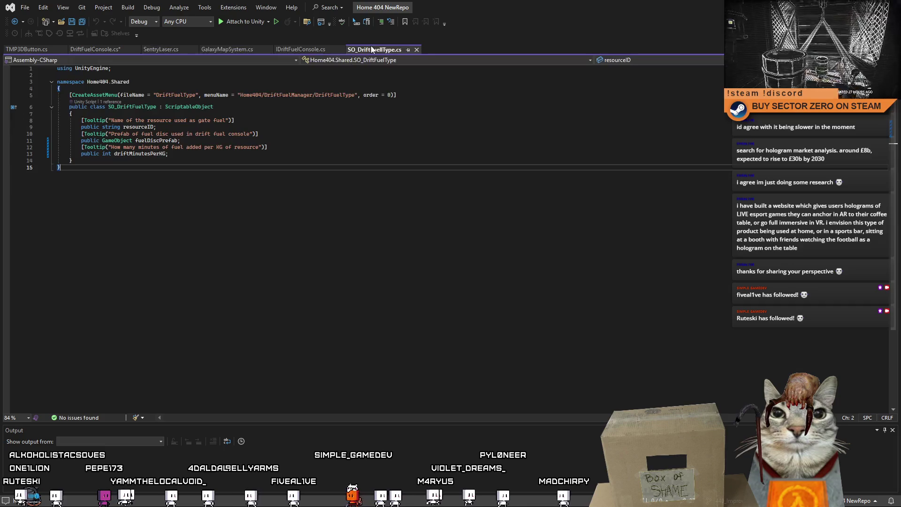
{"action": "left_click", "coordinate": [291, 53]}
{"action": "left_click", "coordinate": [225, 51]}
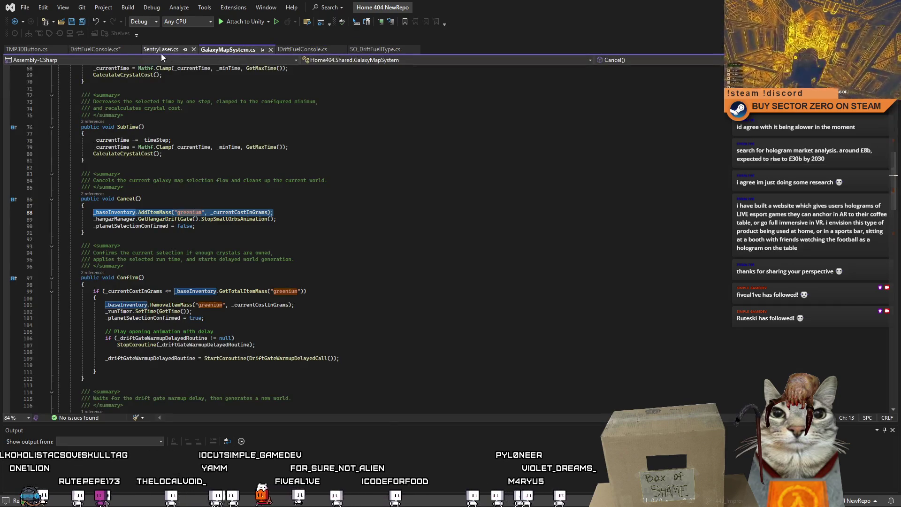
Step: In GalaxyMapSystem.cs, select the greenium cost check and RemoveItemMass lines from Confirm()
{"action": "key", "text": "ctrl+z"}
{"action": "key", "text": "ctrl+z"}
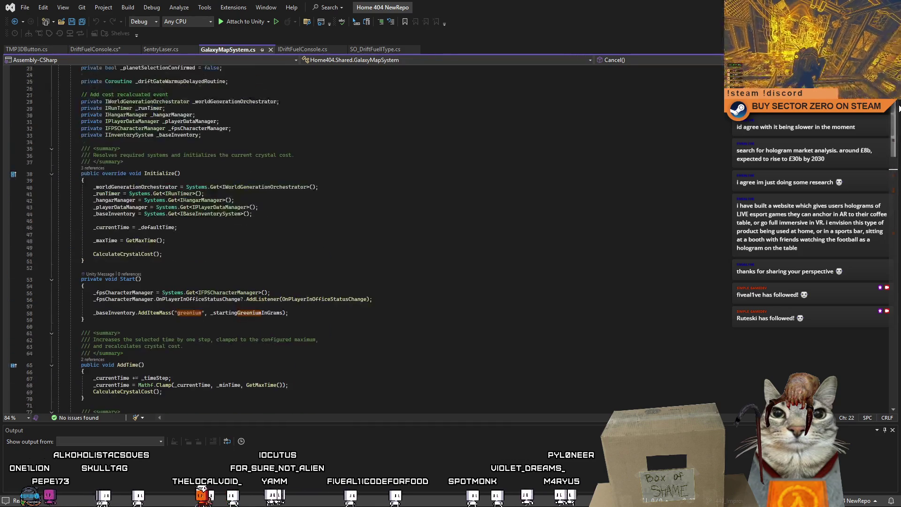
{"action": "scroll", "coordinate": [899, 108], "scroll_direction": "up", "scroll_amount": 6}
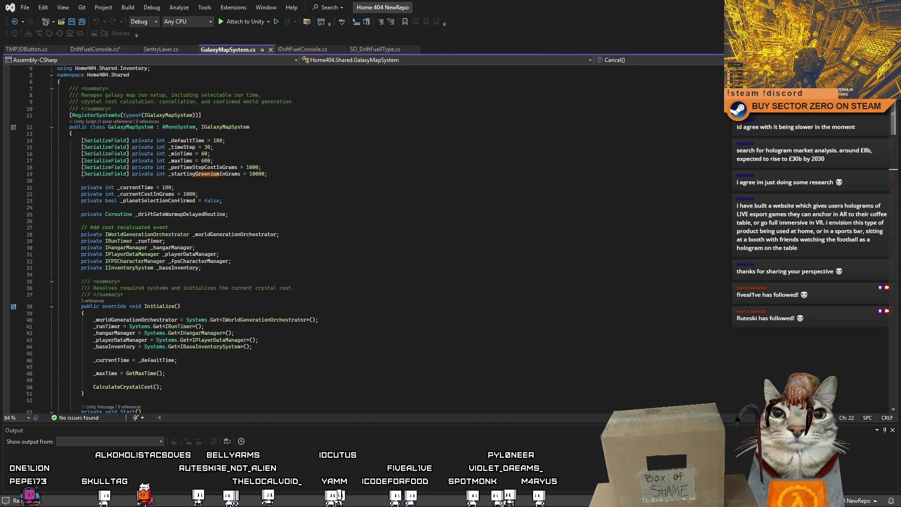
{"action": "scroll", "coordinate": [356, 240], "scroll_direction": "down", "scroll_amount": 6}
{"action": "scroll", "coordinate": [356, 239], "scroll_direction": "up", "scroll_amount": 7}
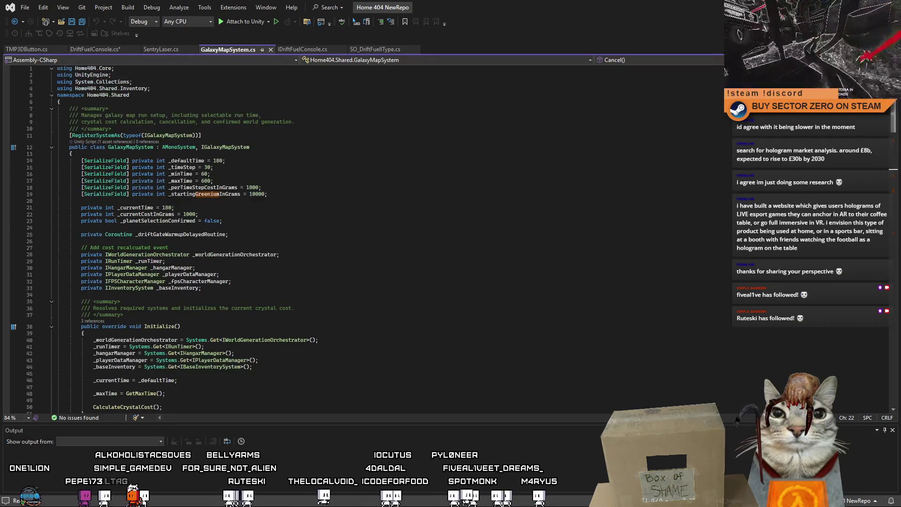
{"action": "scroll", "coordinate": [897, 118], "scroll_direction": "down", "scroll_amount": 10}
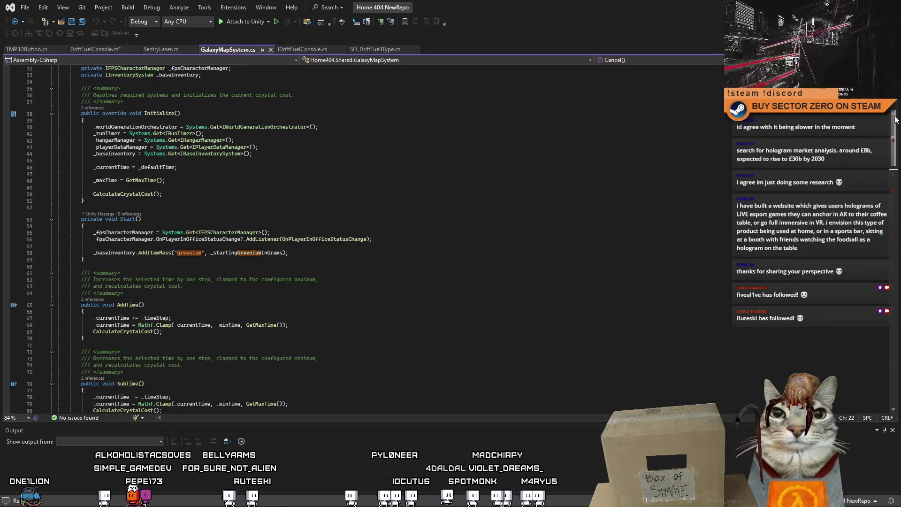
{"action": "scroll", "coordinate": [274, 247], "scroll_direction": "down", "scroll_amount": 6}
{"action": "scroll", "coordinate": [272, 272], "scroll_direction": "up", "scroll_amount": 4}
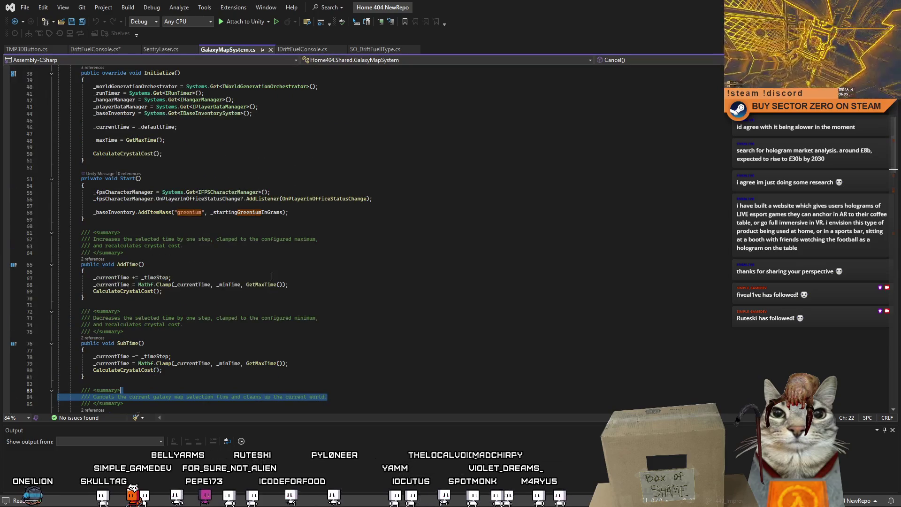
{"action": "scroll", "coordinate": [272, 277], "scroll_direction": "down", "scroll_amount": 3}
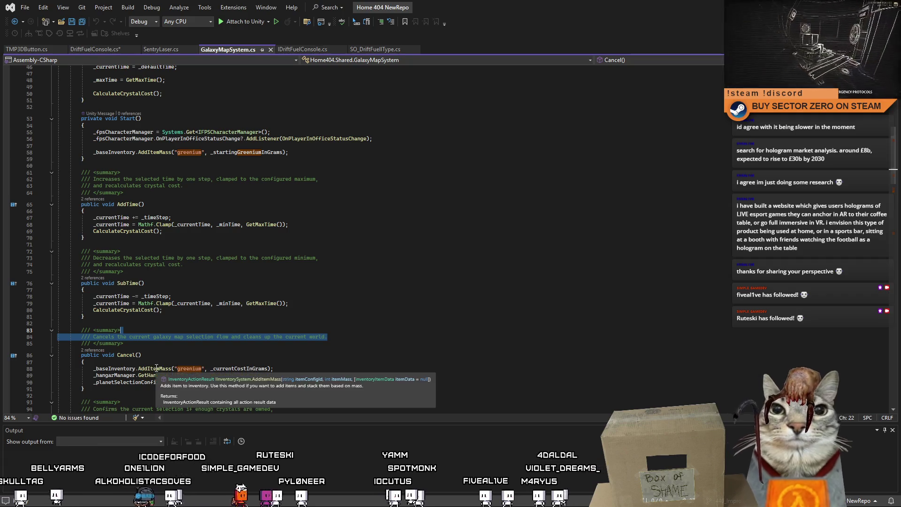
{"action": "scroll", "coordinate": [250, 344], "scroll_direction": "down", "scroll_amount": 7}
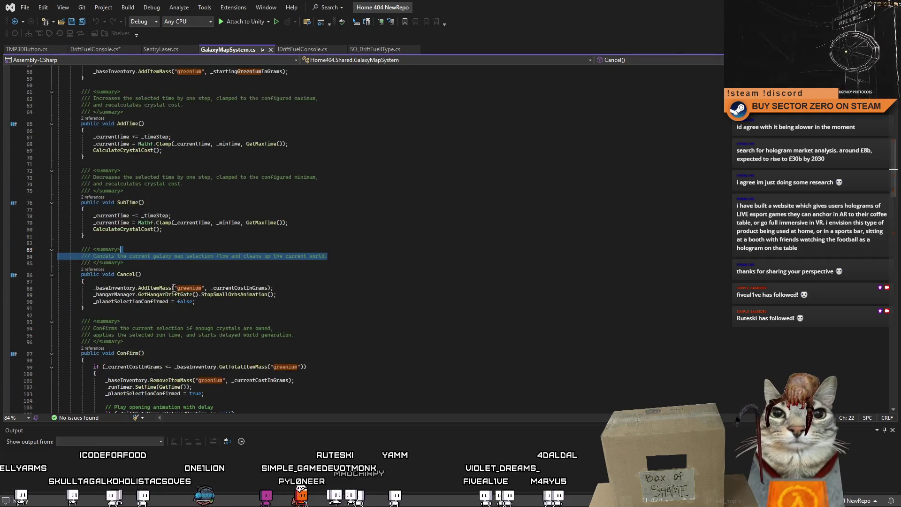
{"action": "left_click", "coordinate": [91, 228]}
{"action": "left_click_drag", "start_coordinate": [92, 228], "coordinate": [283, 230]}
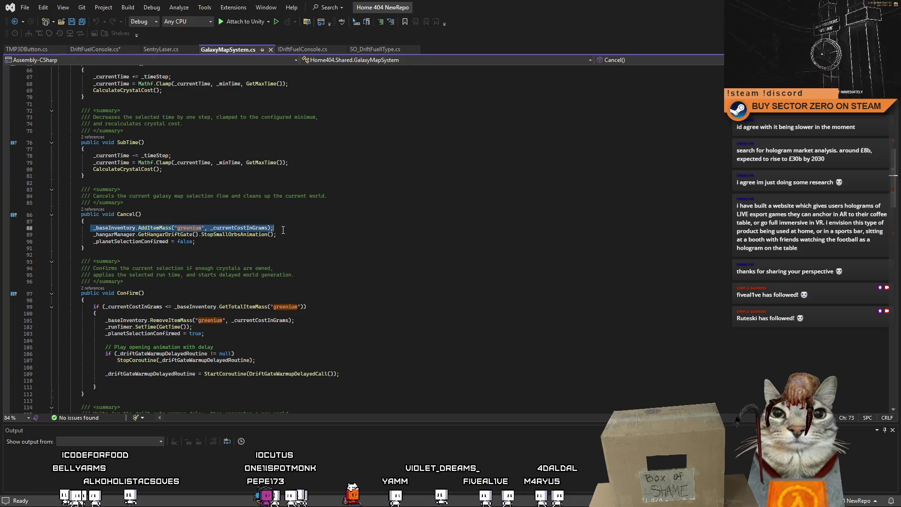
{"action": "left_click_drag", "start_coordinate": [83, 307], "coordinate": [315, 319]}
{"action": "key", "text": "ctrl+c"}
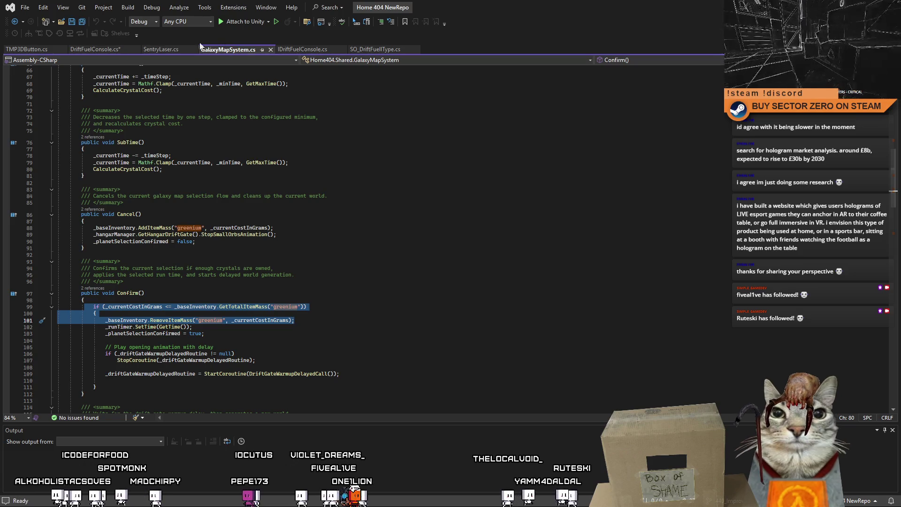
Step: Paste the greenium cost check into DriftFuelConsole's Start() and comment it out
{"action": "left_click", "coordinate": [98, 50]}
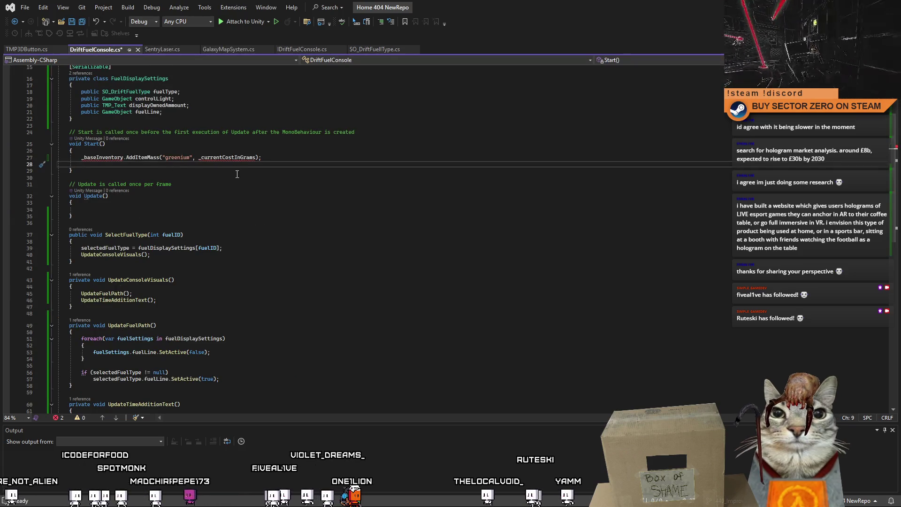
{"action": "key", "text": "Return"}
{"action": "key", "text": "ctrl+v"}
{"action": "left_click", "coordinate": [81, 171]}
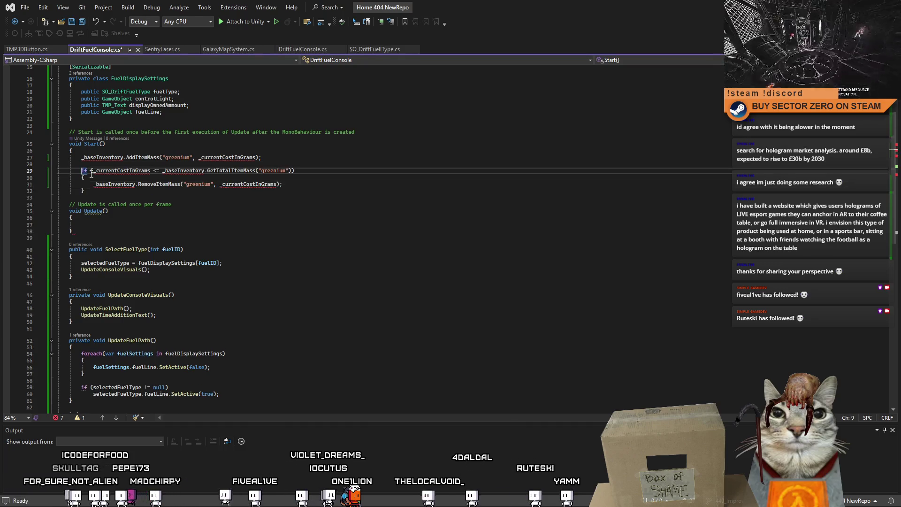
{"action": "left_click", "coordinate": [81, 184], "text": "shift"}
{"action": "key", "text": "ctrl+k"}
{"action": "key", "text": "ctrl+c"}
{"action": "left_click", "coordinate": [82, 191]}
{"action": "type", "text": "//"}
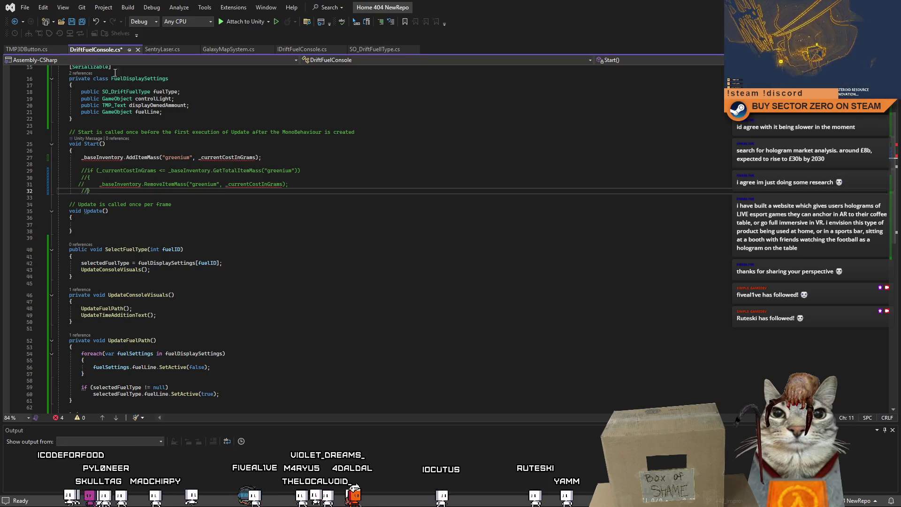
{"action": "left_click", "coordinate": [302, 50]}
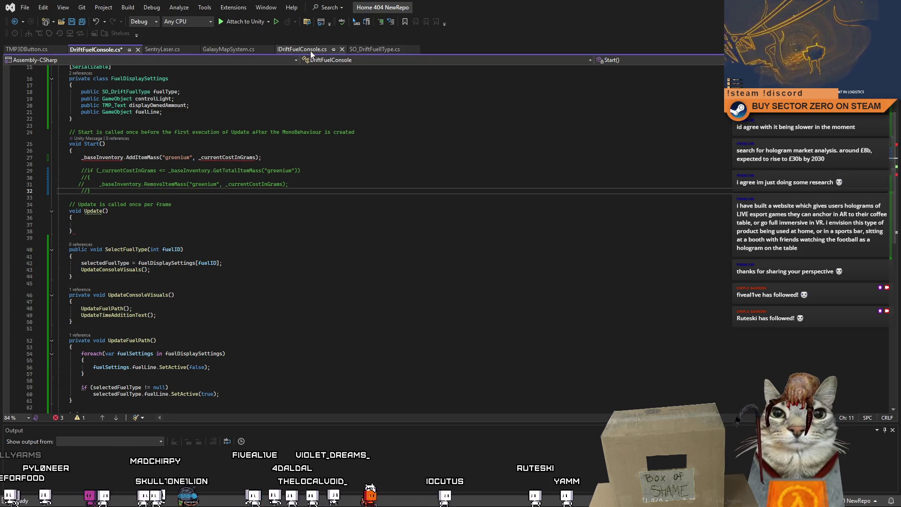
Step: Select the _baseInventory field declaration line in GalaxyMapSystem.cs
{"action": "left_click", "coordinate": [228, 50]}
{"action": "left_click", "coordinate": [277, 228]}
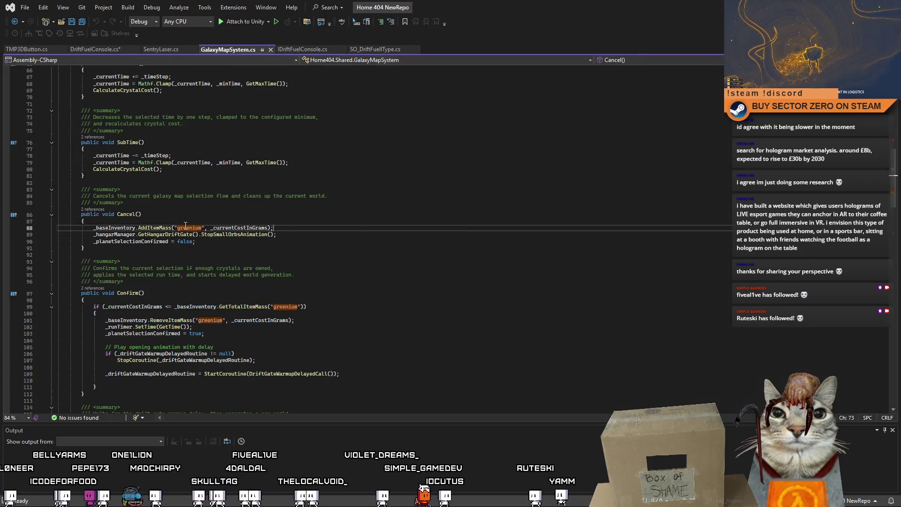
{"action": "scroll", "coordinate": [382, 187], "scroll_direction": "up", "scroll_amount": 20}
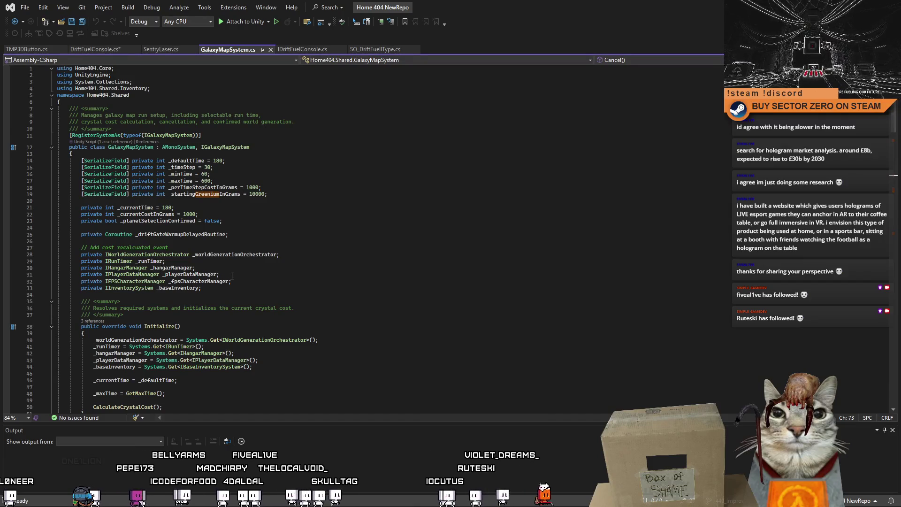
{"action": "double_click", "coordinate": [183, 288]}
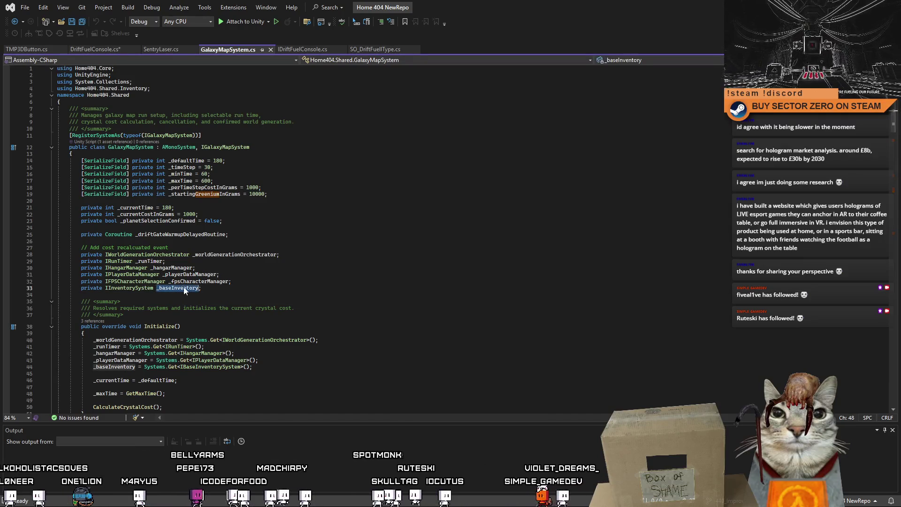
{"action": "scroll", "coordinate": [253, 262], "scroll_direction": "down", "scroll_amount": 6}
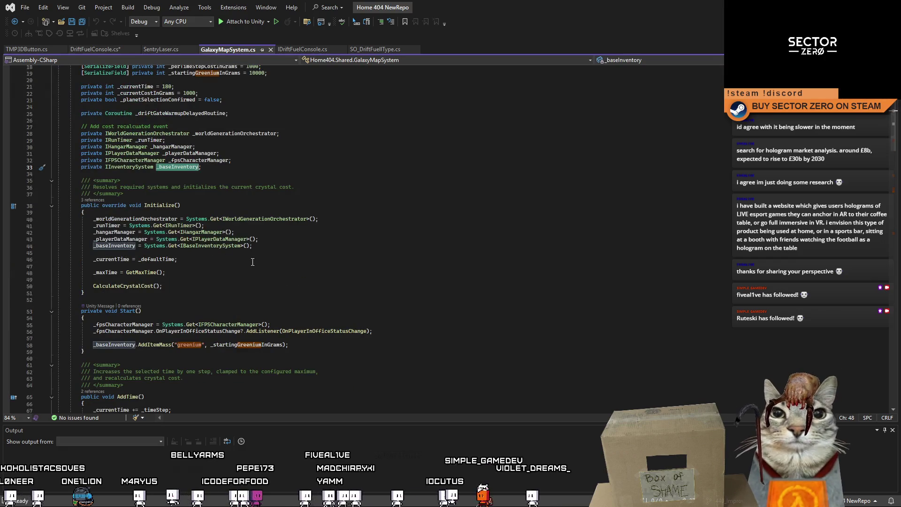
{"action": "left_click", "coordinate": [34, 167]}
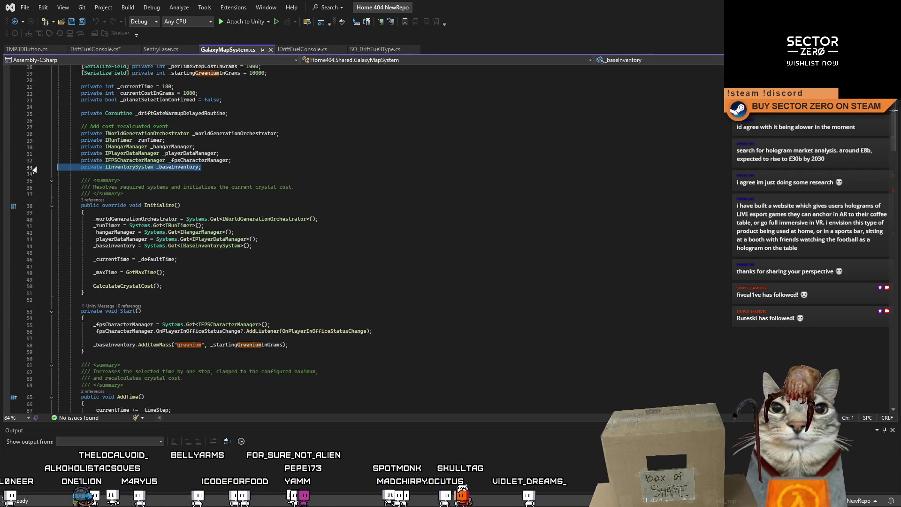
Step: Paste the _baseInventory field below FuelDisplaySettings in DriftFuelConsole.cs, adding the Home404.Shared.Inventory using
{"action": "left_click", "coordinate": [80, 49]}
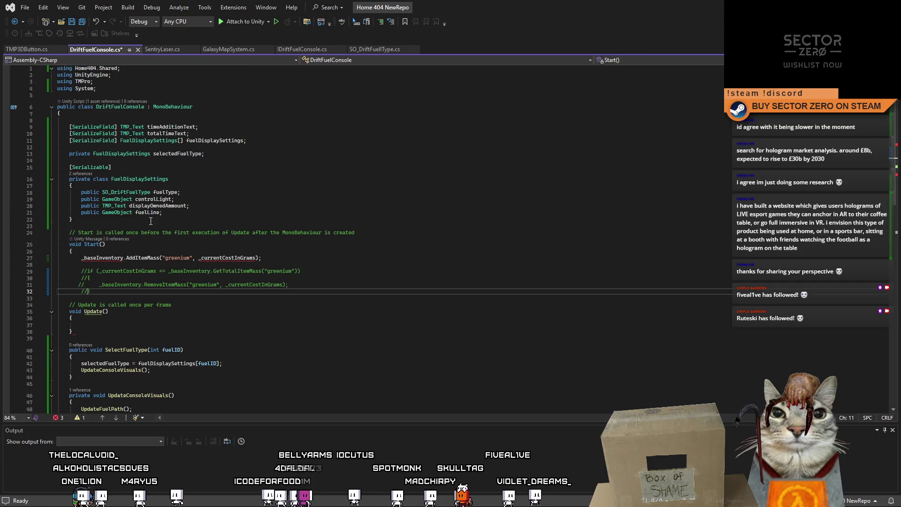
{"action": "left_click", "coordinate": [142, 219]}
{"action": "key", "text": "Return"}
{"action": "key", "text": "Return"}
{"action": "key", "text": "ctrl+v"}
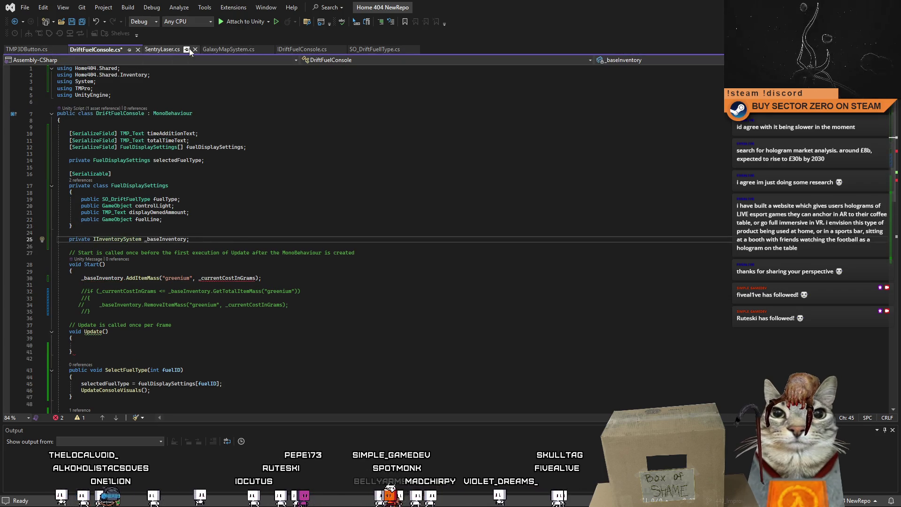
Step: Select the Systems.Get assignment to _baseInventory in GalaxyMapSystem.cs
{"action": "left_click", "coordinate": [228, 49]}
{"action": "left_click", "coordinate": [374, 49]}
{"action": "left_click", "coordinate": [228, 49]}
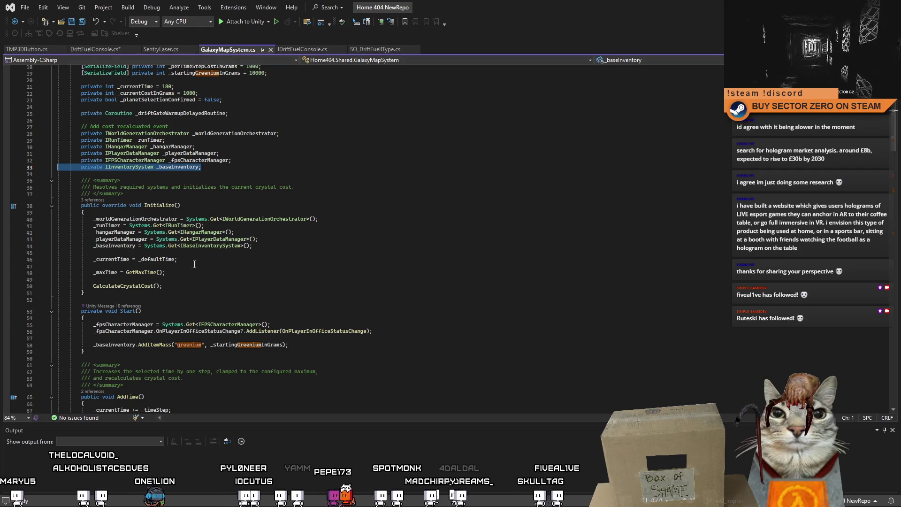
{"action": "left_click", "coordinate": [230, 167]}
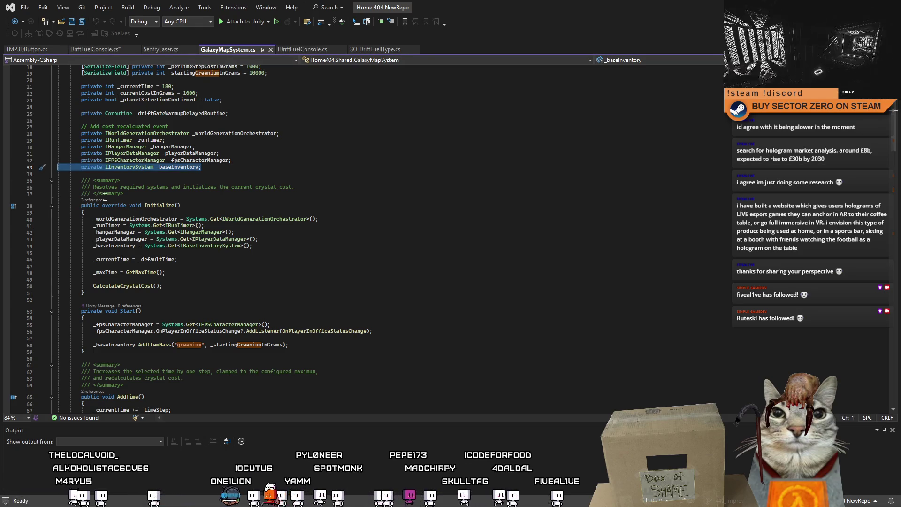
{"action": "double_click", "coordinate": [173, 168]}
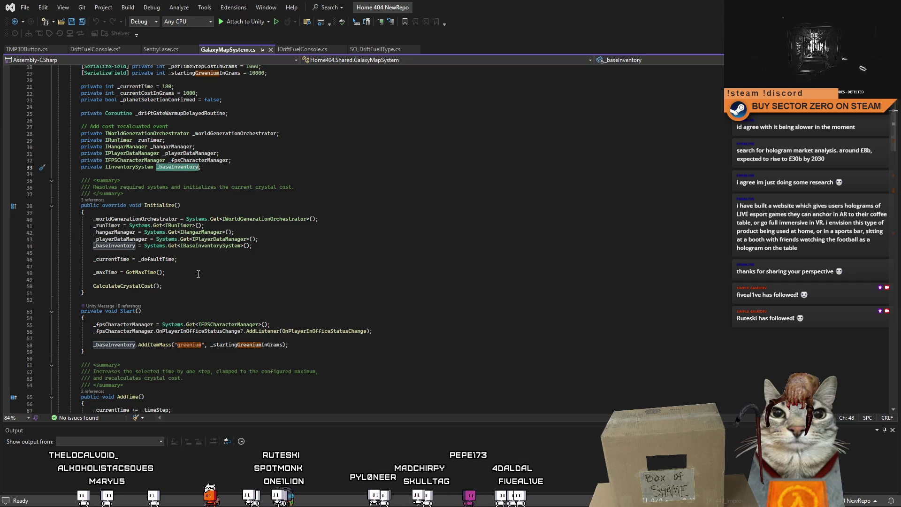
{"action": "left_click_drag", "start_coordinate": [253, 246], "coordinate": [58, 246]}
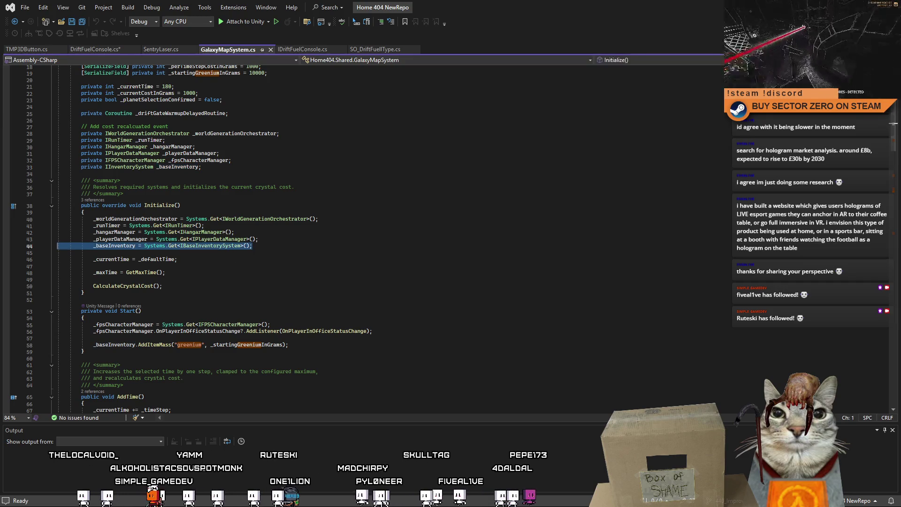
{"action": "left_click", "coordinate": [88, 52]}
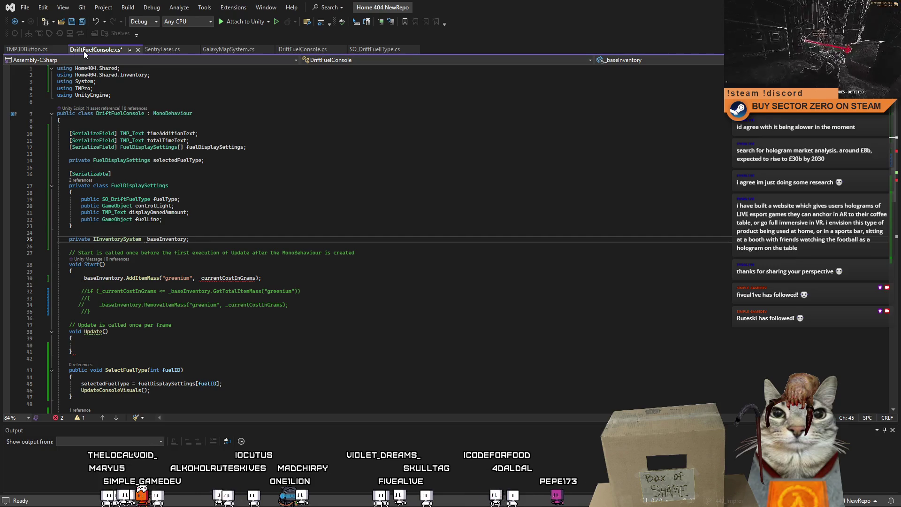
Step: Close the SentryLaser.cs tab and return to DriftFuelConsole.cs
{"action": "left_click", "coordinate": [37, 51]}
{"action": "left_click", "coordinate": [172, 50]}
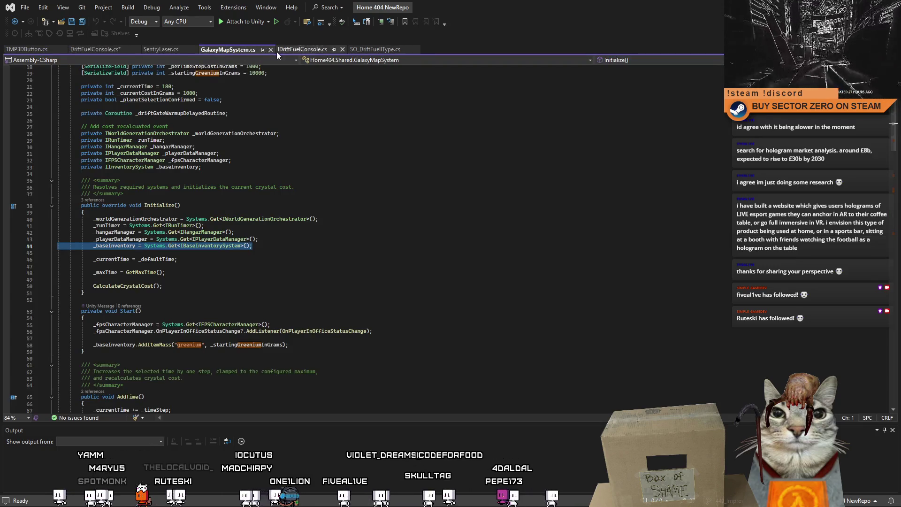
{"action": "left_click", "coordinate": [291, 52]}
{"action": "left_click", "coordinate": [375, 50]}
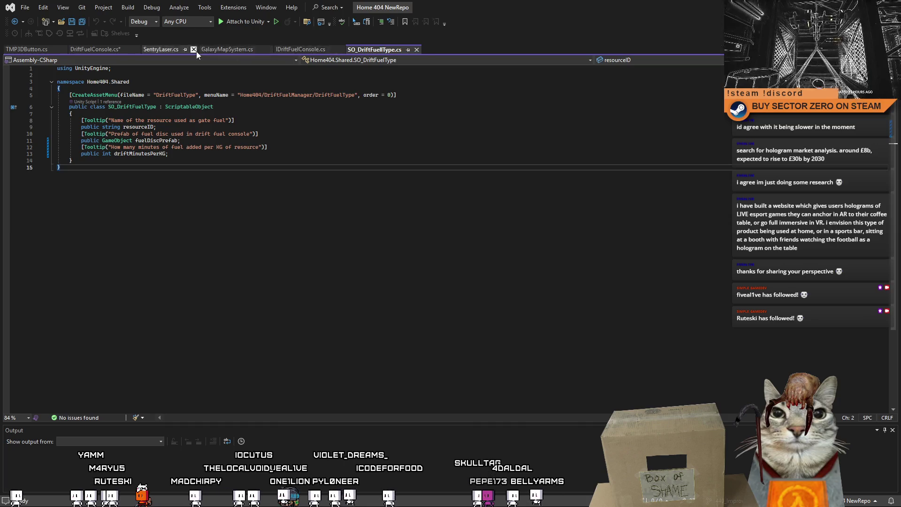
{"action": "left_click", "coordinate": [194, 50]}
{"action": "left_click", "coordinate": [236, 48]}
{"action": "left_click", "coordinate": [155, 49]}
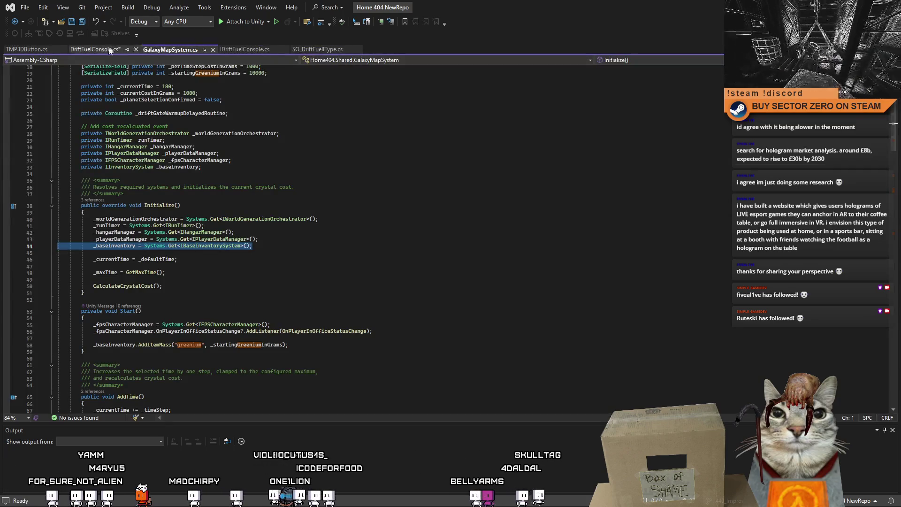
{"action": "left_click", "coordinate": [105, 49]}
{"action": "left_click", "coordinate": [47, 49]}
{"action": "left_click", "coordinate": [105, 49]}
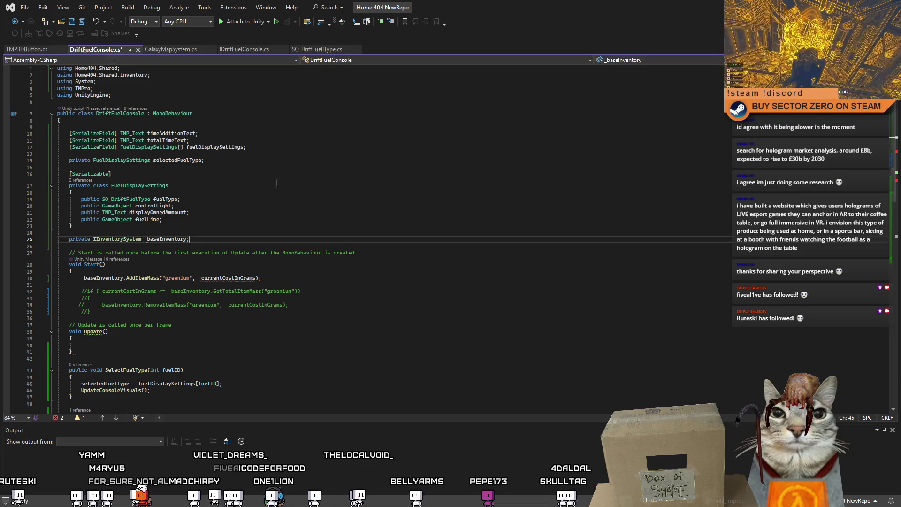
Step: Paste the Systems.Get<IBaseInventorySystem>() assignment into Start() and make three AddItemMass("greenium", 1000) calls
{"action": "scroll", "coordinate": [223, 244], "scroll_direction": "down", "scroll_amount": 1}
{"action": "left_click", "coordinate": [224, 250]}
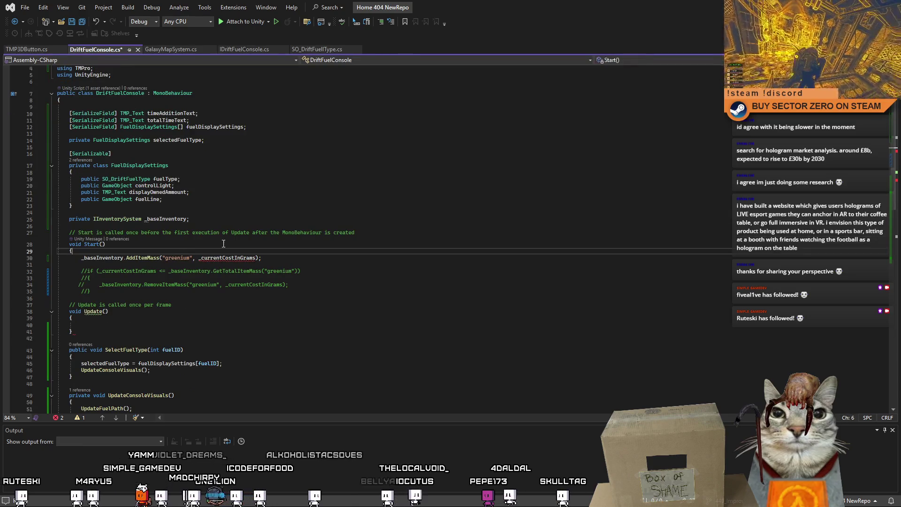
{"action": "key", "text": "ctrl+v"}
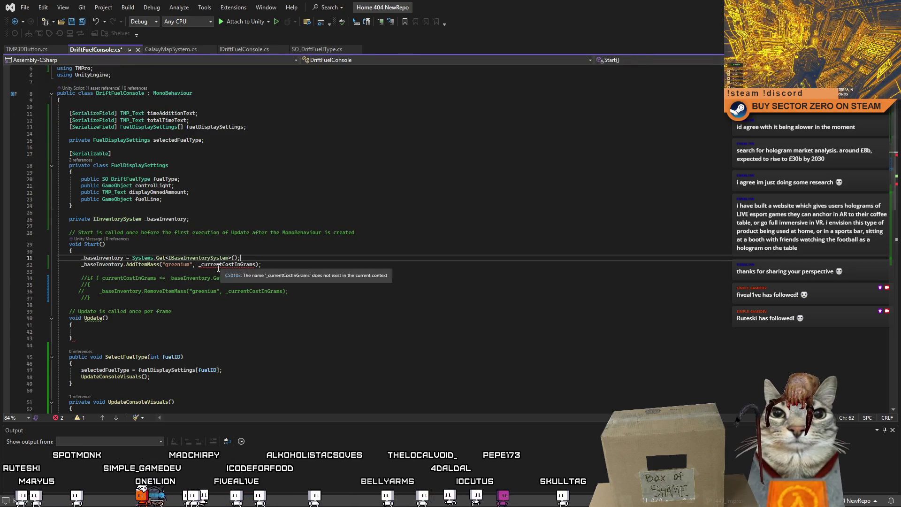
{"action": "type", "text": "1000"}
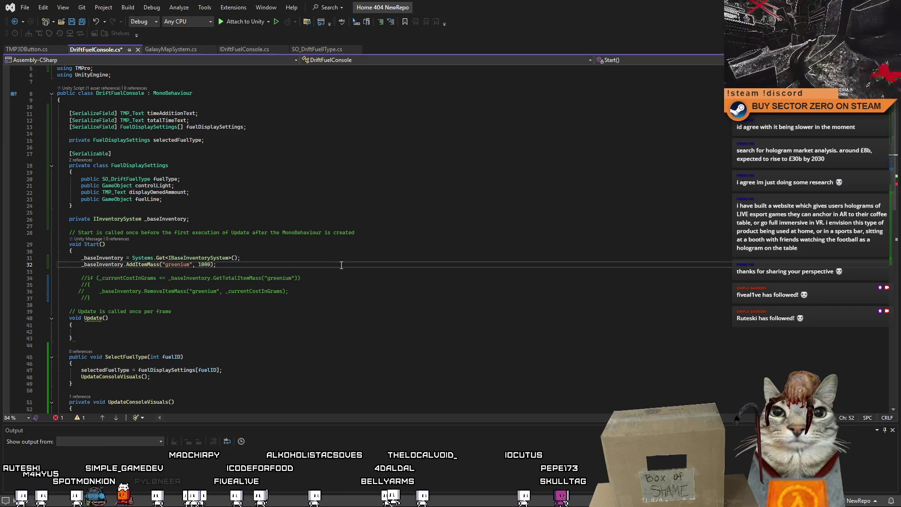
{"action": "left_click", "coordinate": [23, 265]}
{"action": "left_click", "coordinate": [237, 263]}
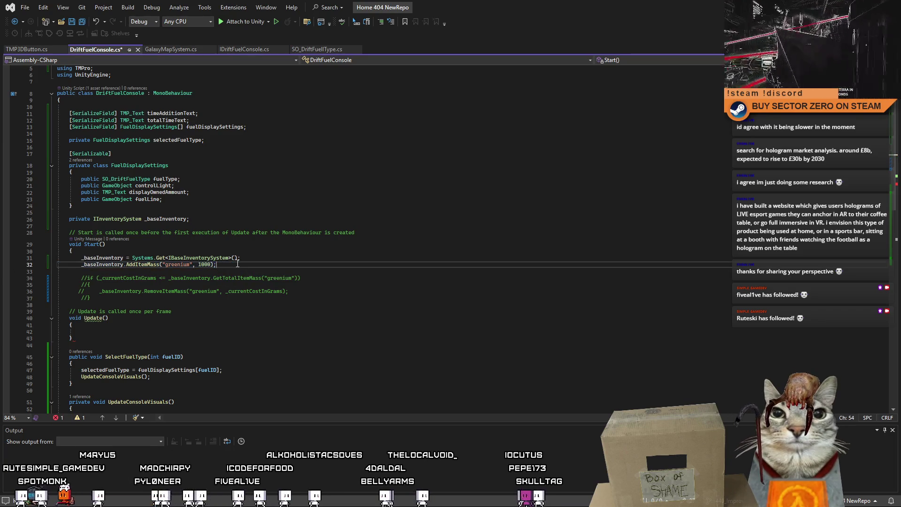
{"action": "key", "text": "ctrl+d"}
{"action": "key", "text": "ctrl+d"}
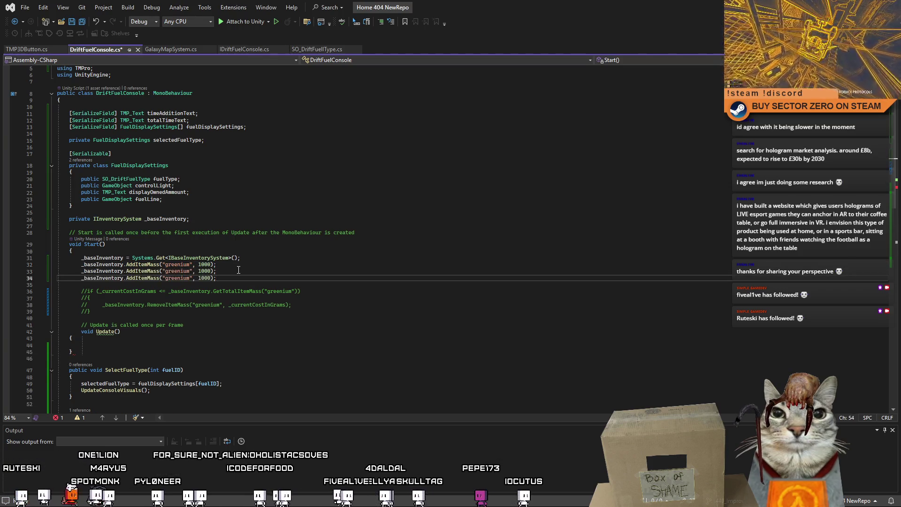